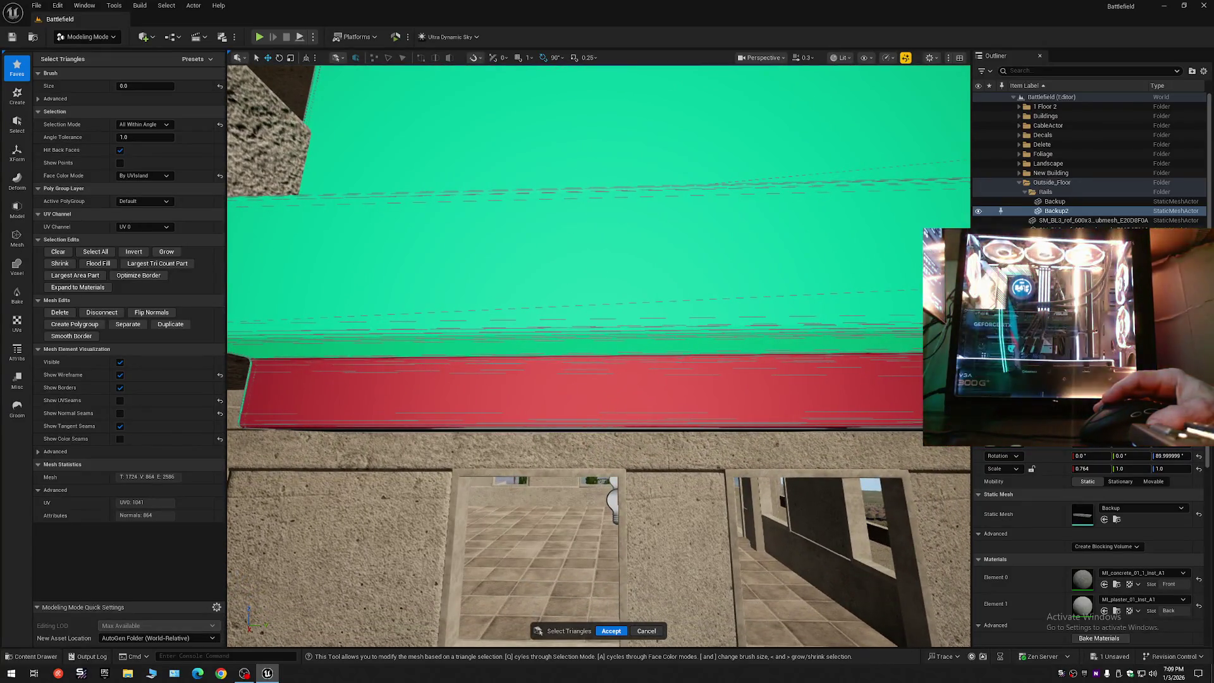
# - Duplicate the selected balcony-rail slab triangles and accept the triangle edit
pyautogui.scroll(-4, 569, 316)
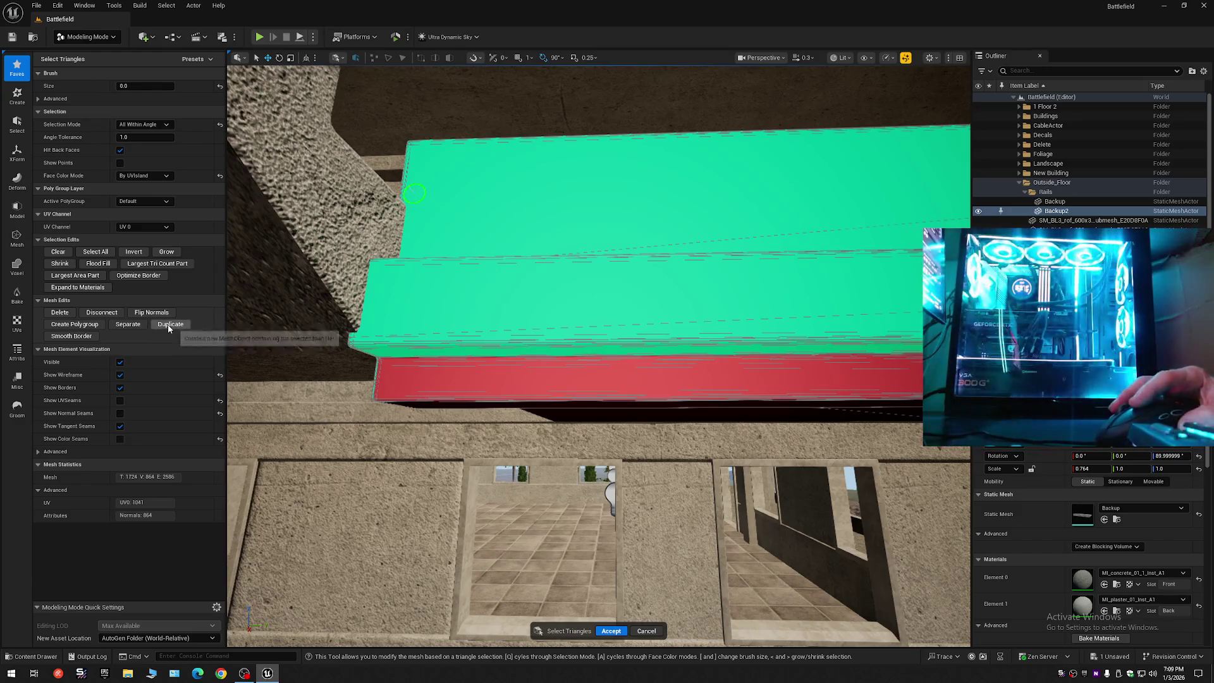
pyautogui.click(168, 324)
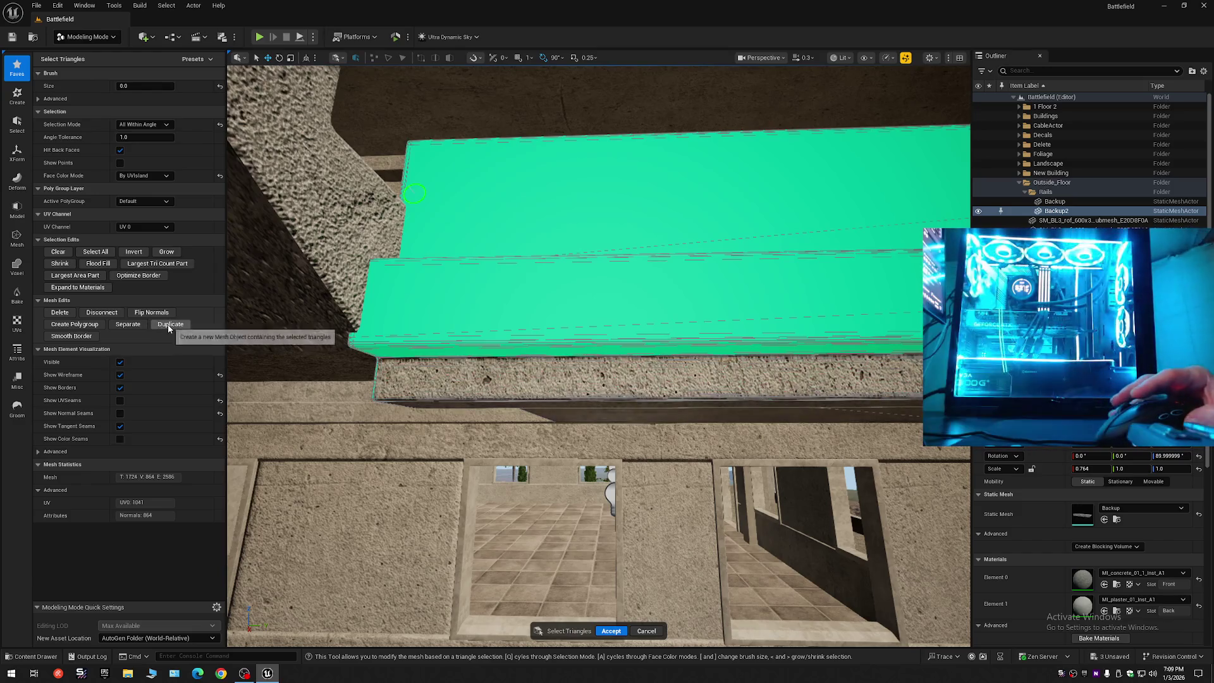
pyautogui.click(611, 631)
pyautogui.scroll(-8, 884, 303)
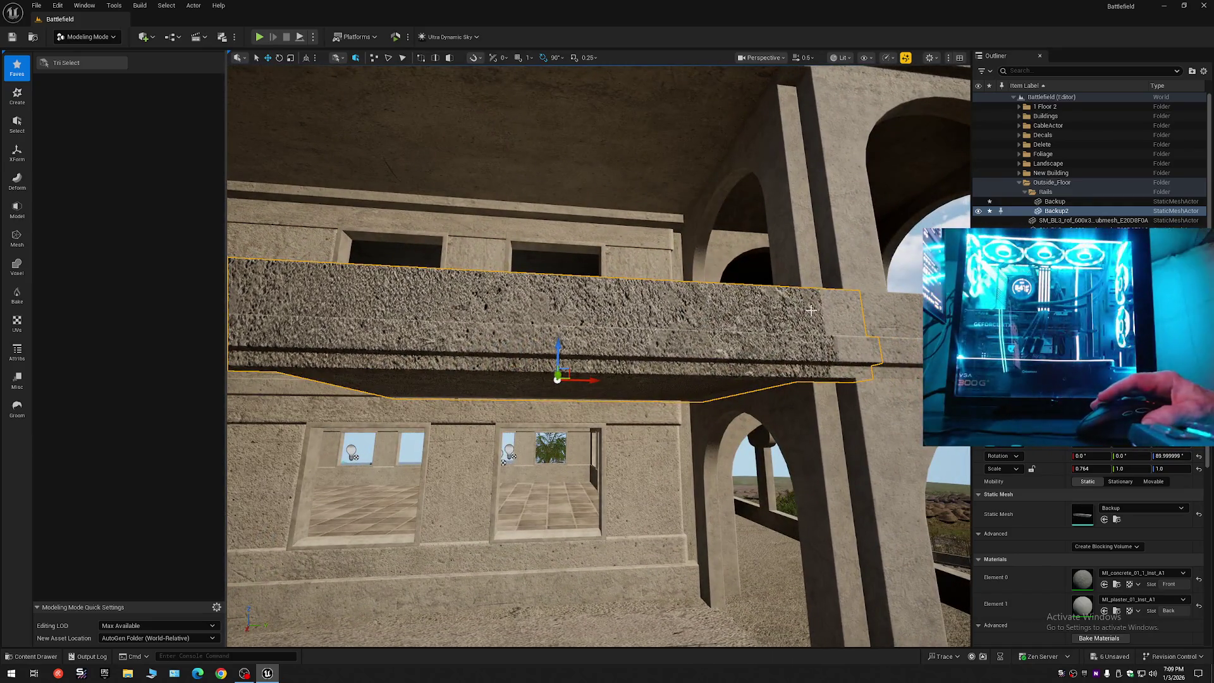
pyautogui.click(1022, 209)
pyautogui.moveTo(596, 382); pyautogui.dragTo(461, 384)
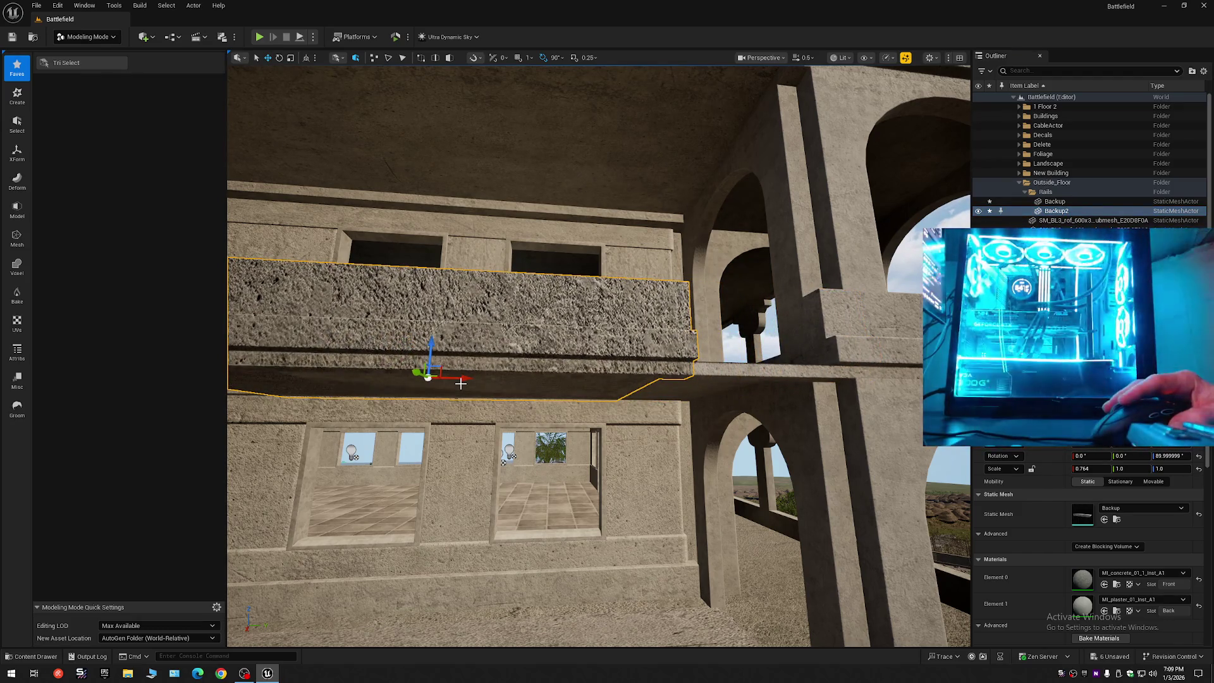
pyautogui.hotkey('ctrl', 'z')
pyautogui.press('f')
pyautogui.moveTo(632, 392)
pyautogui.mouseDown()
pyautogui.moveTo(617, 291)
pyautogui.moveTo(624, 360)
pyautogui.mouseUp()
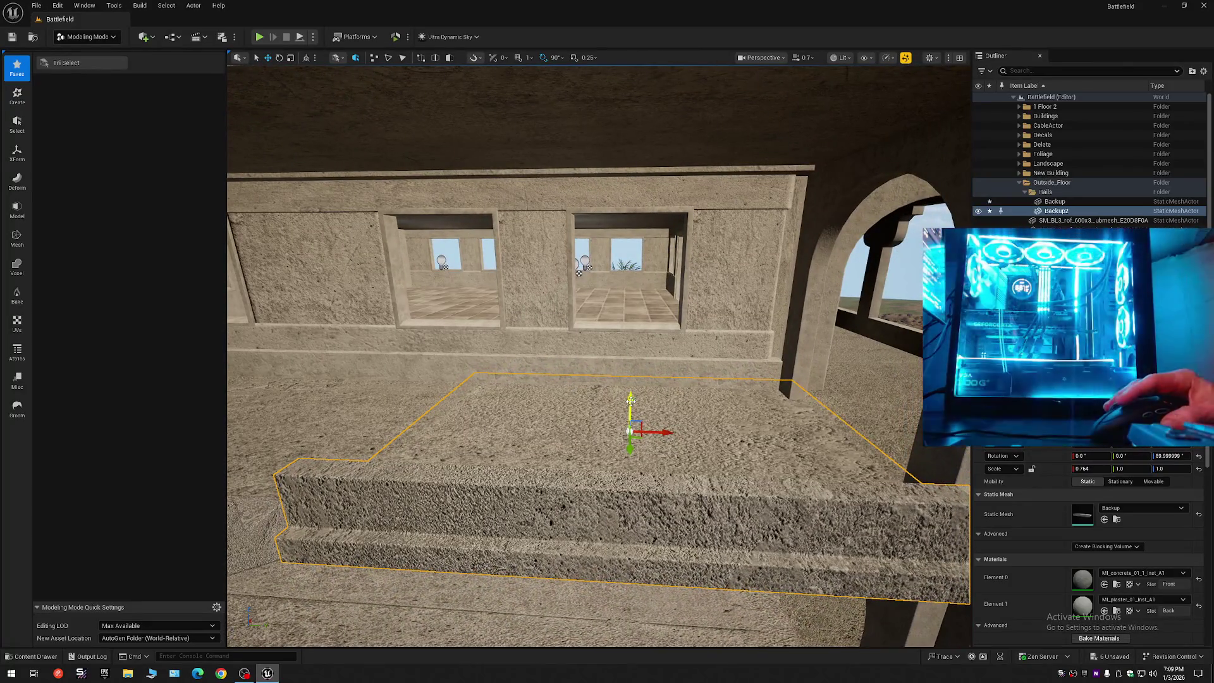
pyautogui.moveTo(631, 408); pyautogui.dragTo(632, 378)
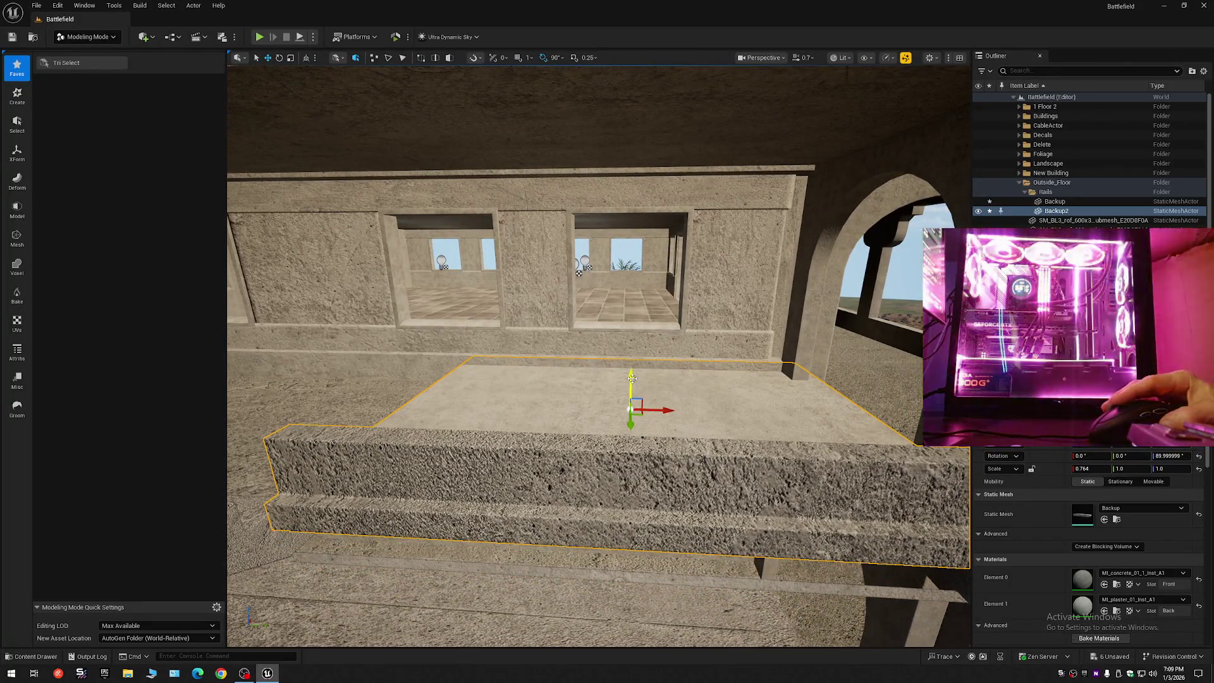
pyautogui.hotkey('ctrl', 'z')
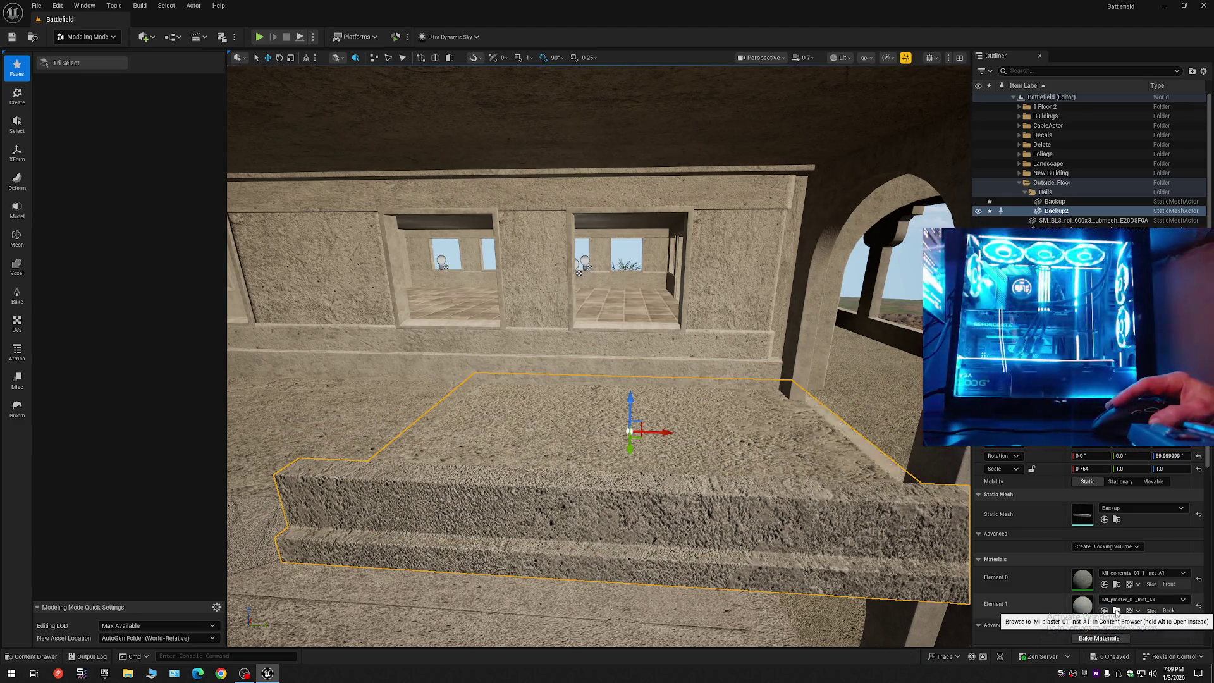
# - Set the rail slab's Element 0 material to MI_plaster_01_Inst_A1
pyautogui.click(1116, 611)
pyautogui.scroll(2, 953, 524)
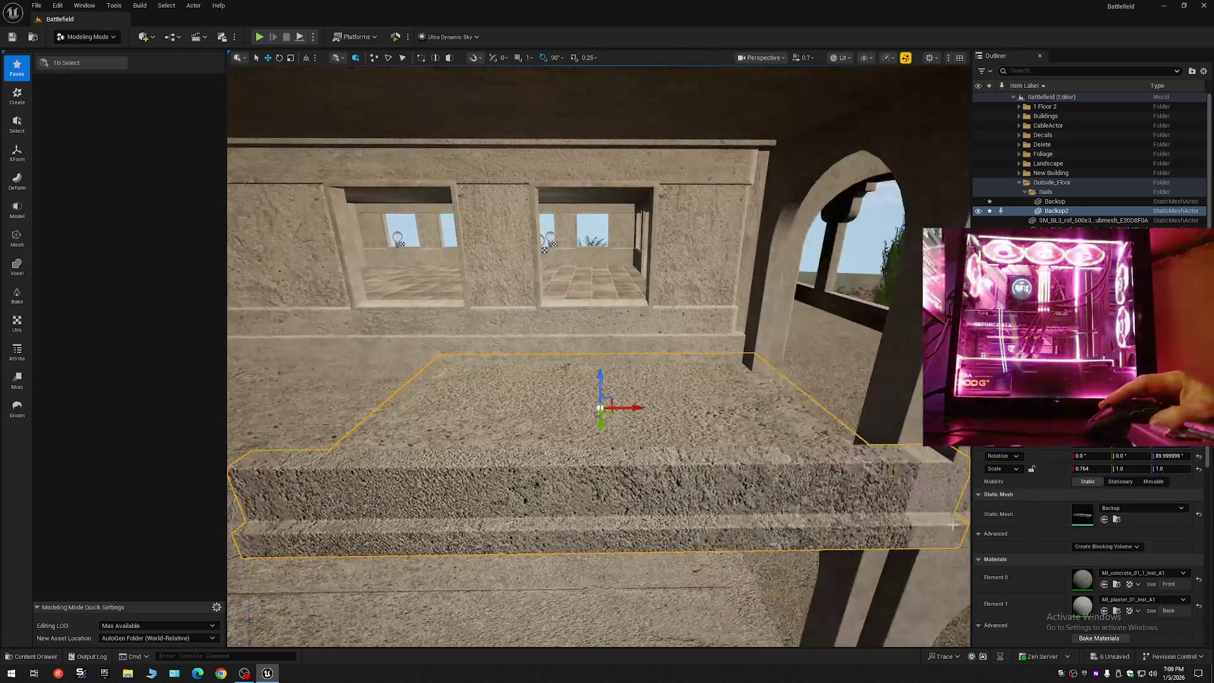
pyautogui.click(1104, 585)
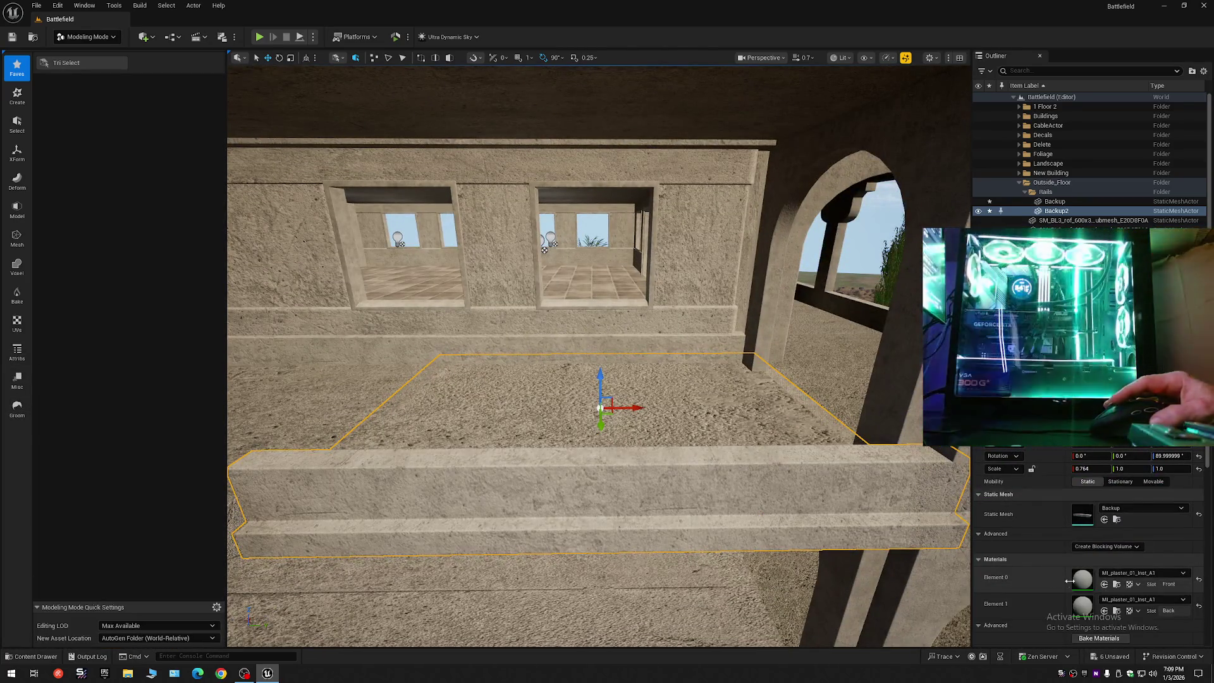
# - Hide the Backup2 rail in the Outliner and select the 6_Story_Building mesh
pyautogui.scroll(-5, 599, 355)
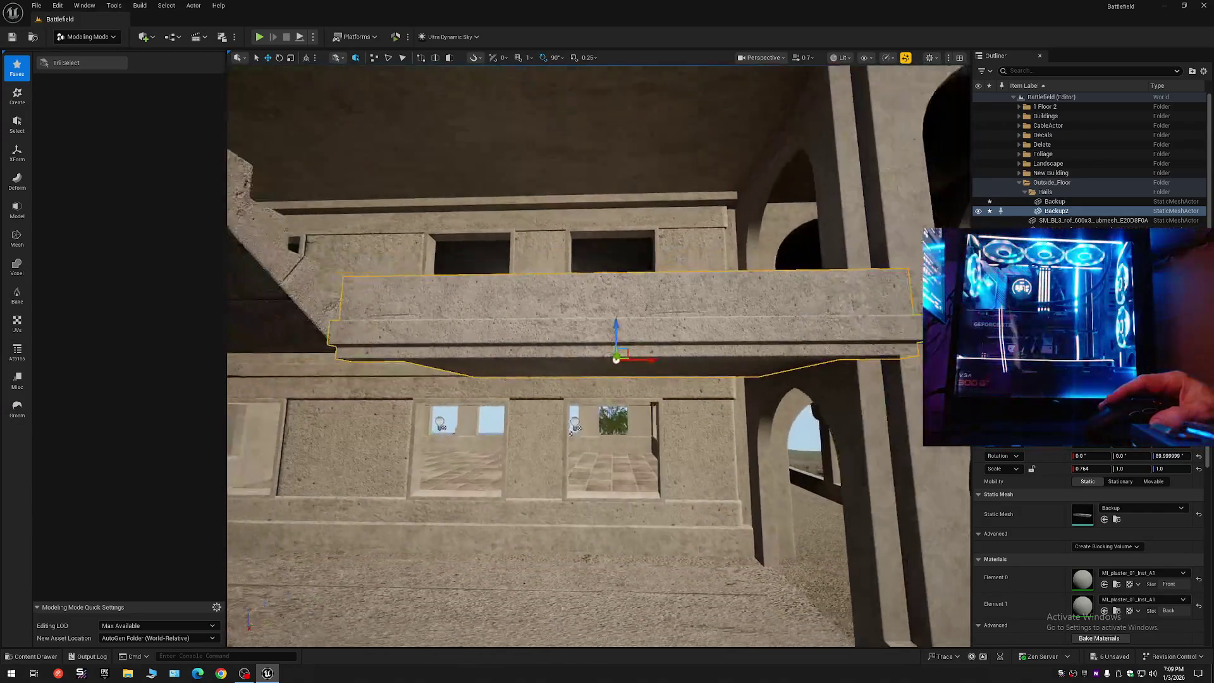
pyautogui.scroll(-3, 599, 354)
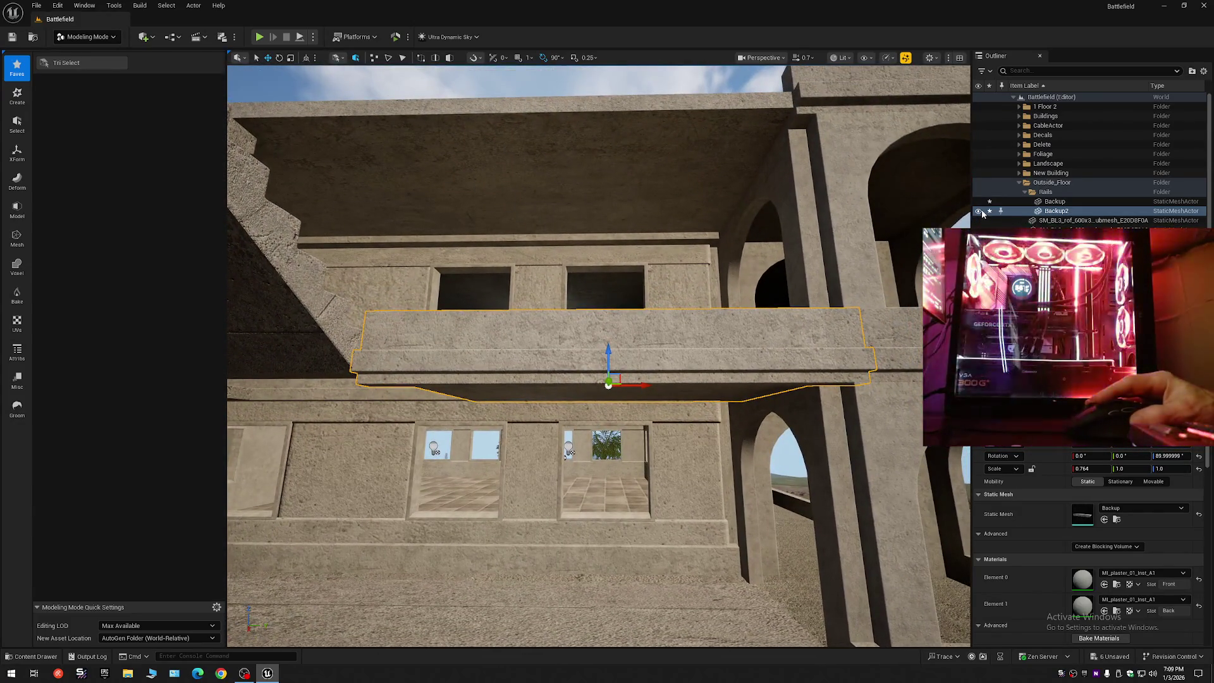
pyautogui.click(980, 211)
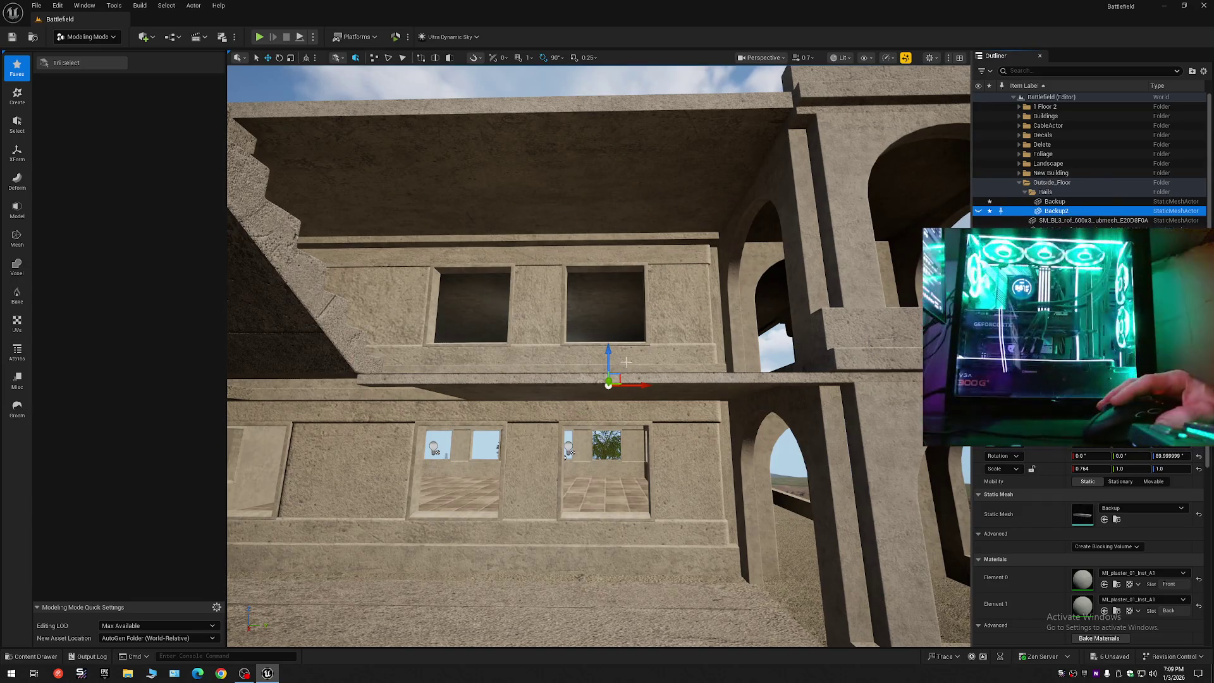
pyautogui.click(528, 367)
pyautogui.scroll(5, 529, 367)
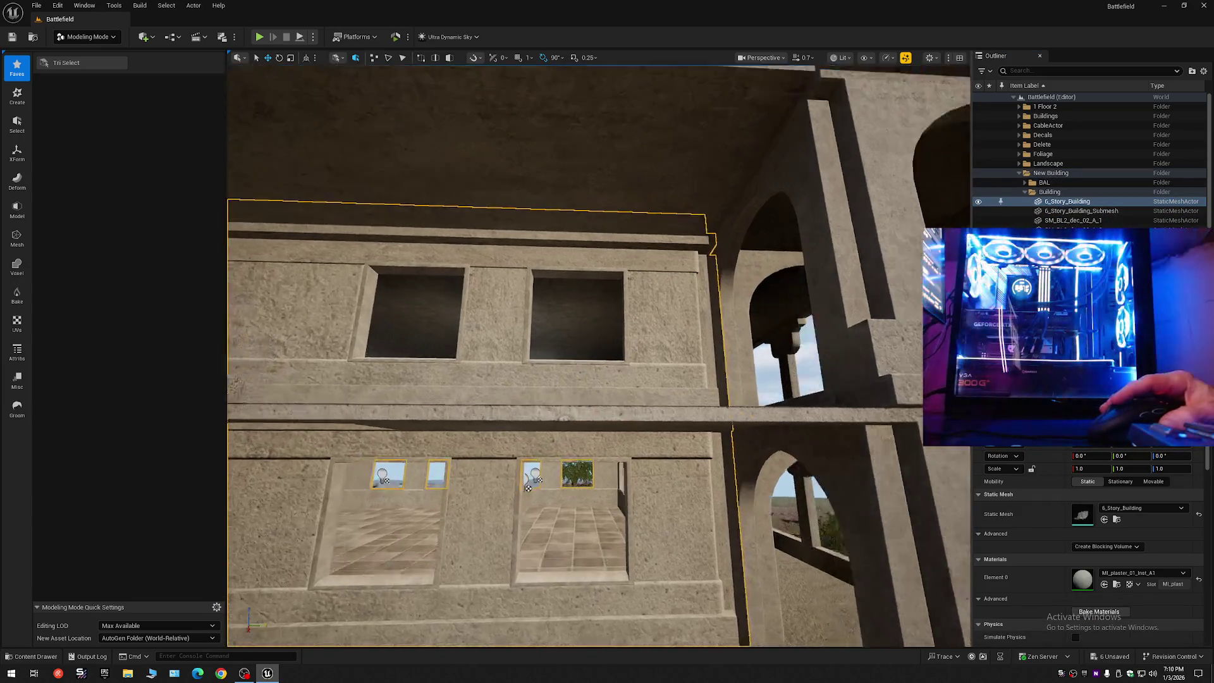
pyautogui.scroll(-10, 715, 367)
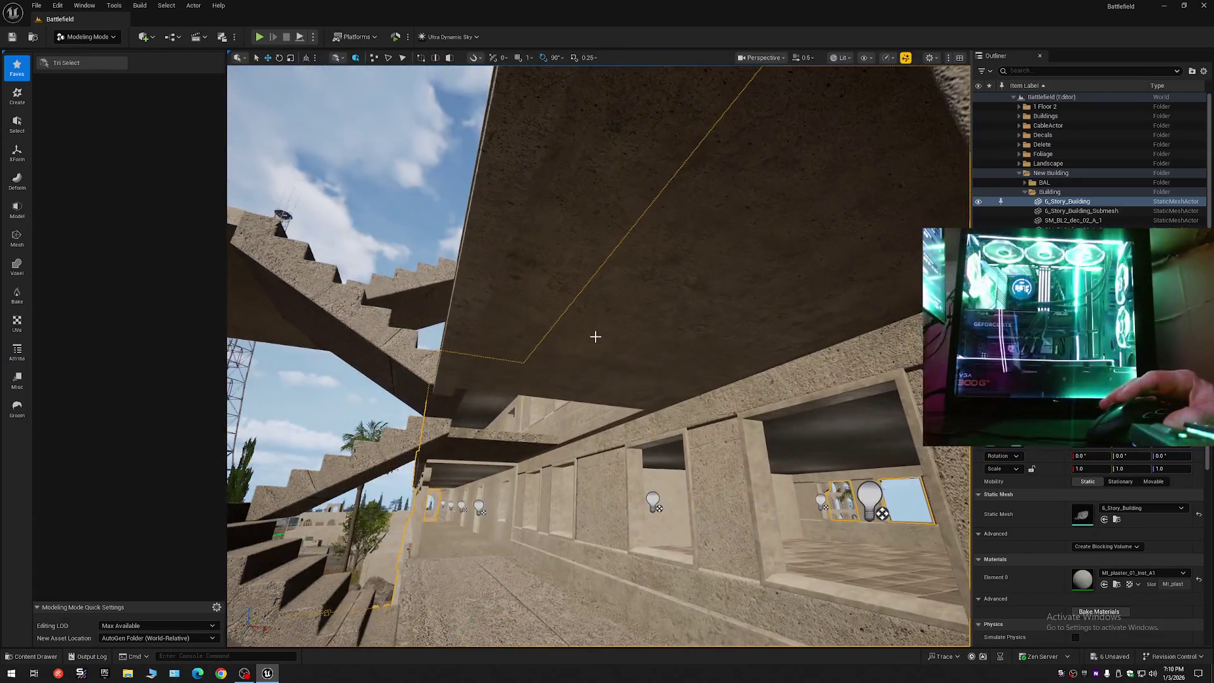
pyautogui.click(621, 341)
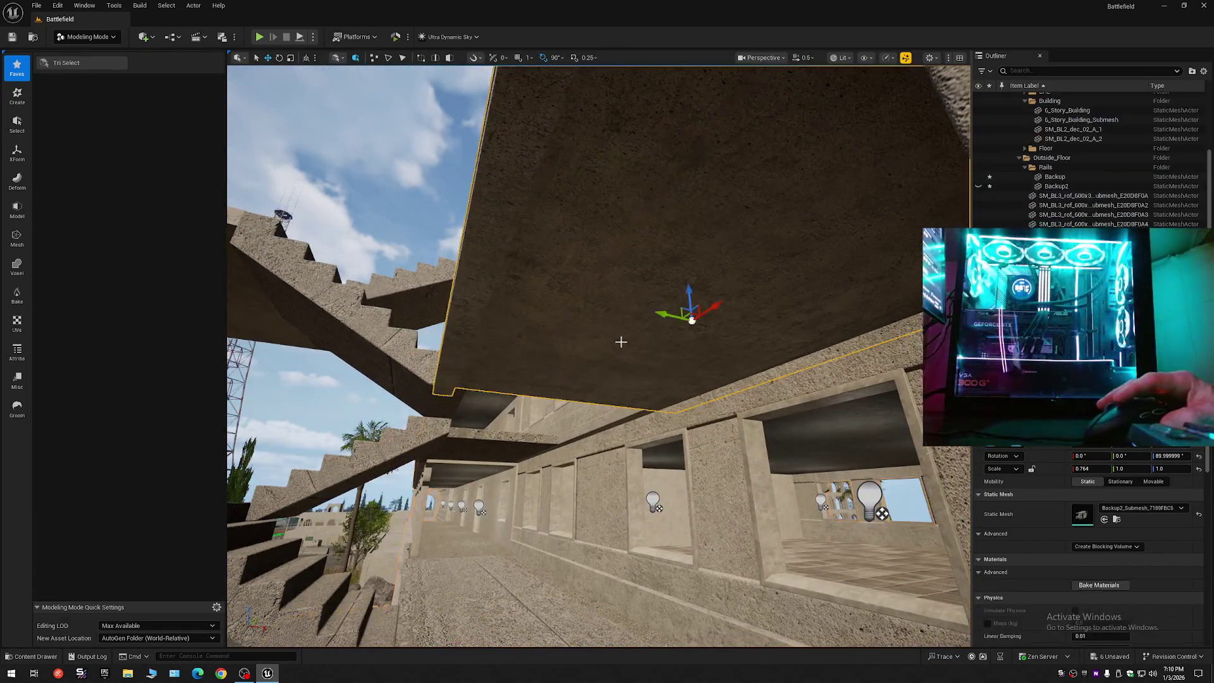
pyautogui.scroll(-5, 717, 341)
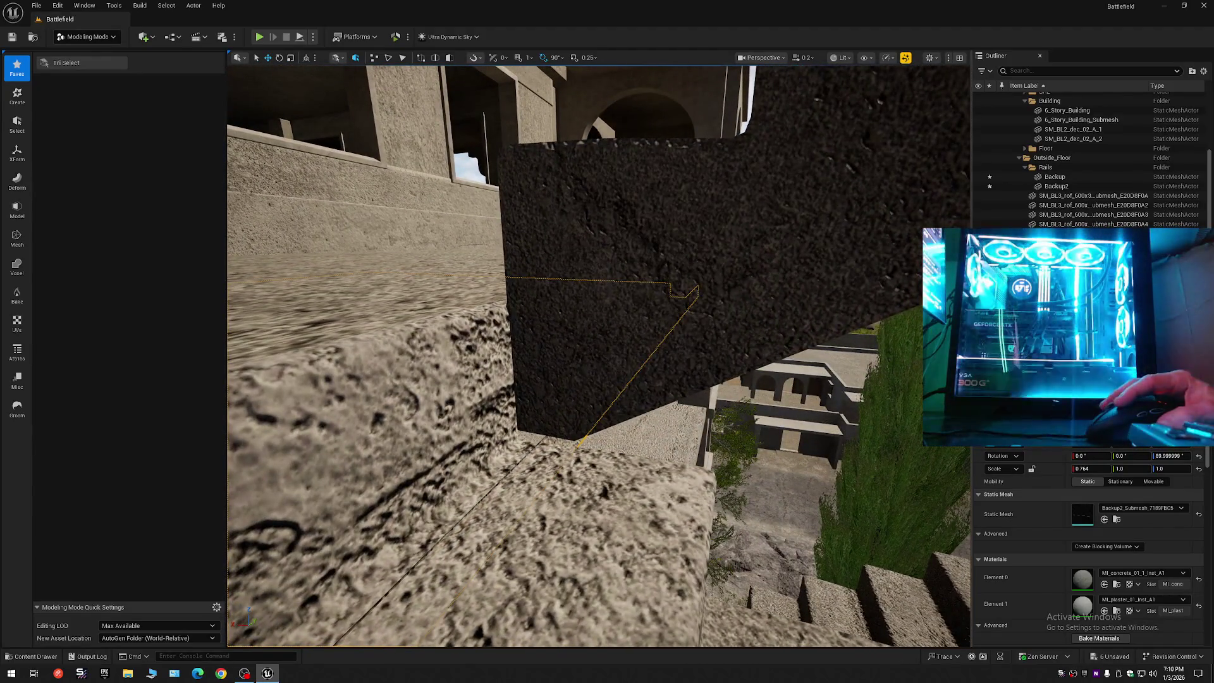
# - Select the stair mesh and turn the view left to inspect it
pyautogui.click(605, 367)
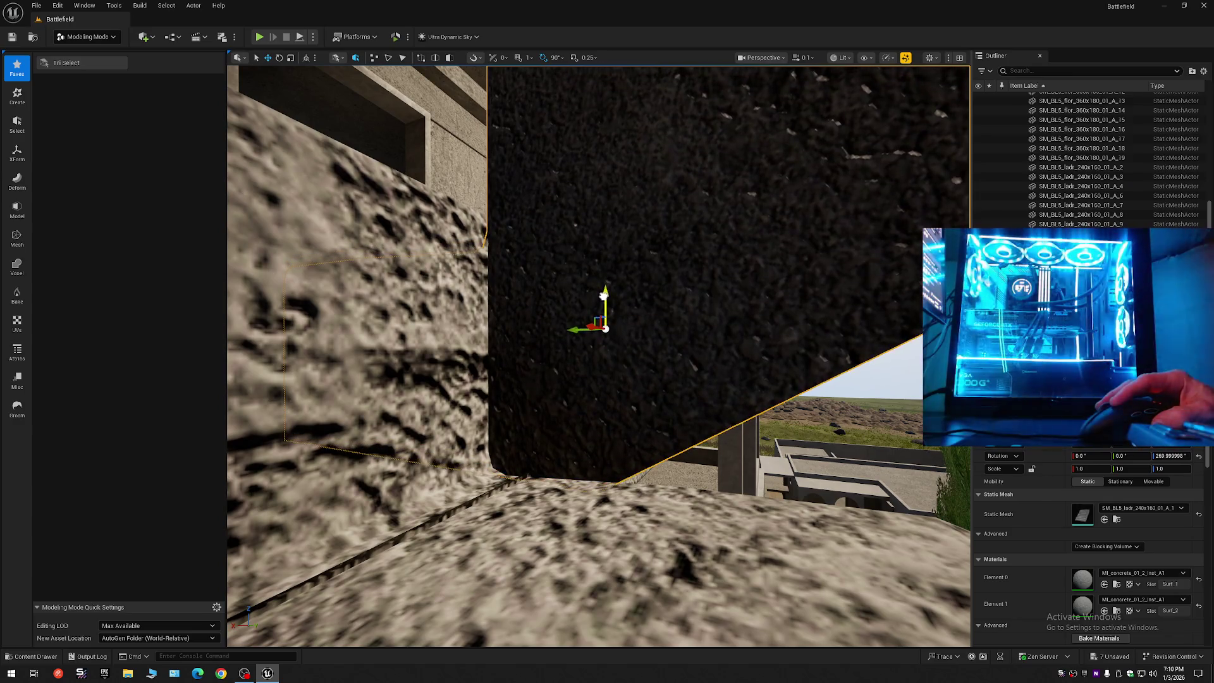
pyautogui.press('Escape')
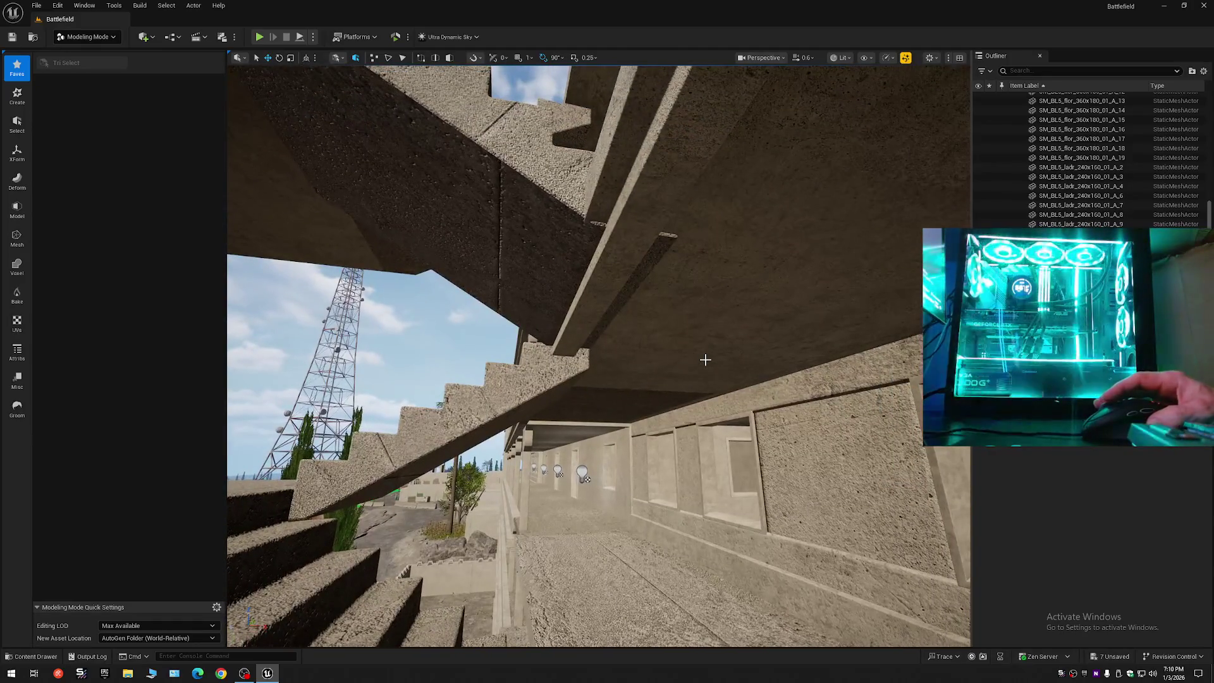
pyautogui.hotkey('ctrl', 'z')
pyautogui.moveTo(706, 364); pyautogui.dragTo(570, 367)
pyautogui.press('Escape')
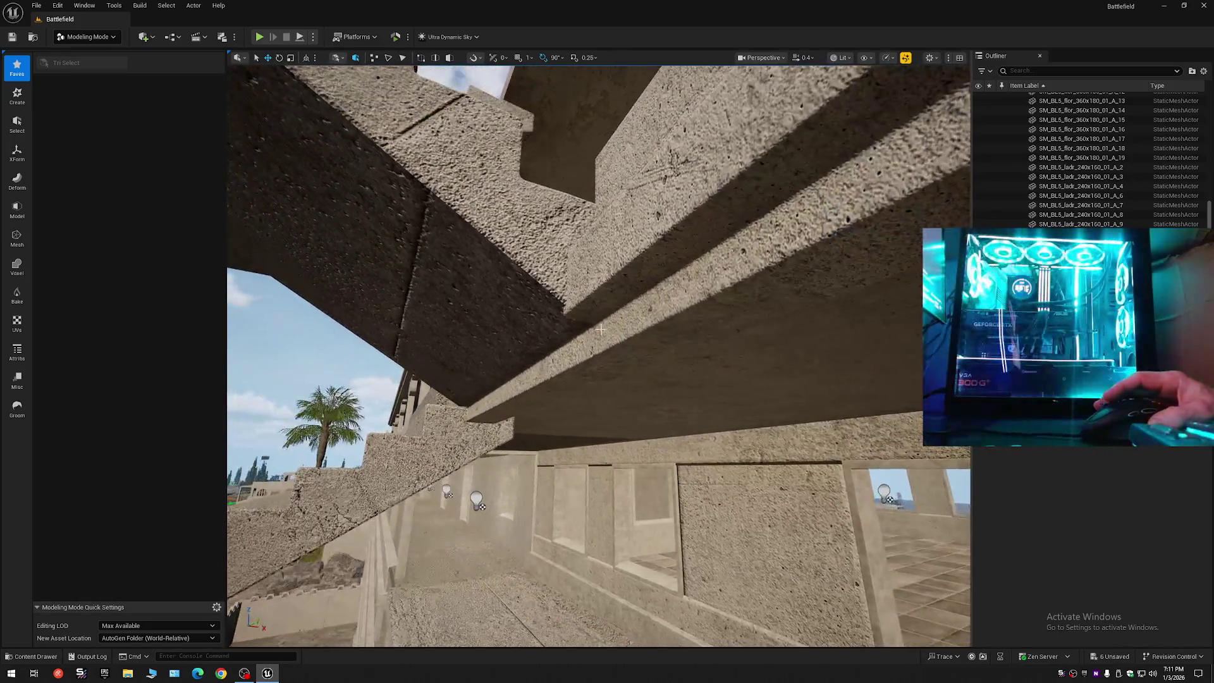
pyautogui.hotkey('ctrl', 'z')
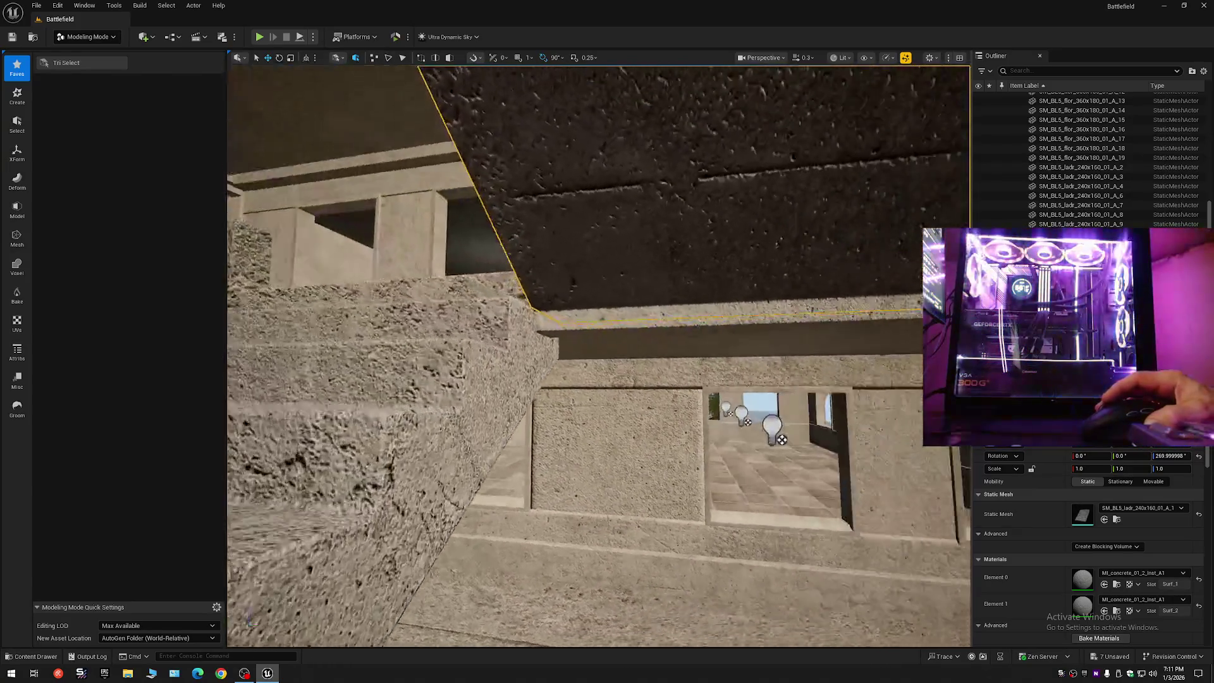
# - Select the stair block slab, then bring up the Outliner's view options
pyautogui.scroll(5, 598, 356)
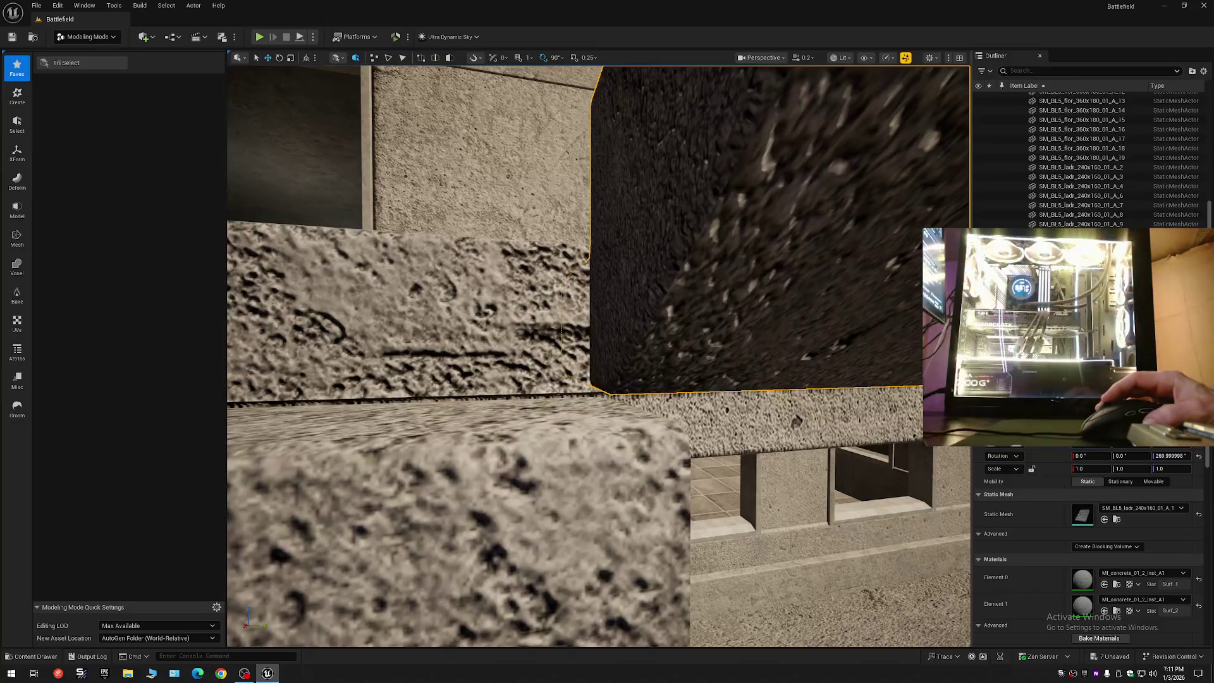
pyautogui.scroll(8, 599, 357)
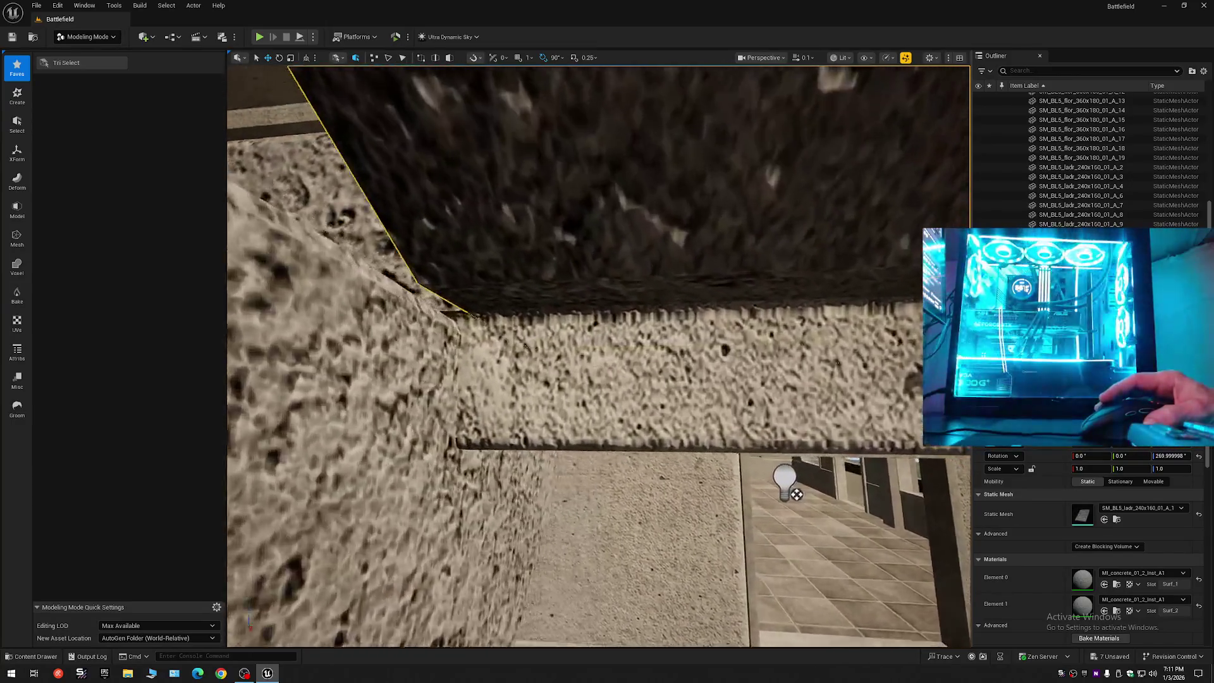
pyautogui.scroll(4, 598, 356)
pyautogui.scroll(6, 599, 356)
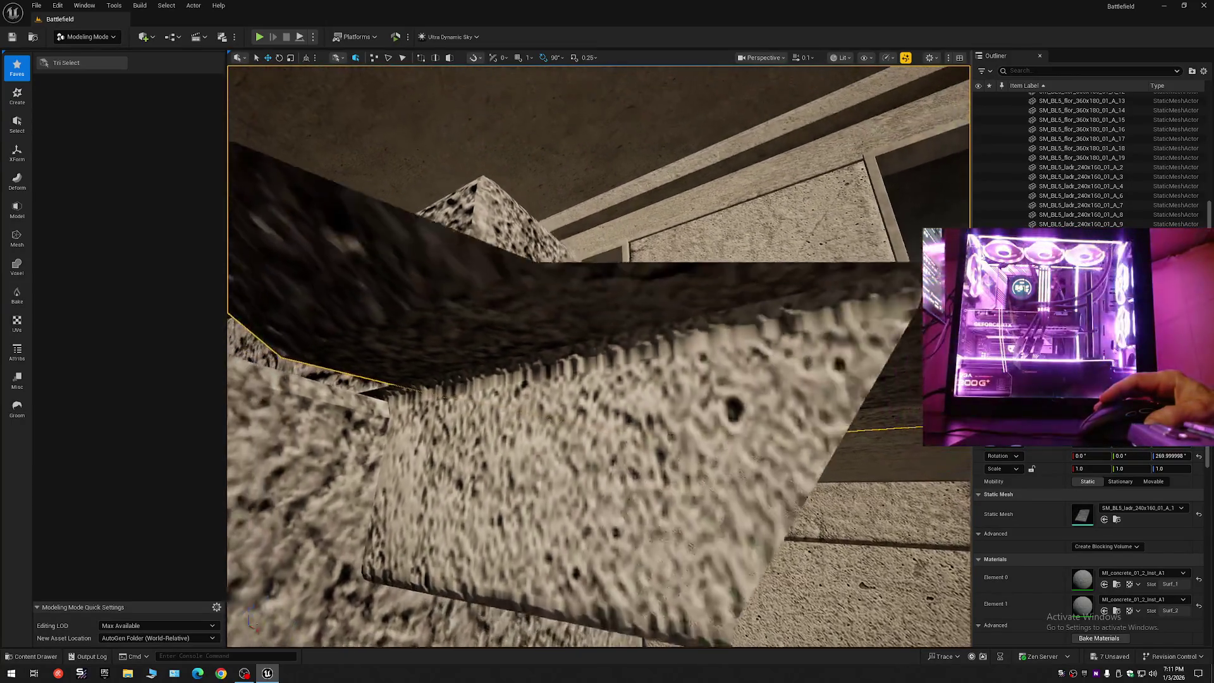
pyautogui.click(581, 322)
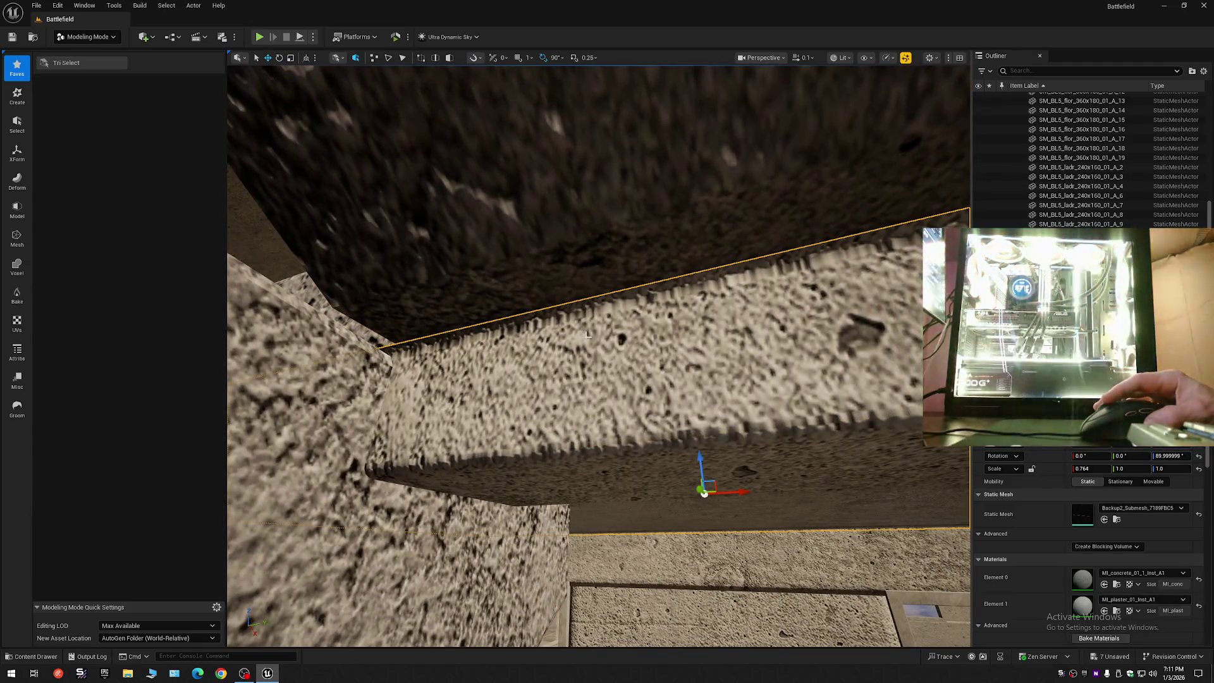
pyautogui.scroll(5, 587, 334)
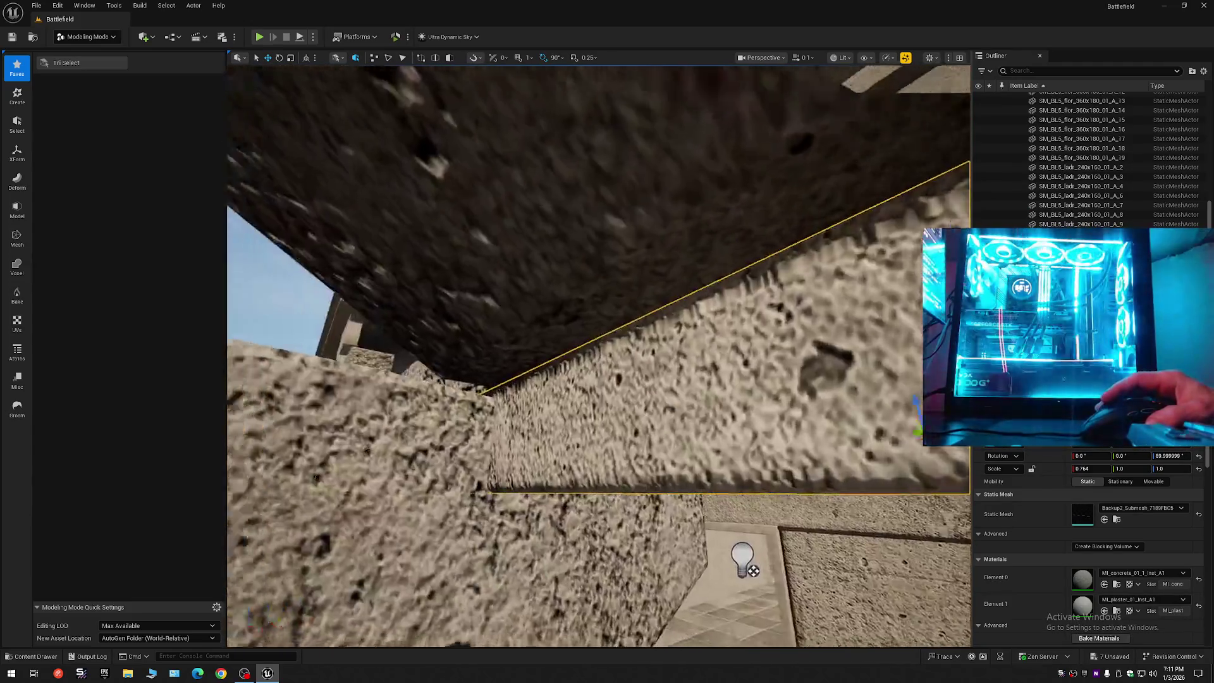
pyautogui.scroll(8, 598, 356)
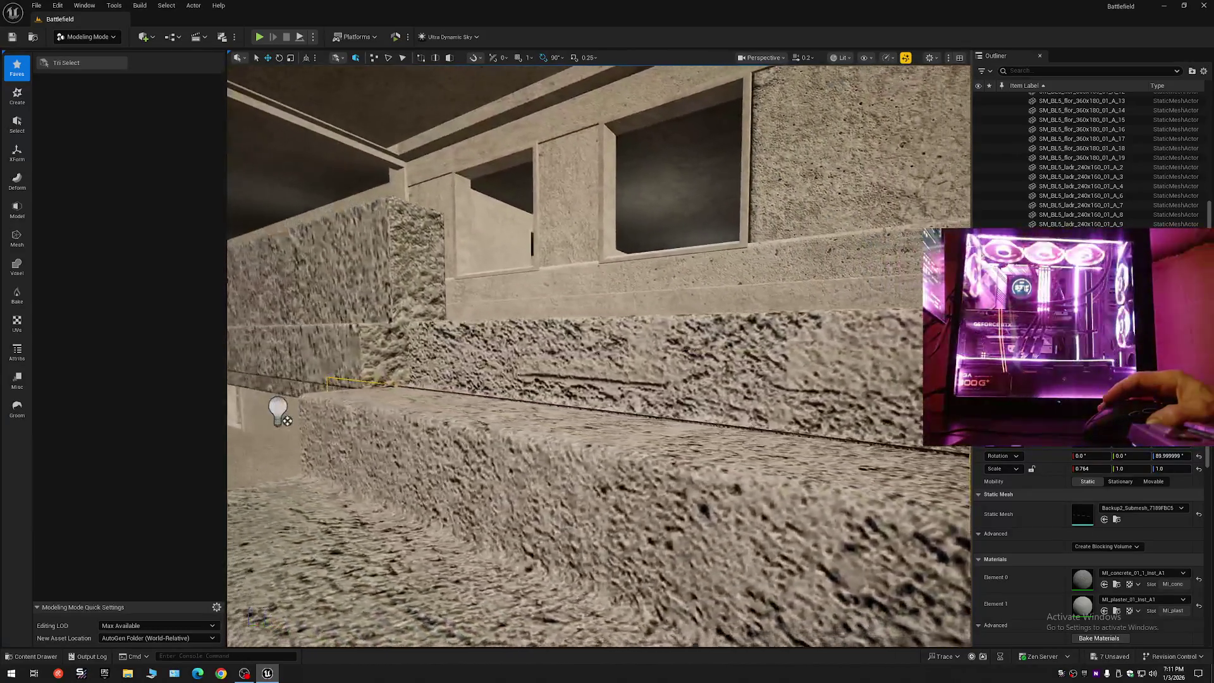
pyautogui.scroll(5, 599, 357)
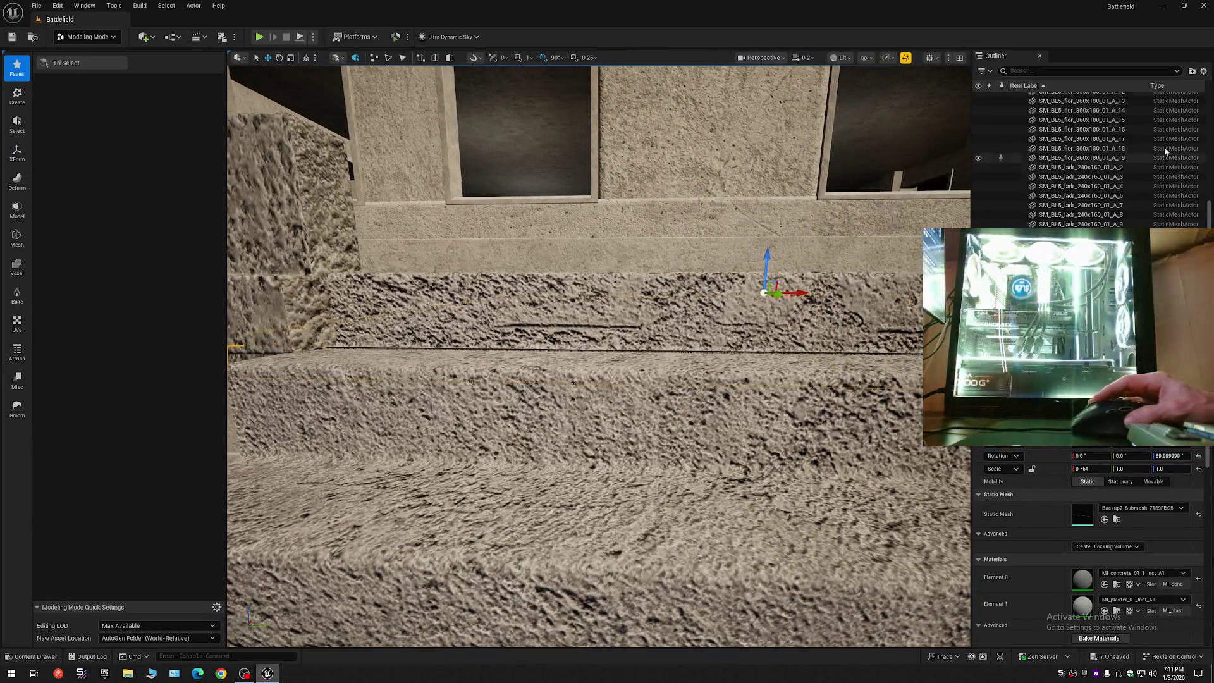
pyautogui.click(1204, 71)
# - Collapse all Outliner folders, expand the Battlefield root, and fly toward the windowed wall
pyautogui.click(1138, 119)
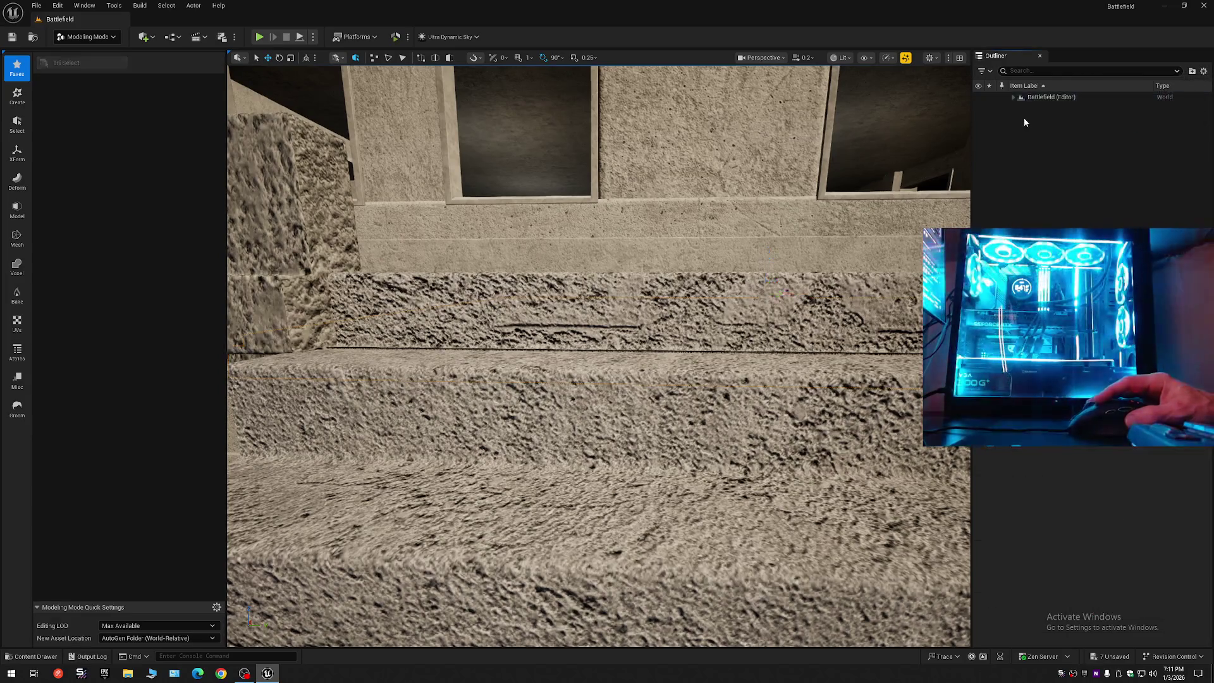
pyautogui.click(1014, 97)
pyautogui.scroll(1, 598, 356)
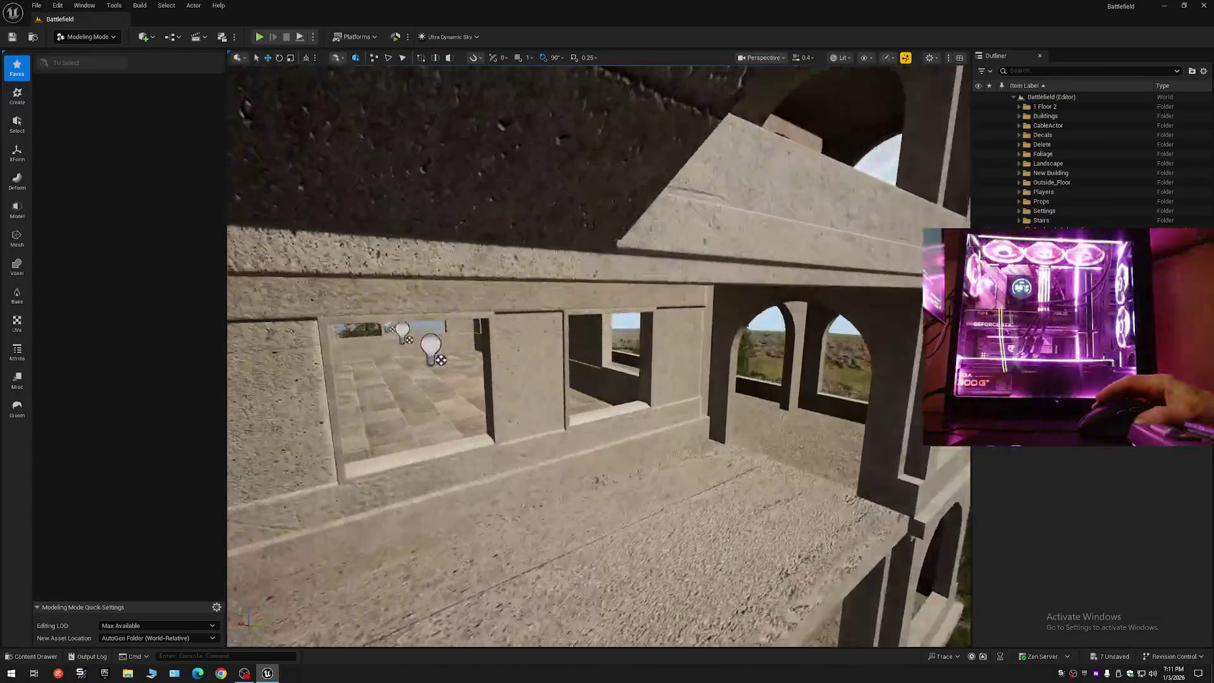
pyautogui.press('w')
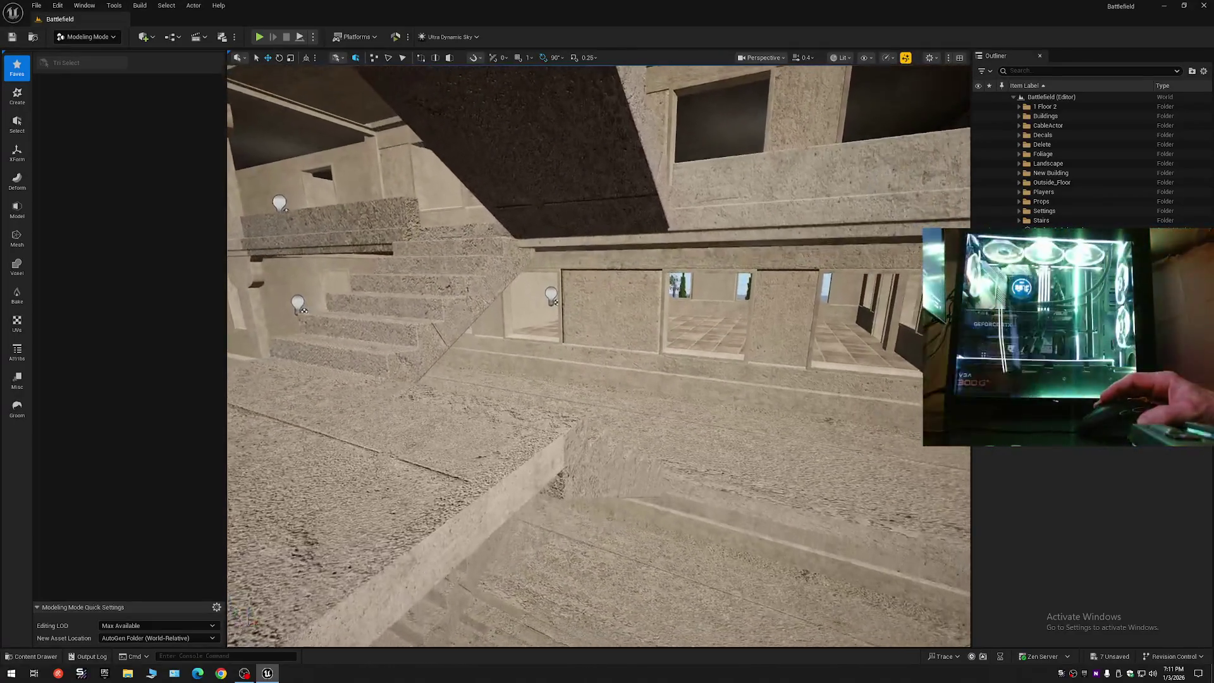
pyautogui.press('w')
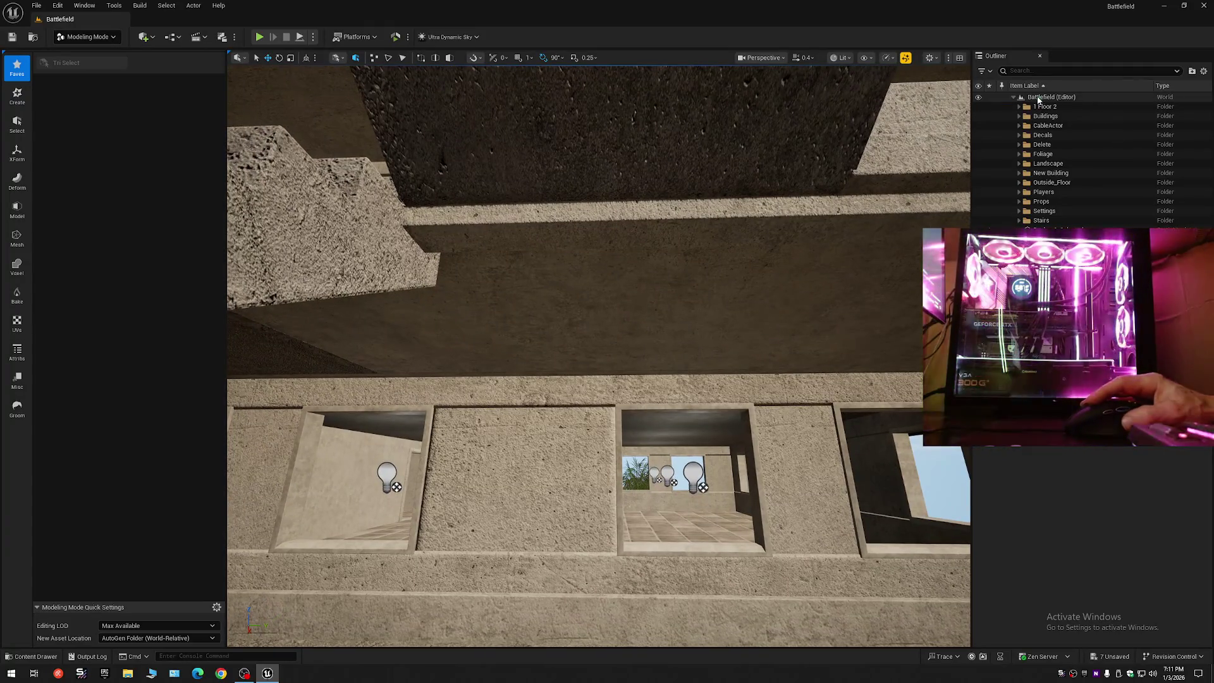
# - Create a new level folder named 'Gray Mat'
pyautogui.rightClick(1050, 97)
pyautogui.click(1055, 164)
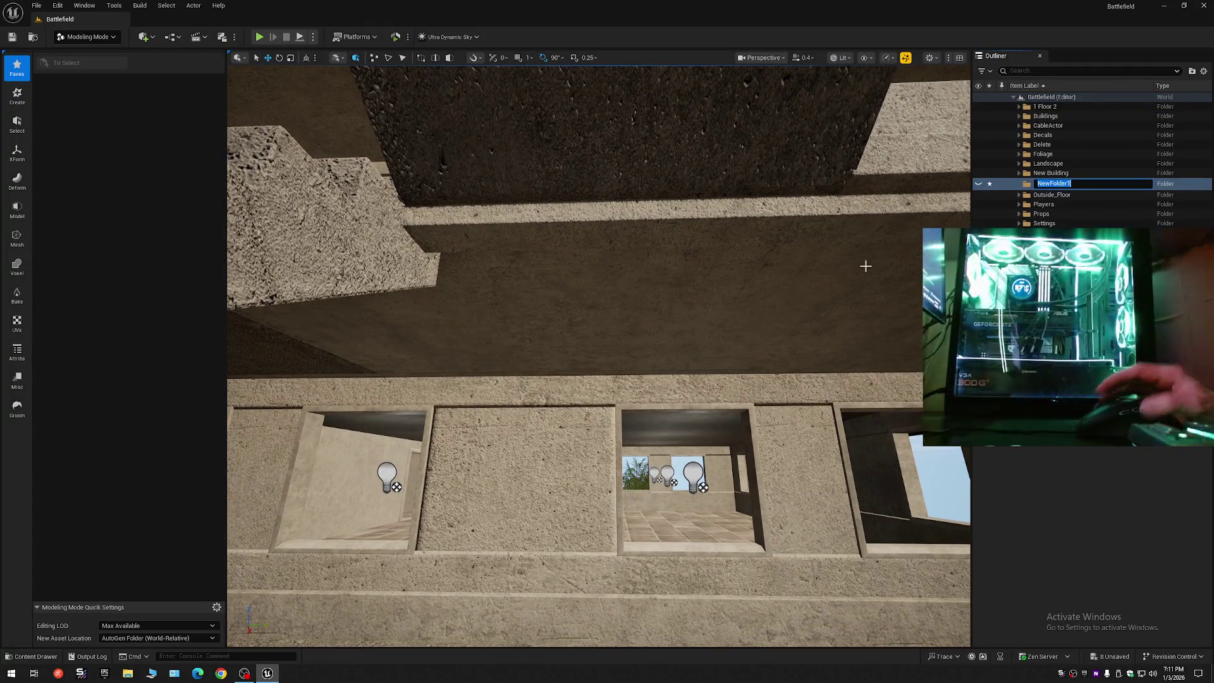
pyautogui.write('Gray')
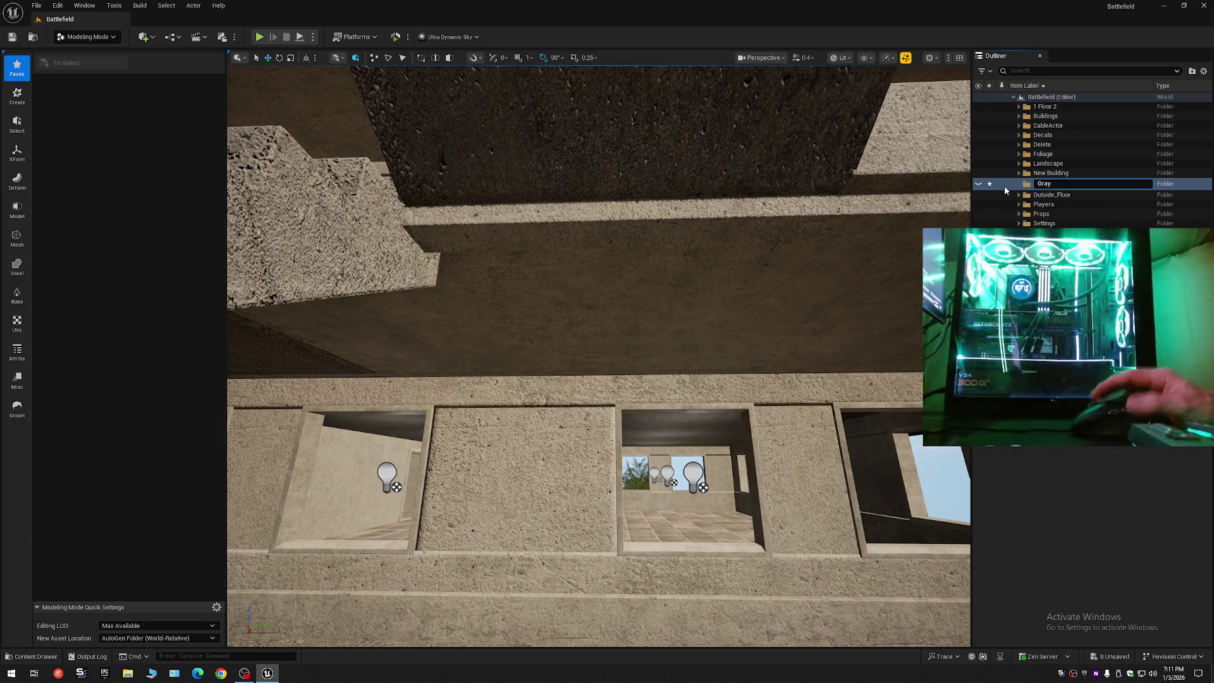
pyautogui.write(' M')
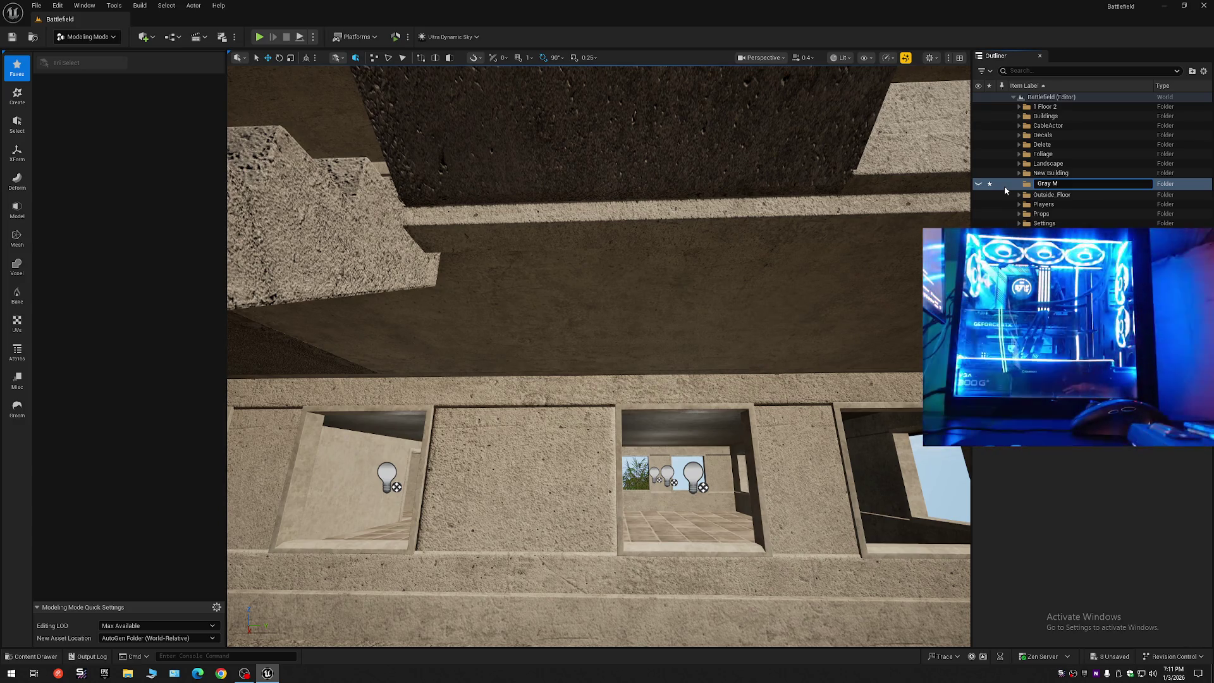
pyautogui.write('at')
pyautogui.press('Return')
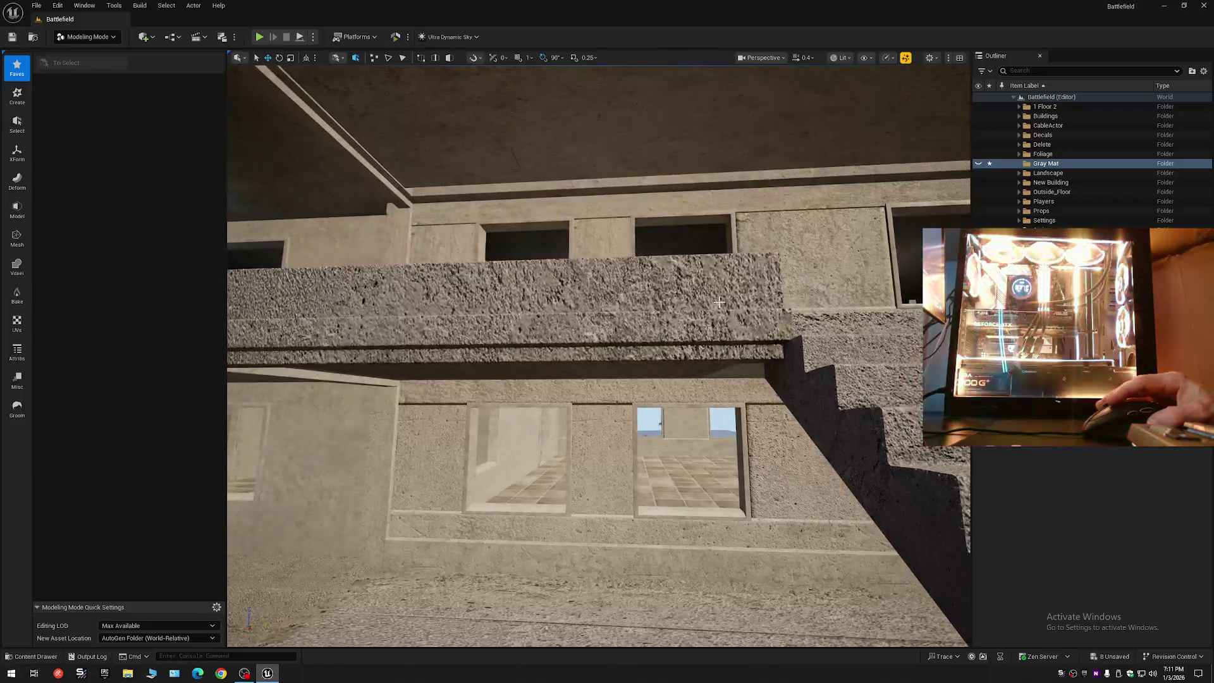
# - Give the Backup rail a plaster first material, then focus and orbit on the ledge above the windows
pyautogui.click(506, 317)
pyautogui.click(1104, 584)
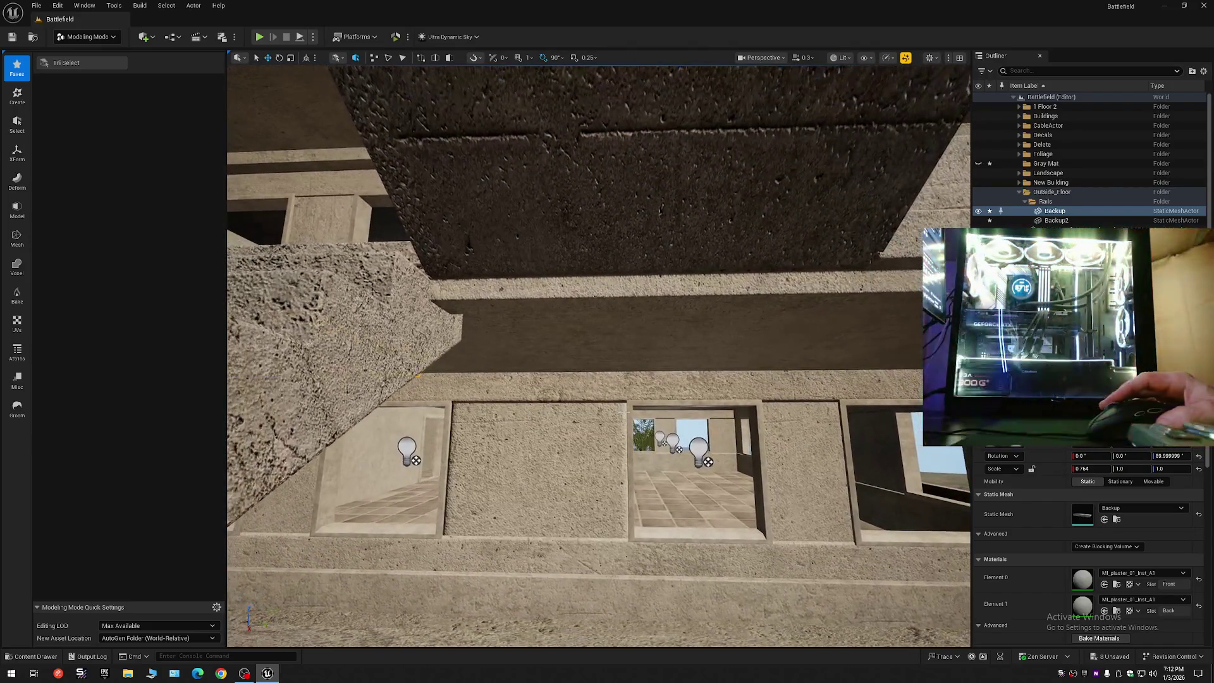
pyautogui.click(570, 342)
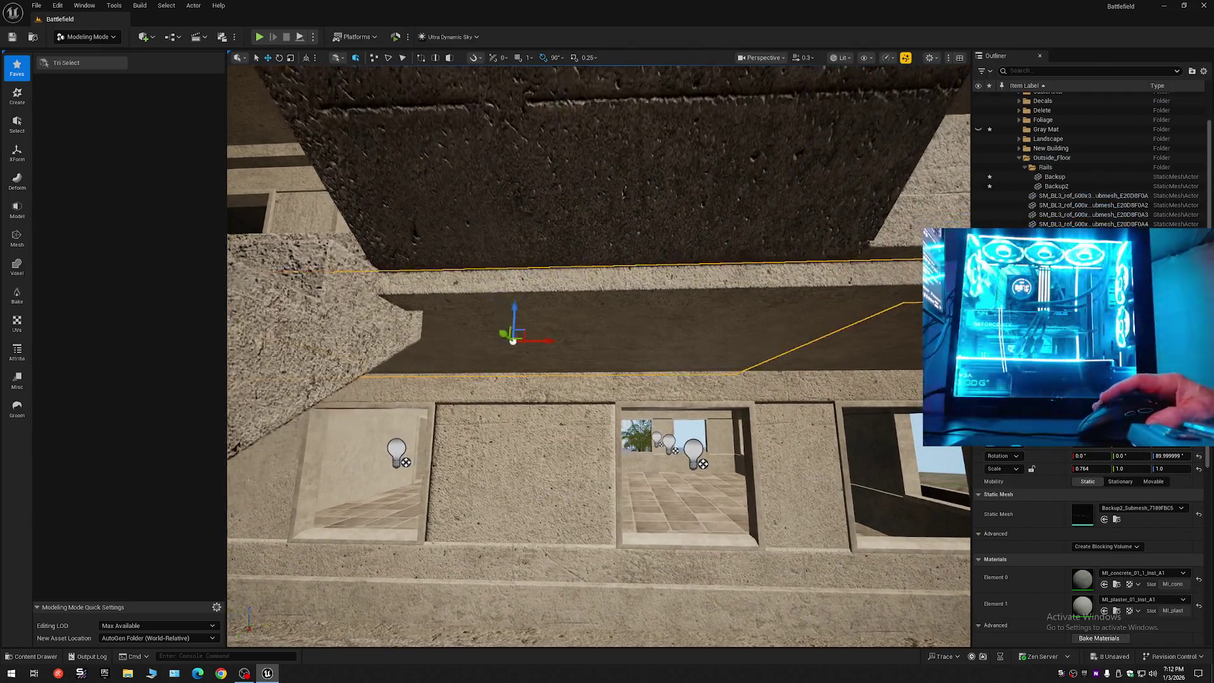
pyautogui.press('f')
pyautogui.scroll(5, 599, 354)
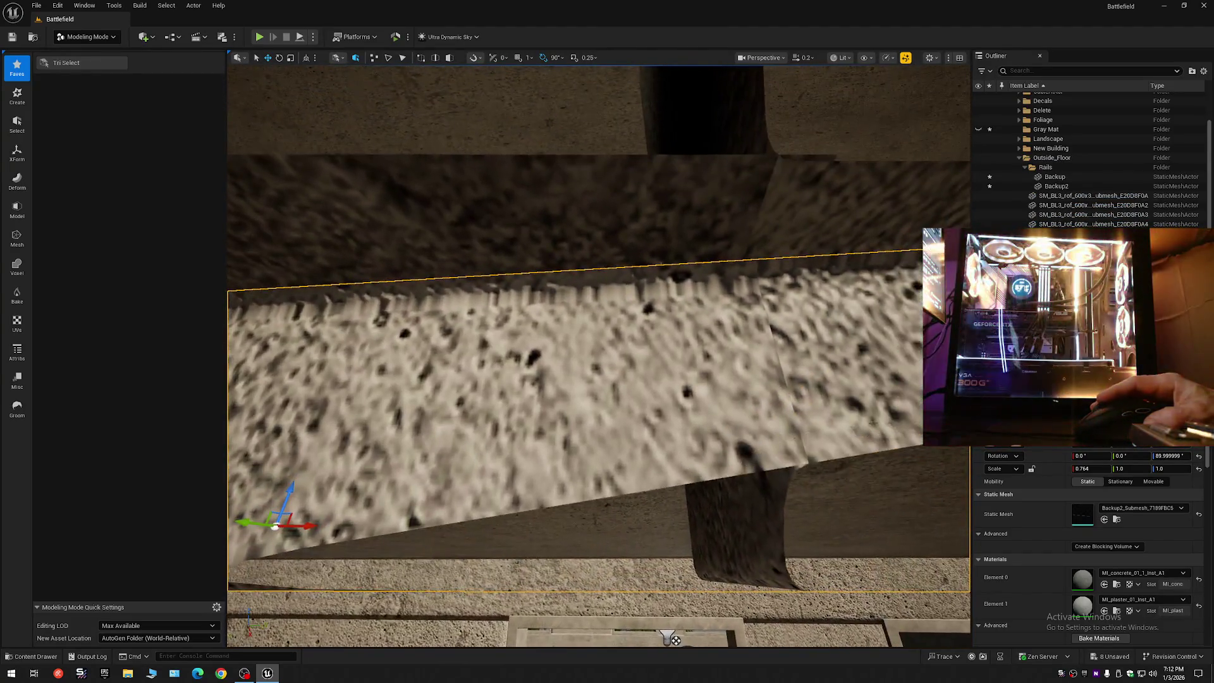
pyautogui.moveTo(670, 639)
pyautogui.mouseDown()
pyautogui.moveTo(669, 534)
pyautogui.moveTo(301, 487)
pyautogui.moveTo(260, 468)
pyautogui.moveTo(636, 314)
pyautogui.moveTo(470, 334)
pyautogui.mouseUp()
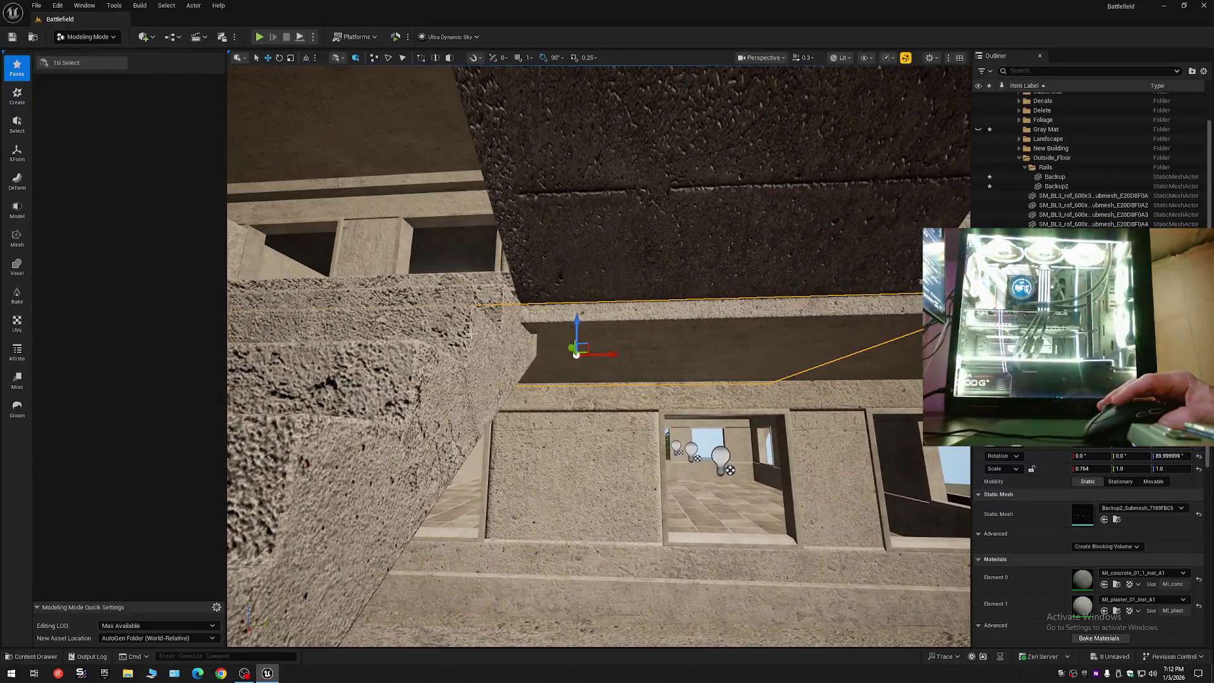
# - Hide the left stair block and select the dark upper stair block
pyautogui.click(505, 342)
pyautogui.press('h')
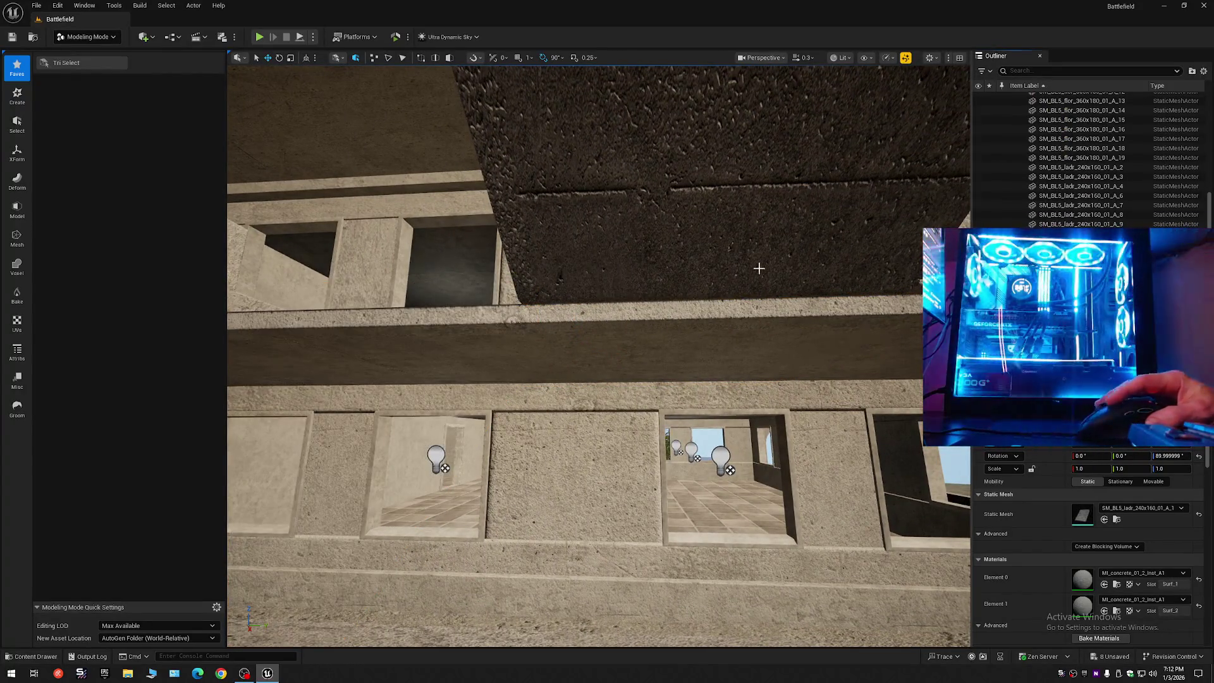
pyautogui.click(759, 268)
# - Hide the upper stair block and start triangle selection on the long concrete beam
pyautogui.press('h')
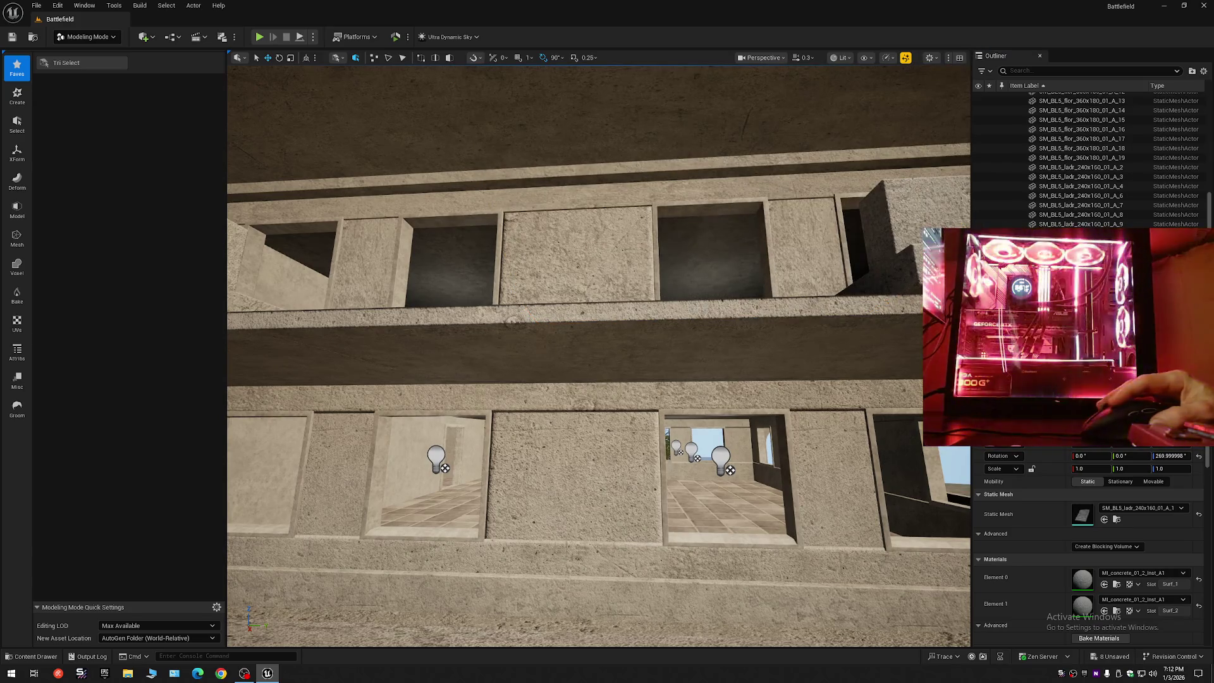
pyautogui.click(694, 308)
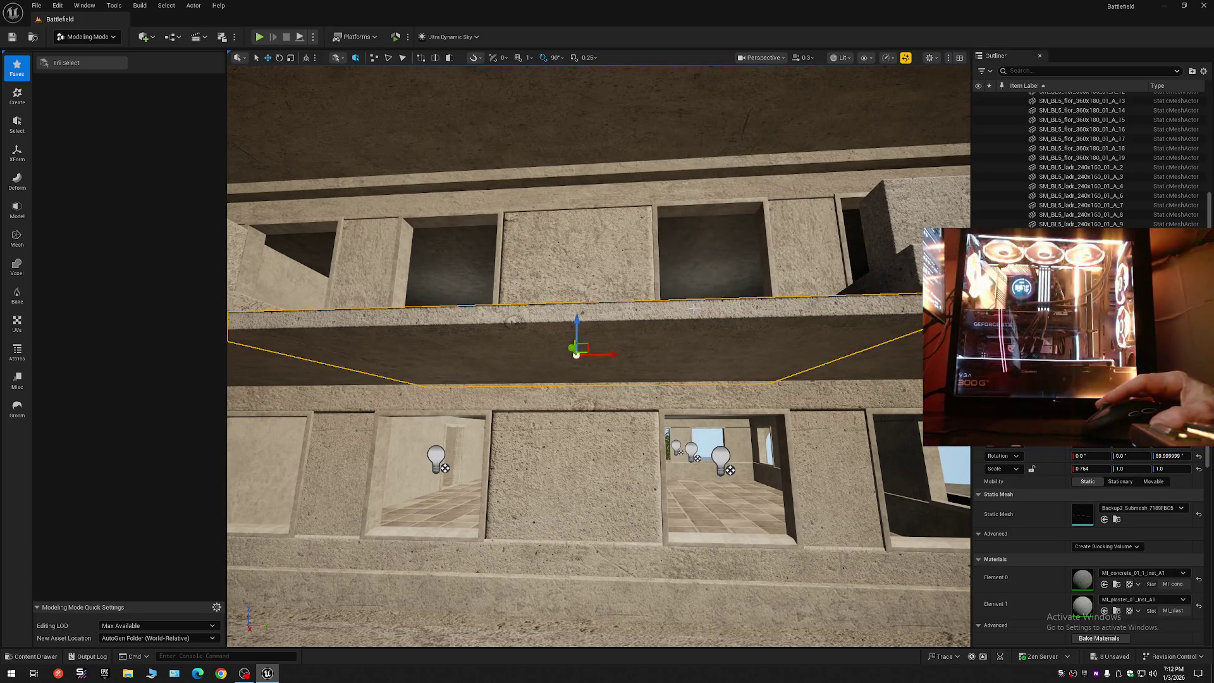
pyautogui.click(67, 63)
pyautogui.moveTo(500, 328)
pyautogui.mouseDown()
pyautogui.moveTo(840, 485)
pyautogui.moveTo(379, 253)
pyautogui.mouseUp()
pyautogui.click(144, 124)
pyautogui.click(148, 171)
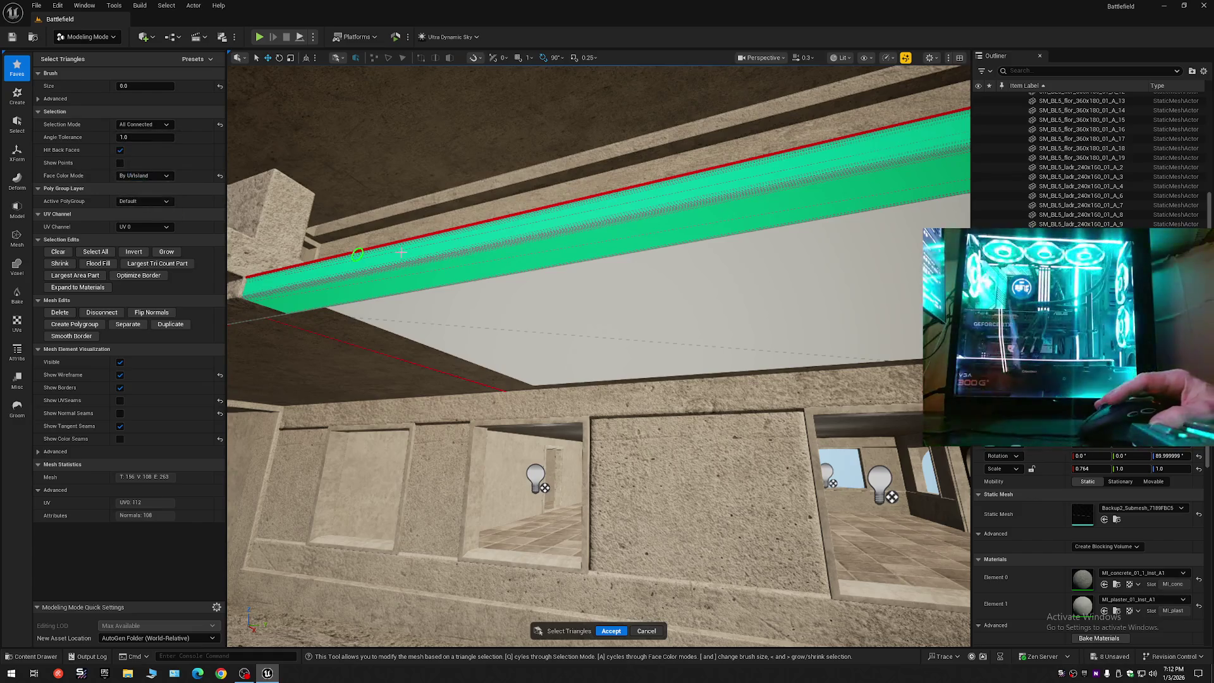
pyautogui.click(416, 252)
pyautogui.hotkey('ctrl', 'z')
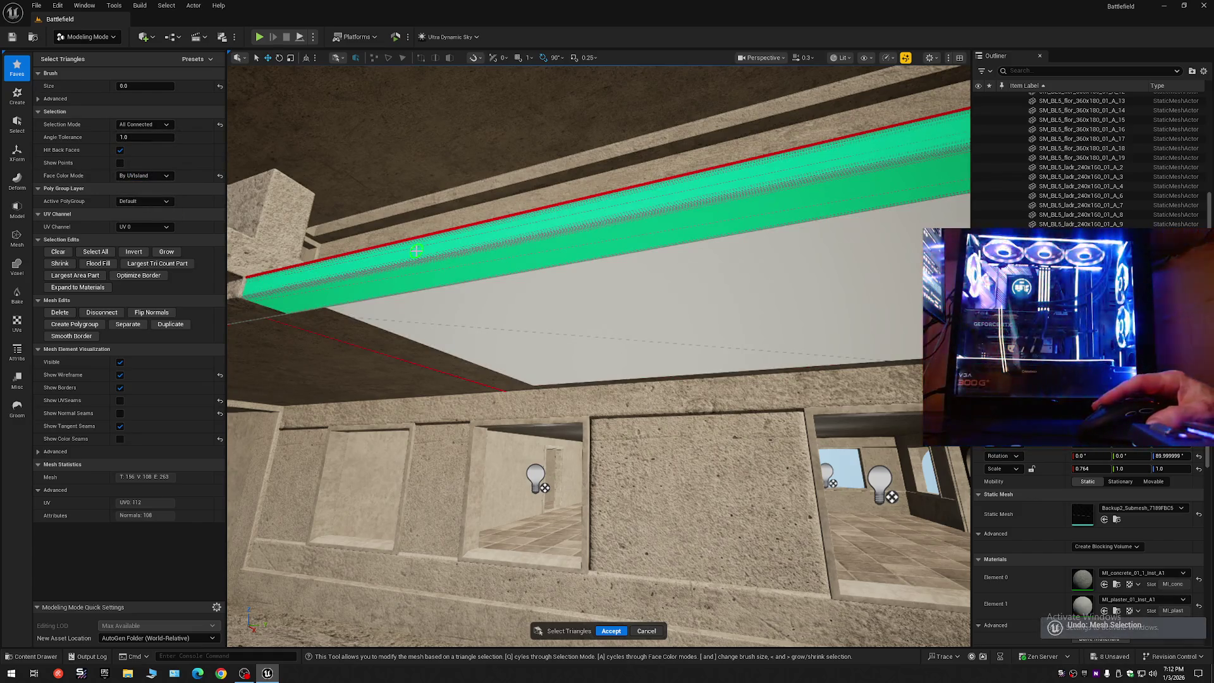
pyautogui.click(445, 251)
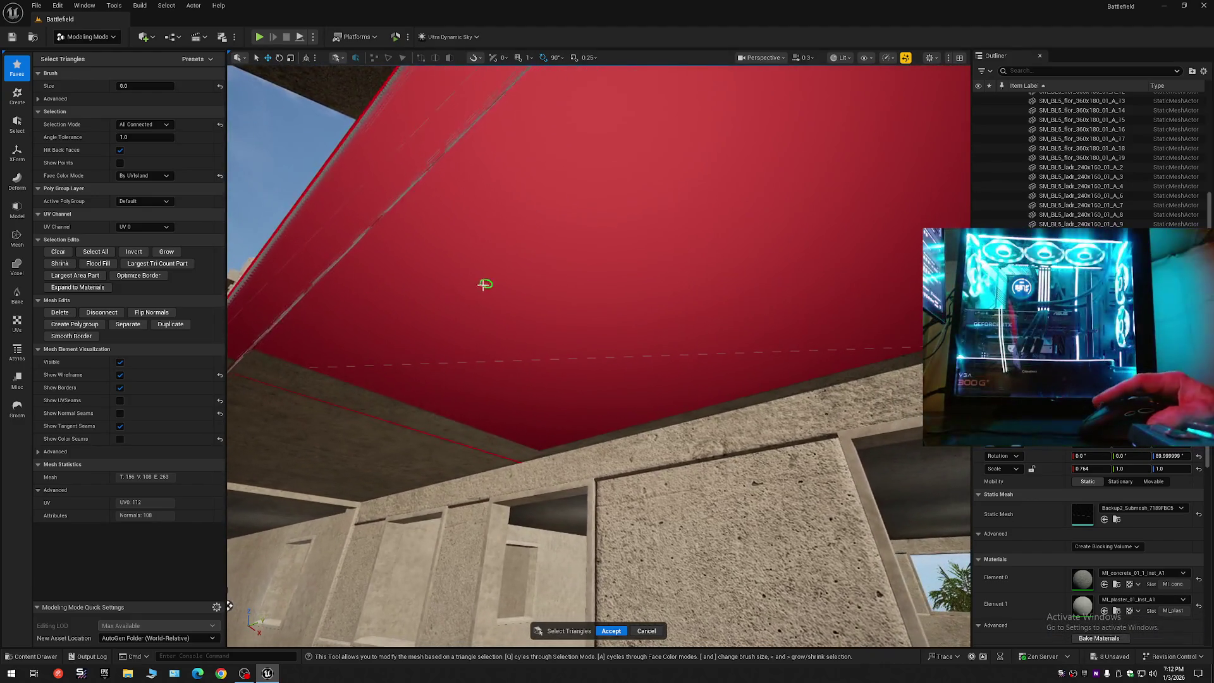
# - Select the beam's underside faces with All Within Angle, then Disconnect, Separate and Accept
pyautogui.click(145, 124)
pyautogui.click(138, 215)
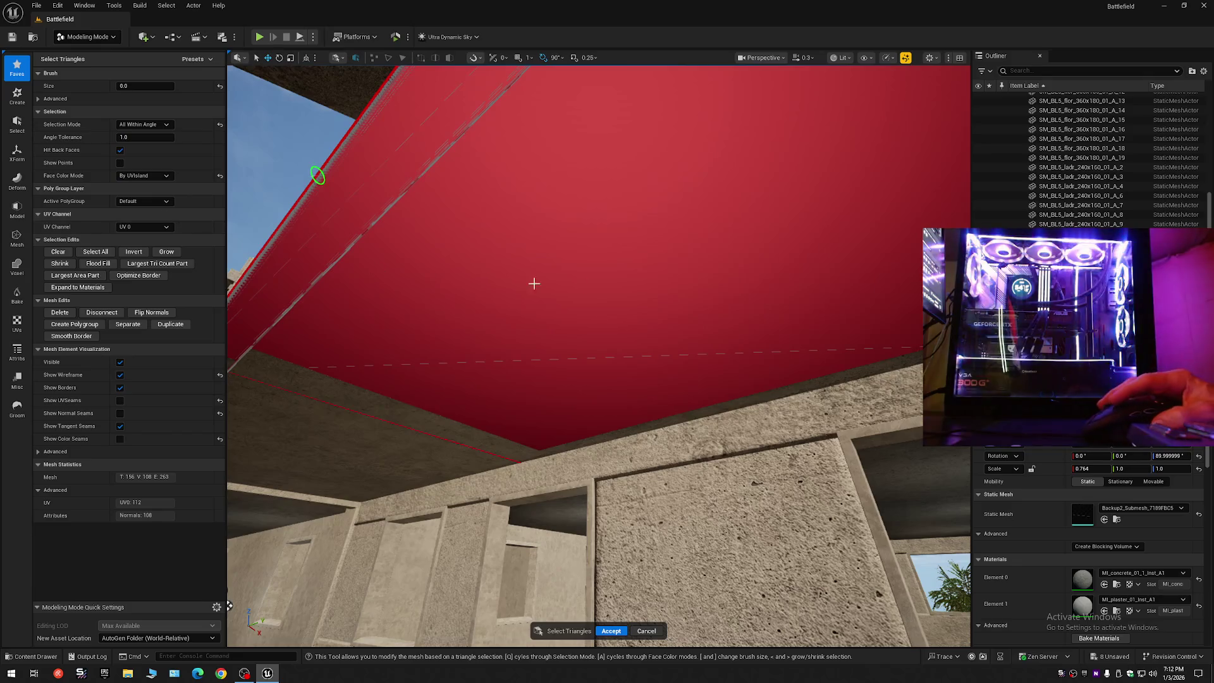
pyautogui.keyDown('ctrl'); pyautogui.click(695, 278); pyautogui.keyUp('ctrl')
pyautogui.moveTo(649, 280)
pyautogui.mouseDown()
pyautogui.moveTo(726, 263)
pyautogui.moveTo(669, 225)
pyautogui.moveTo(710, 236)
pyautogui.moveTo(712, 286)
pyautogui.moveTo(667, 265)
pyautogui.mouseUp()
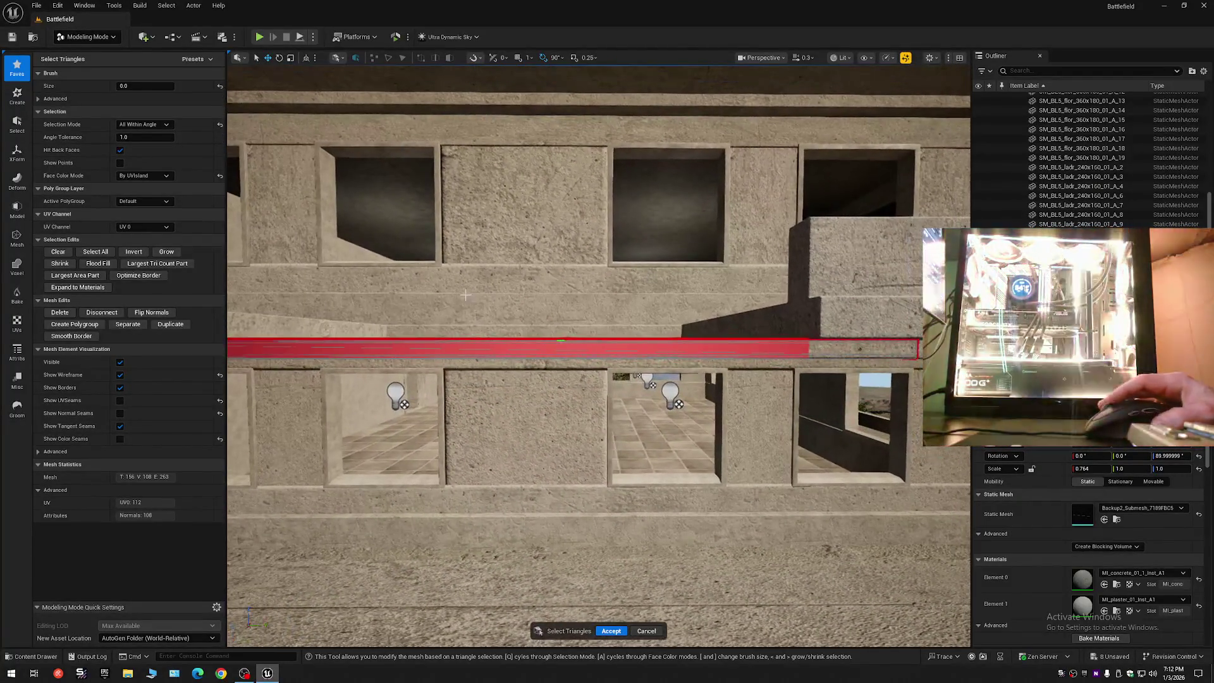
pyautogui.click(102, 312)
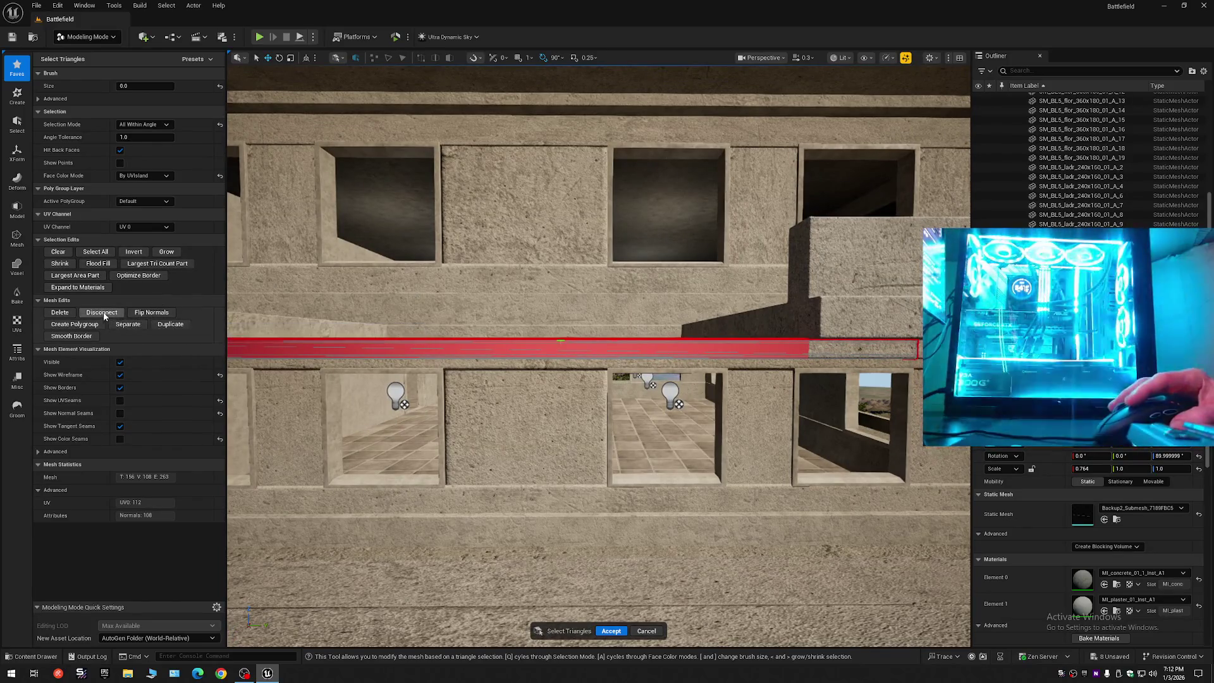
pyautogui.click(127, 324)
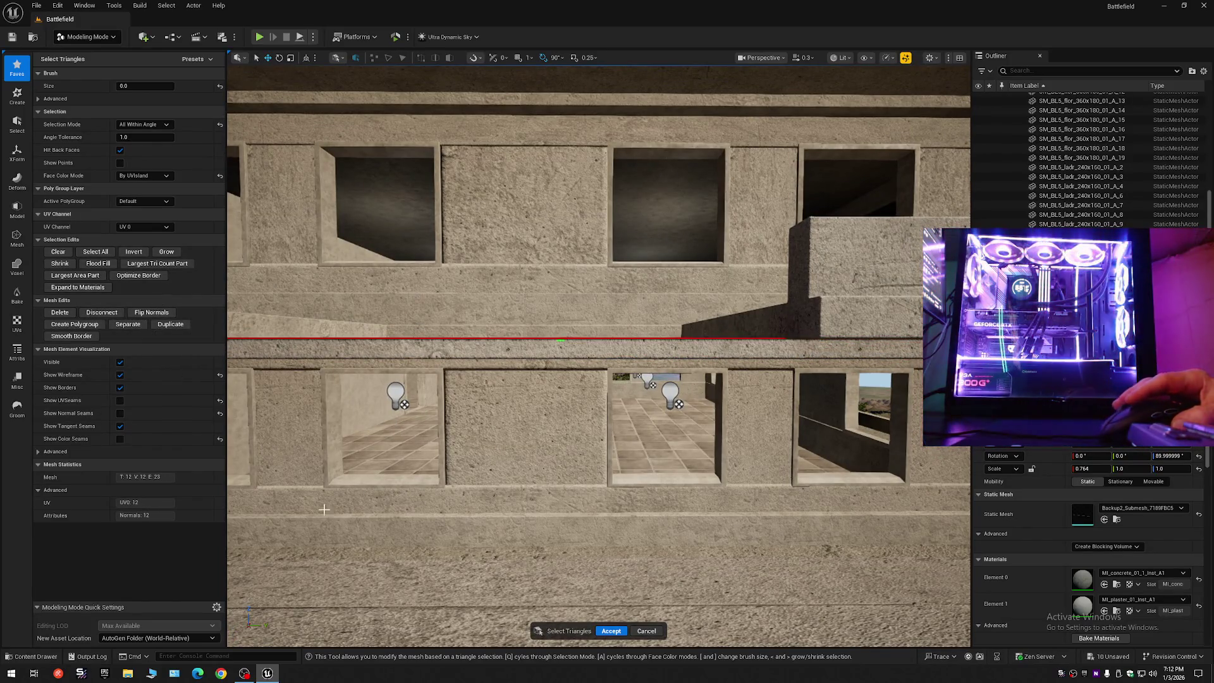
pyautogui.click(608, 631)
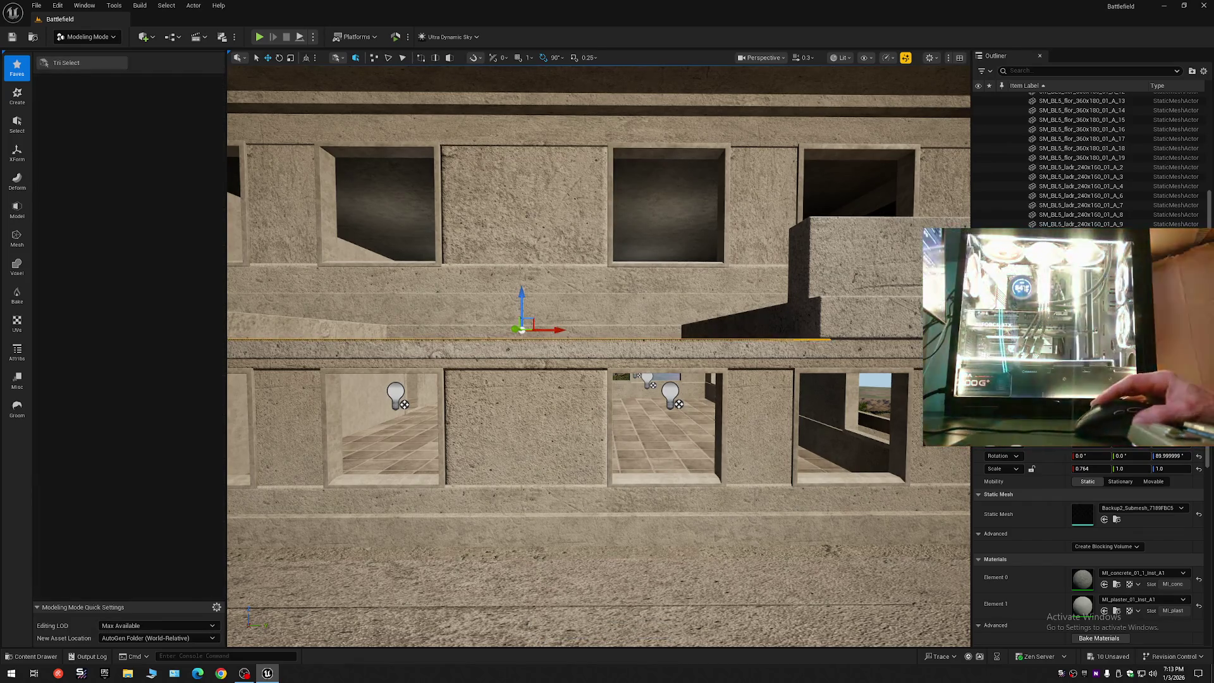
# - Restore the hidden stair block, collapse all Outliner folders, and select the Gray Mat folder
pyautogui.hotkey('ctrl', 'z')
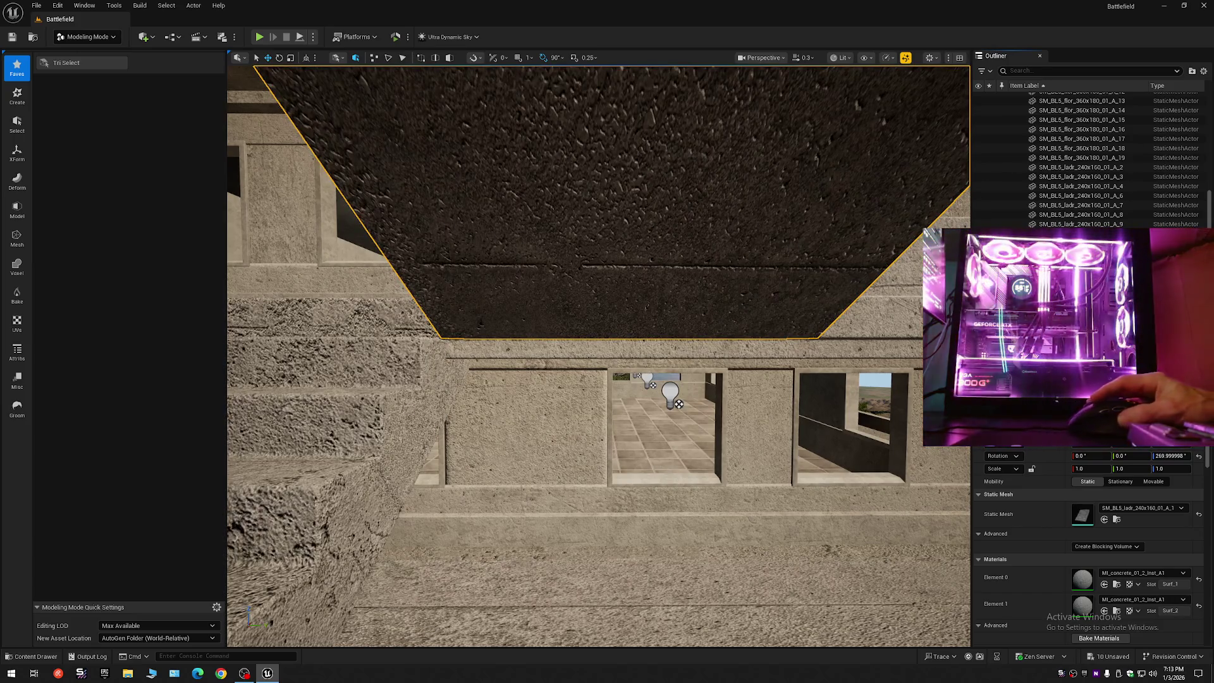
pyautogui.click(1205, 71)
pyautogui.click(1145, 120)
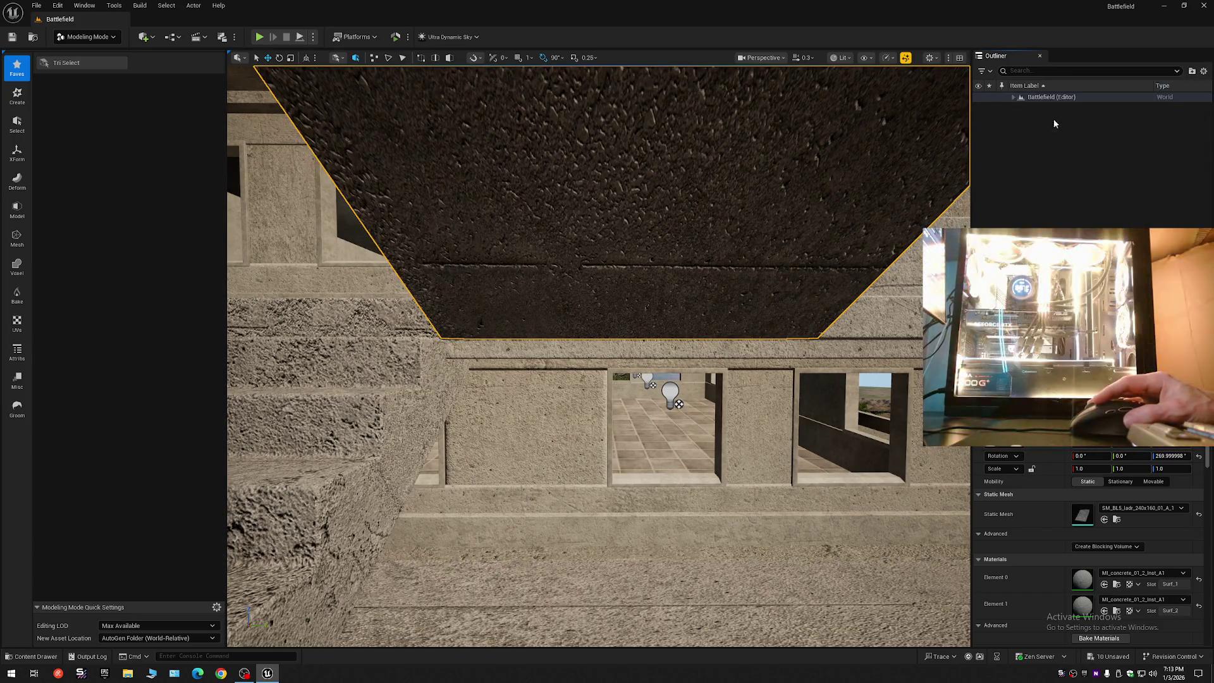
pyautogui.click(1014, 97)
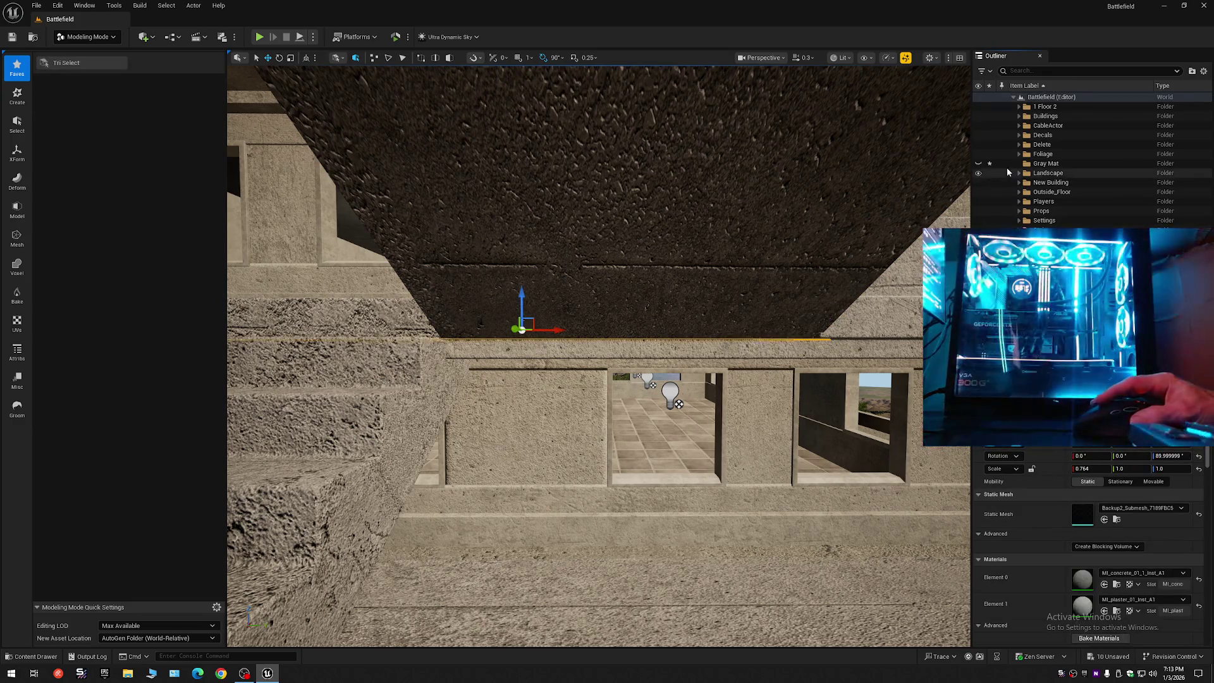
pyautogui.click(1007, 163)
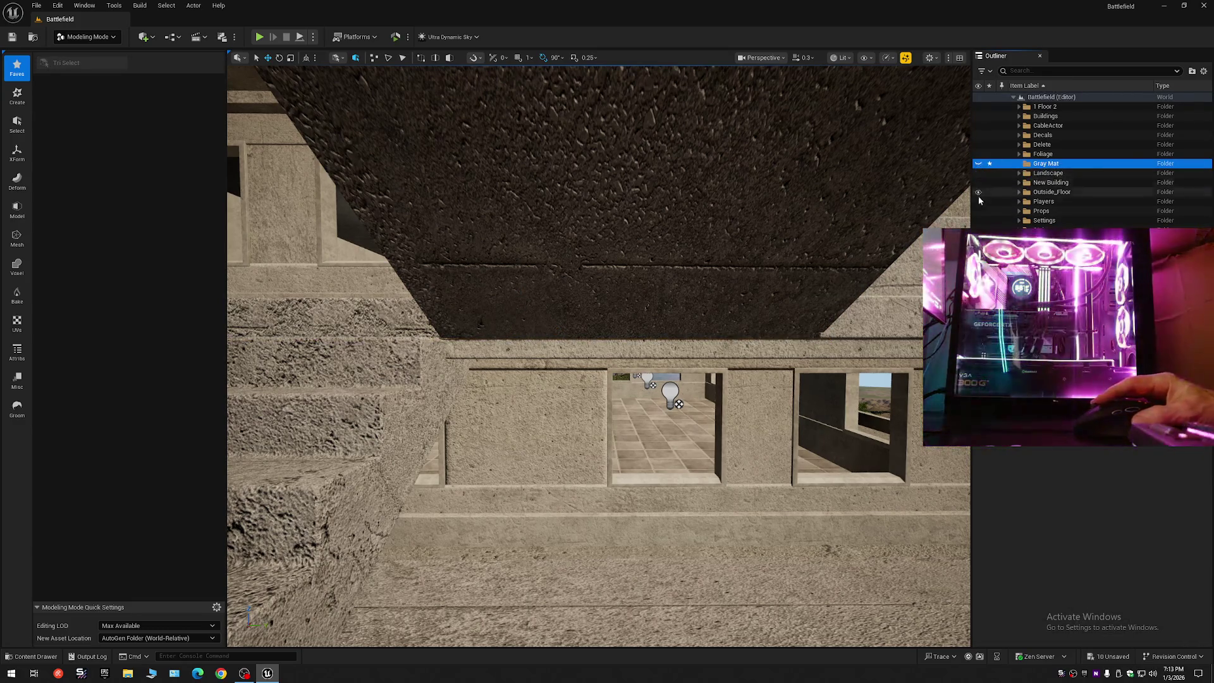
# - Fly toward the stairs facing the window wall and select the floor slab there
pyautogui.moveTo(718, 325); pyautogui.dragTo(719, 259)
pyautogui.scroll(2, 599, 356)
pyautogui.moveTo(646, 306); pyautogui.dragTo(547, 306)
pyautogui.scroll(1, 596, 306)
pyautogui.click(547, 305)
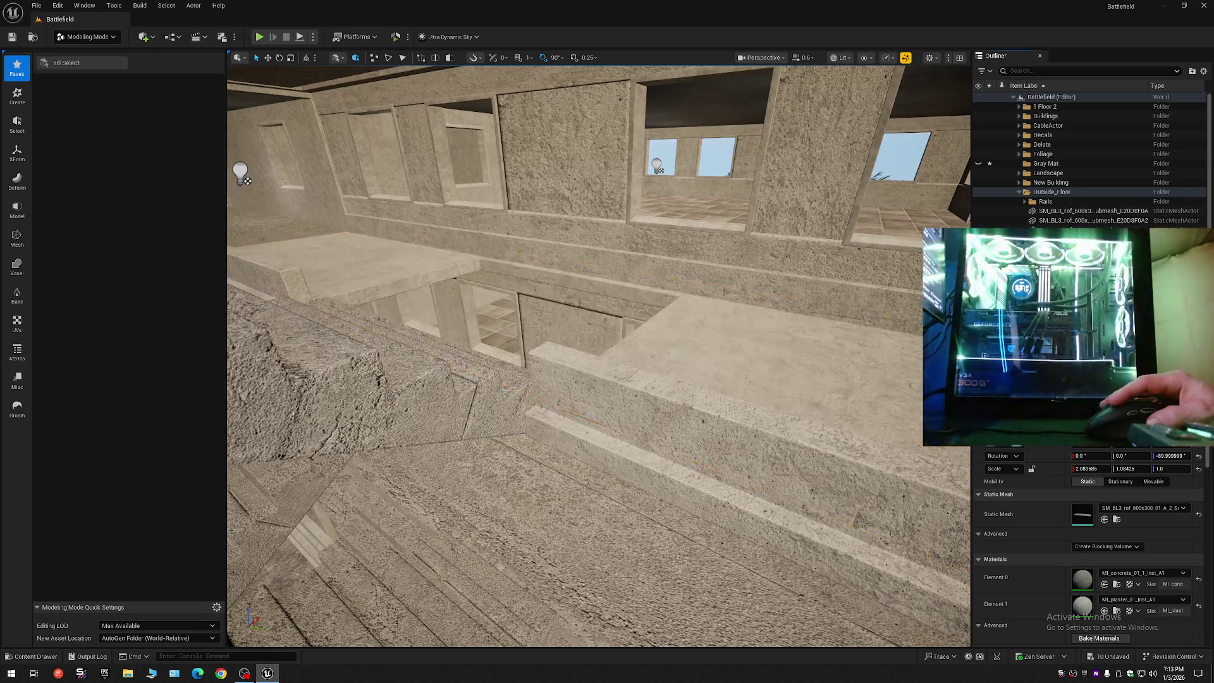
# - Scale the thin beam above the windows to about 0.31 and nudge it left
pyautogui.moveTo(750, 275); pyautogui.dragTo(750, 313)
pyautogui.click(633, 259)
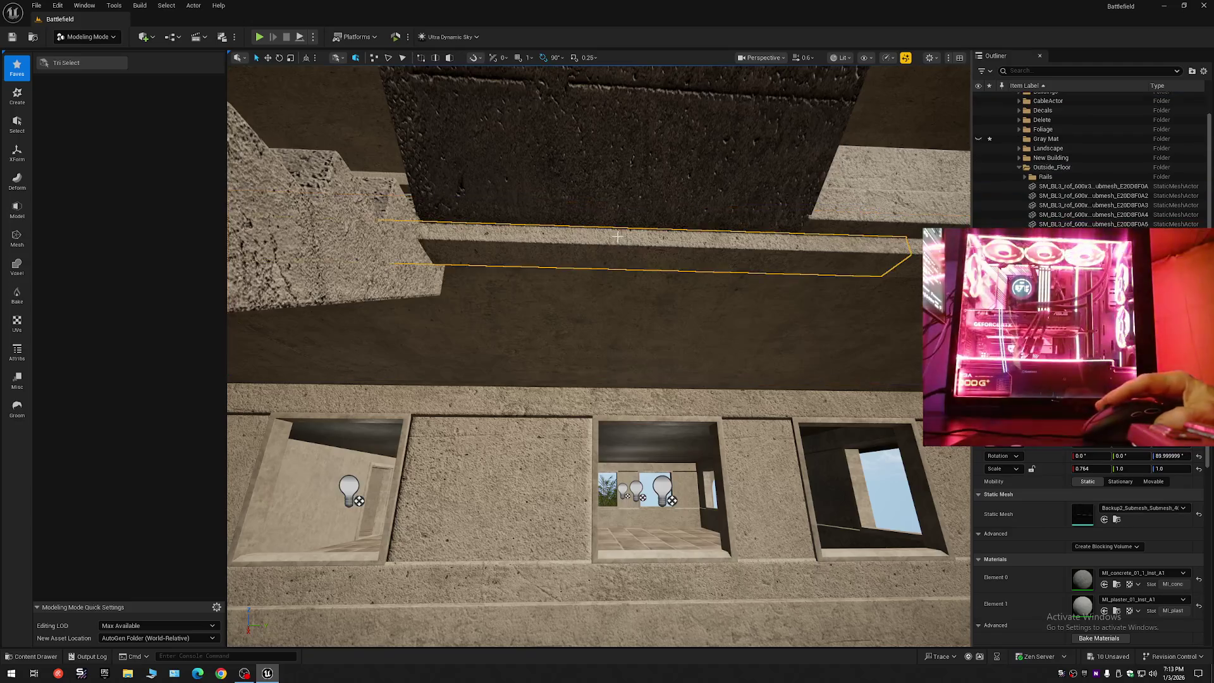
pyautogui.moveTo(632, 259); pyautogui.dragTo(633, 284)
pyautogui.moveTo(518, 263)
pyautogui.mouseDown()
pyautogui.moveTo(442, 263)
pyautogui.moveTo(521, 265)
pyautogui.mouseUp()
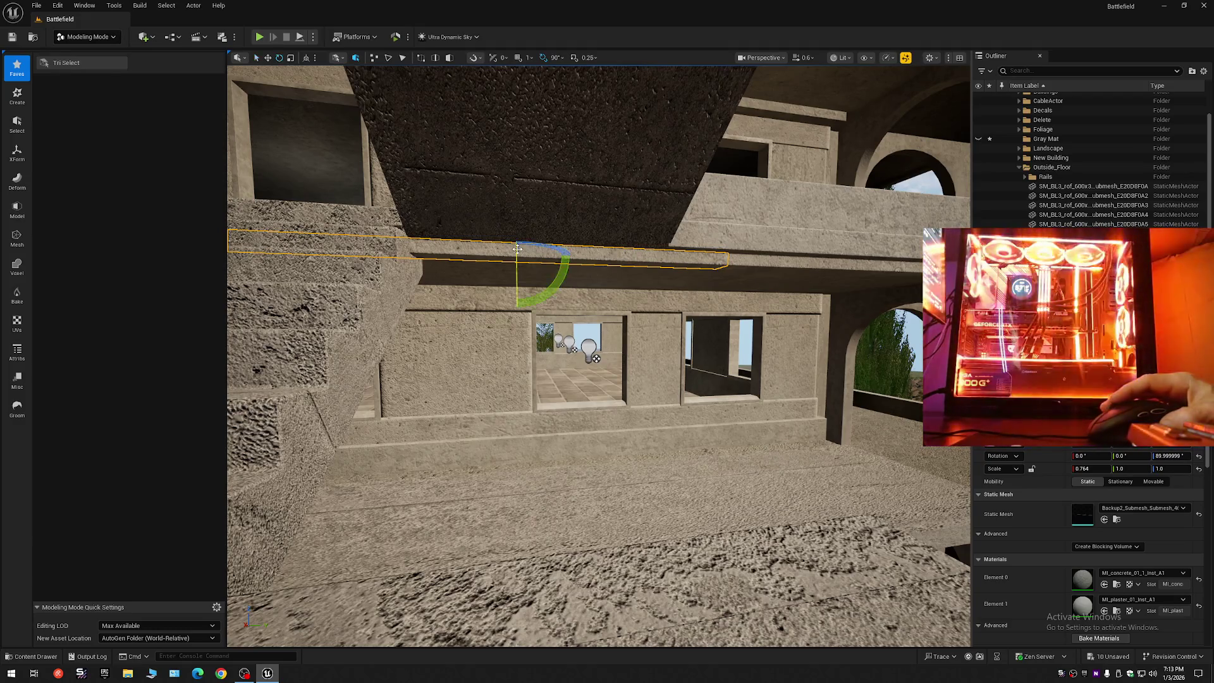
pyautogui.moveTo(548, 254)
pyautogui.mouseDown()
pyautogui.moveTo(525, 254)
pyautogui.moveTo(570, 269)
pyautogui.mouseUp()
pyautogui.scroll(5, 569, 273)
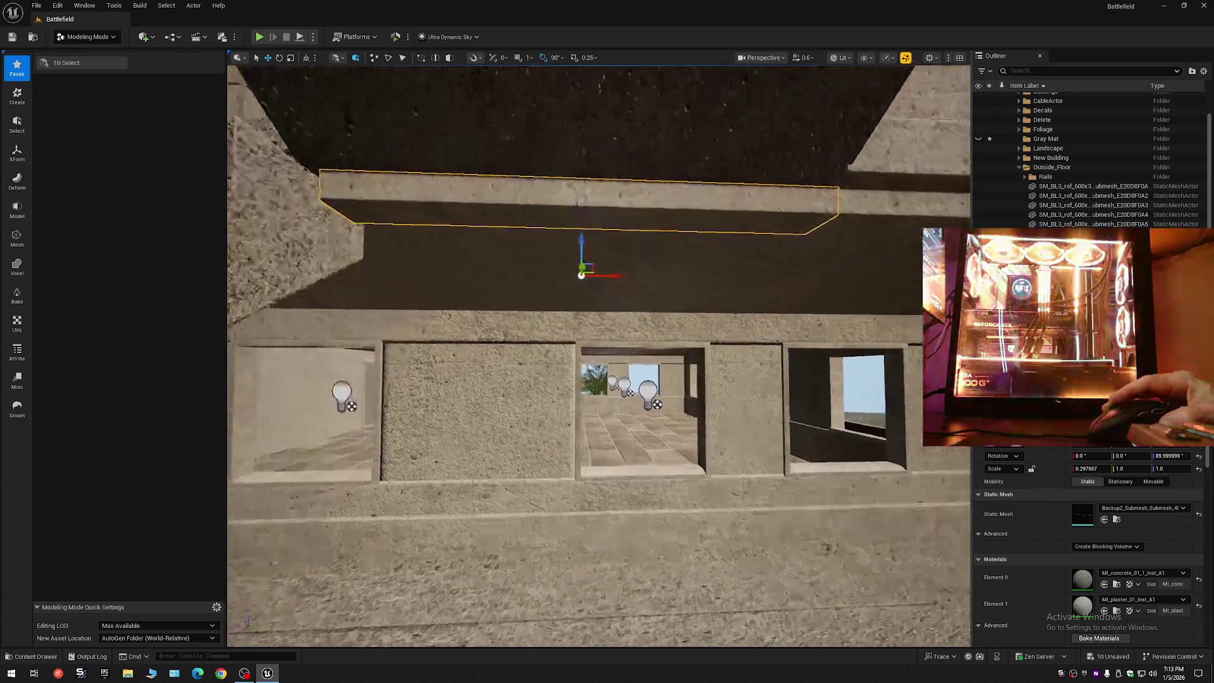
pyautogui.scroll(-3, 596, 299)
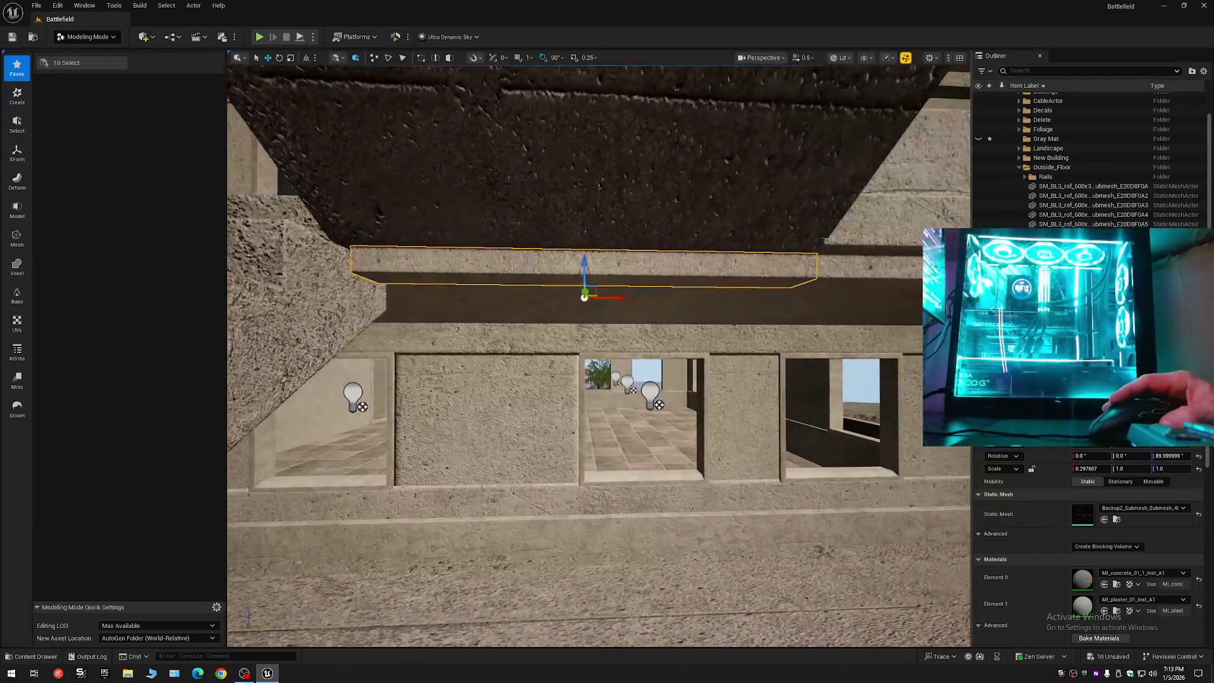
pyautogui.moveTo(595, 298); pyautogui.dragTo(585, 298)
pyautogui.press('e')
pyautogui.press('r')
pyautogui.scroll(5, 585, 298)
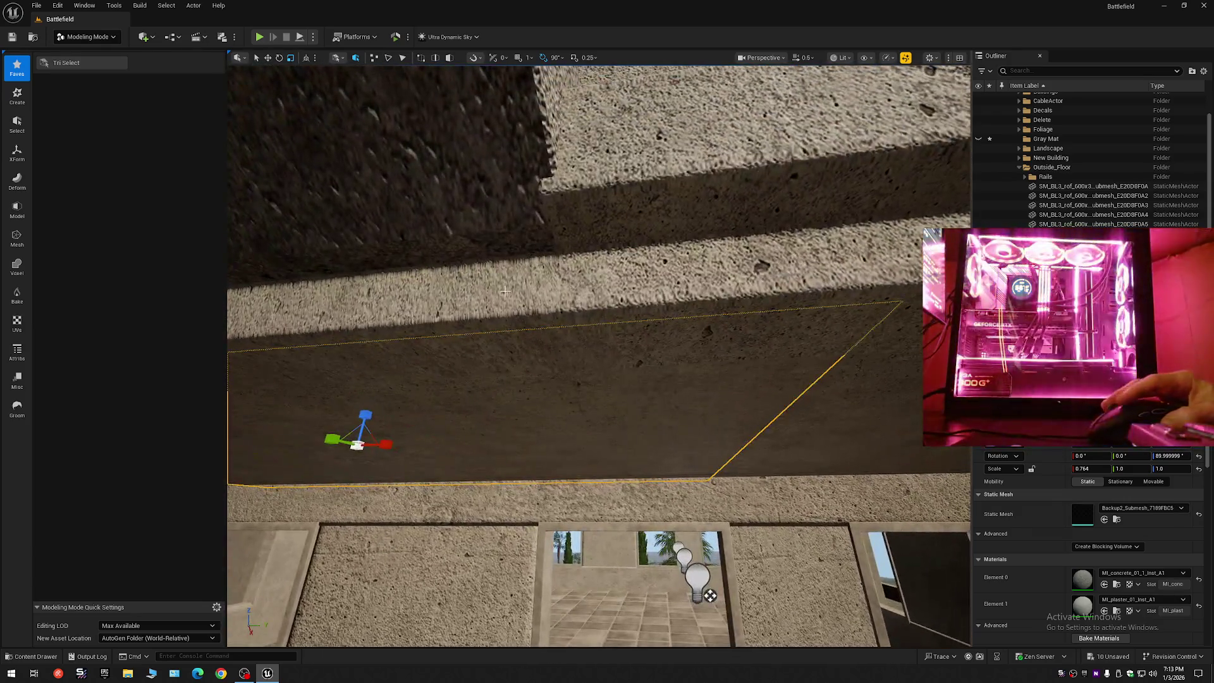
# - Pivot the upper beam at its outer end and shorten its X scale to about 0.297
pyautogui.click(512, 299)
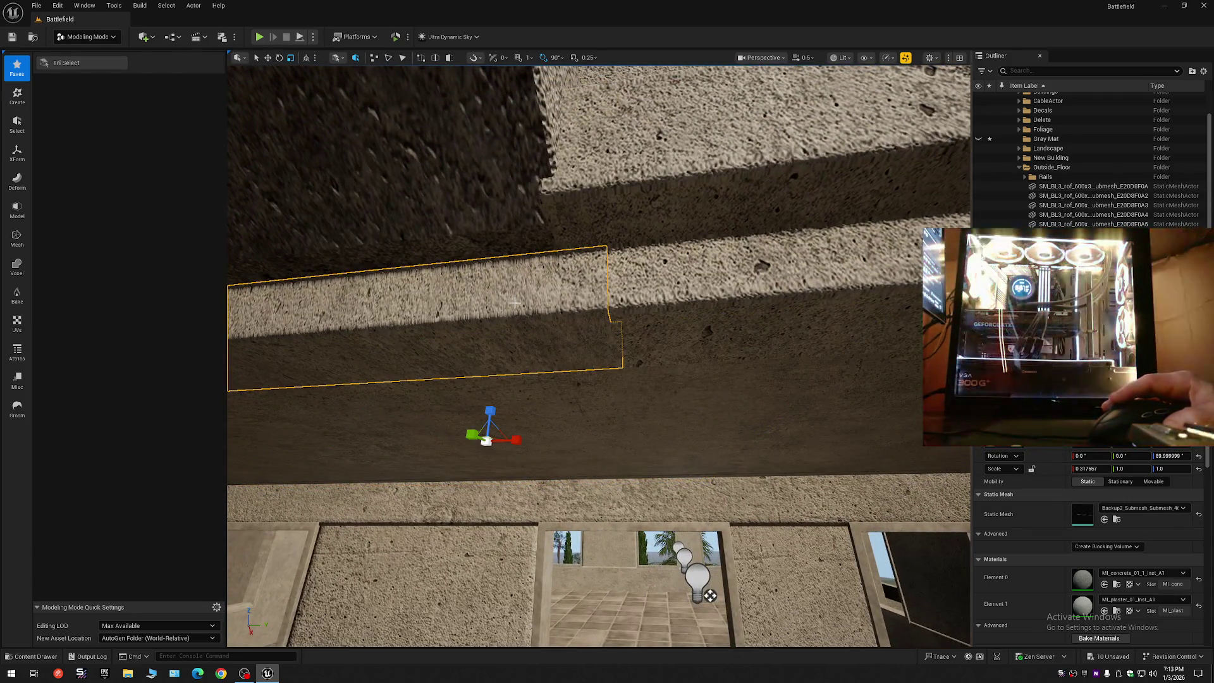
pyautogui.moveTo(521, 443)
pyautogui.mouseDown()
pyautogui.moveTo(481, 442)
pyautogui.moveTo(514, 441)
pyautogui.moveTo(514, 468)
pyautogui.moveTo(474, 373)
pyautogui.moveTo(519, 475)
pyautogui.mouseUp()
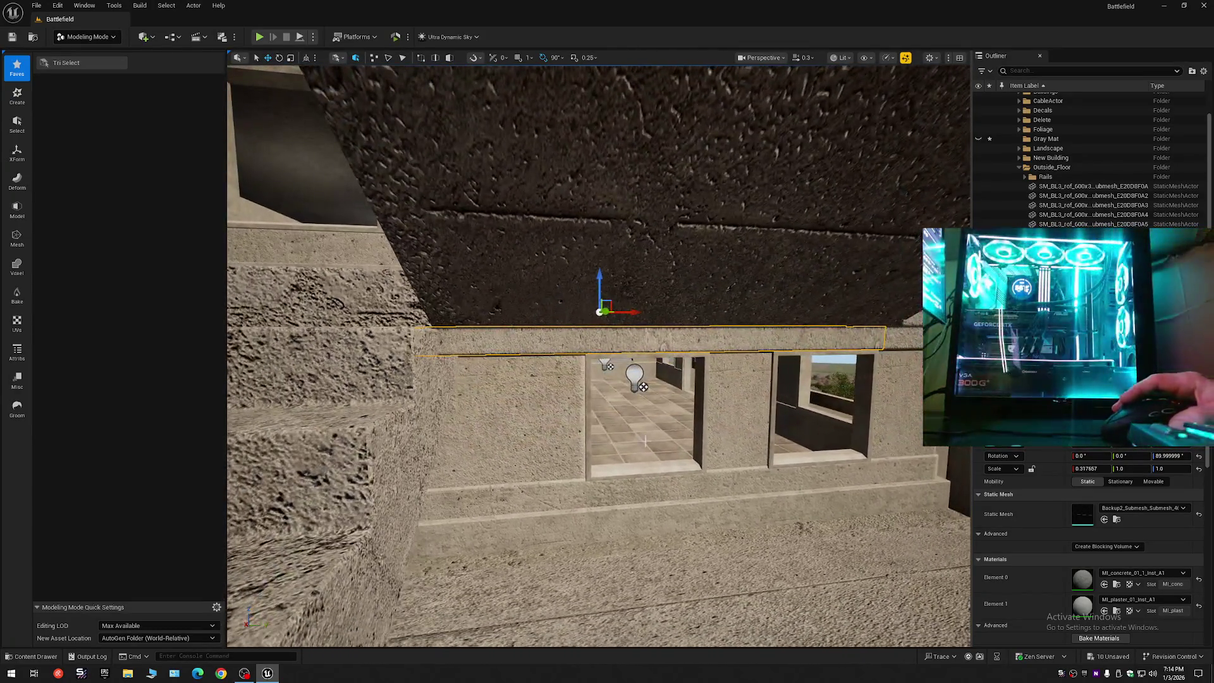
pyautogui.keyDown('alt'); pyautogui.middleClick(872, 334); pyautogui.keyUp('alt')
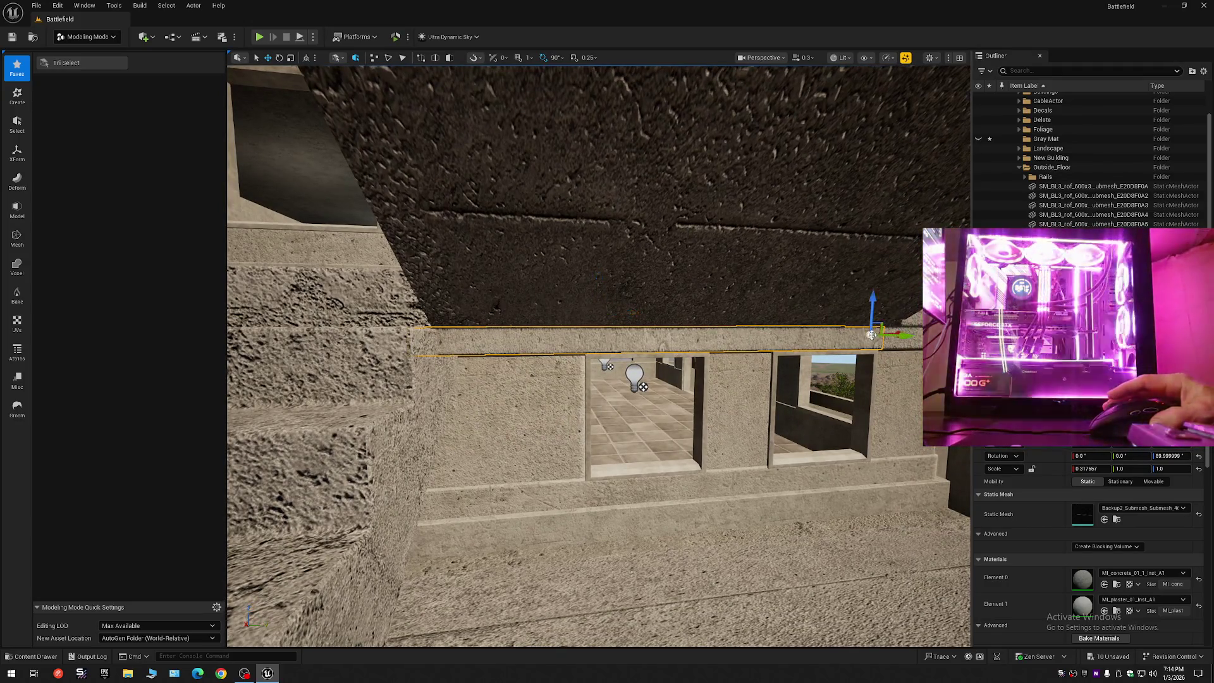
pyautogui.press('e')
pyautogui.press('r')
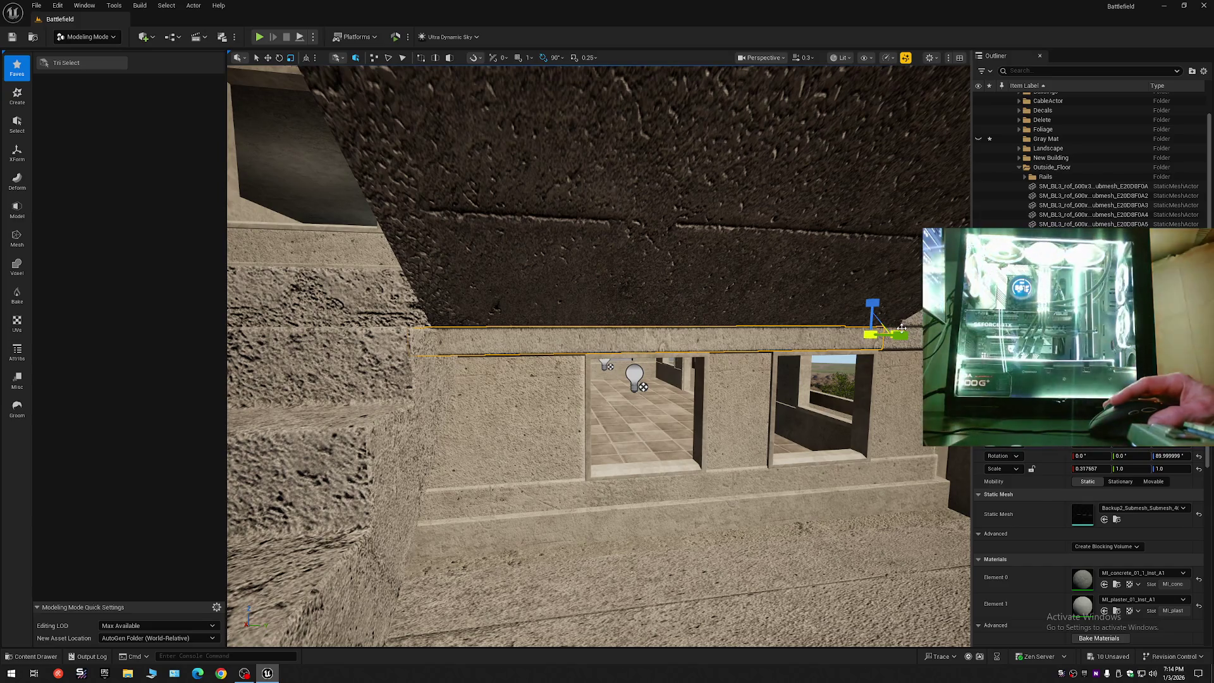
pyautogui.moveTo(901, 328); pyautogui.dragTo(778, 330)
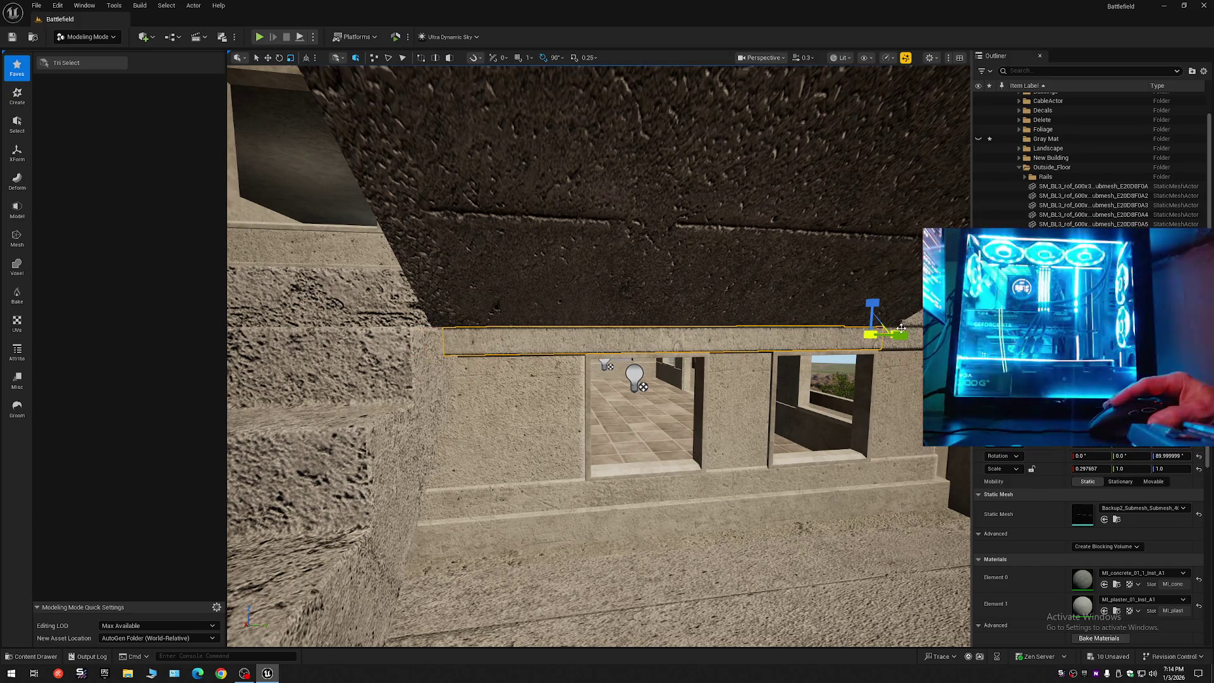
pyautogui.moveTo(569, 380)
pyautogui.mouseDown()
pyautogui.moveTo(588, 385)
pyautogui.moveTo(600, 357)
pyautogui.moveTo(604, 366)
pyautogui.mouseUp()
pyautogui.moveTo(755, 356); pyautogui.dragTo(754, 356)
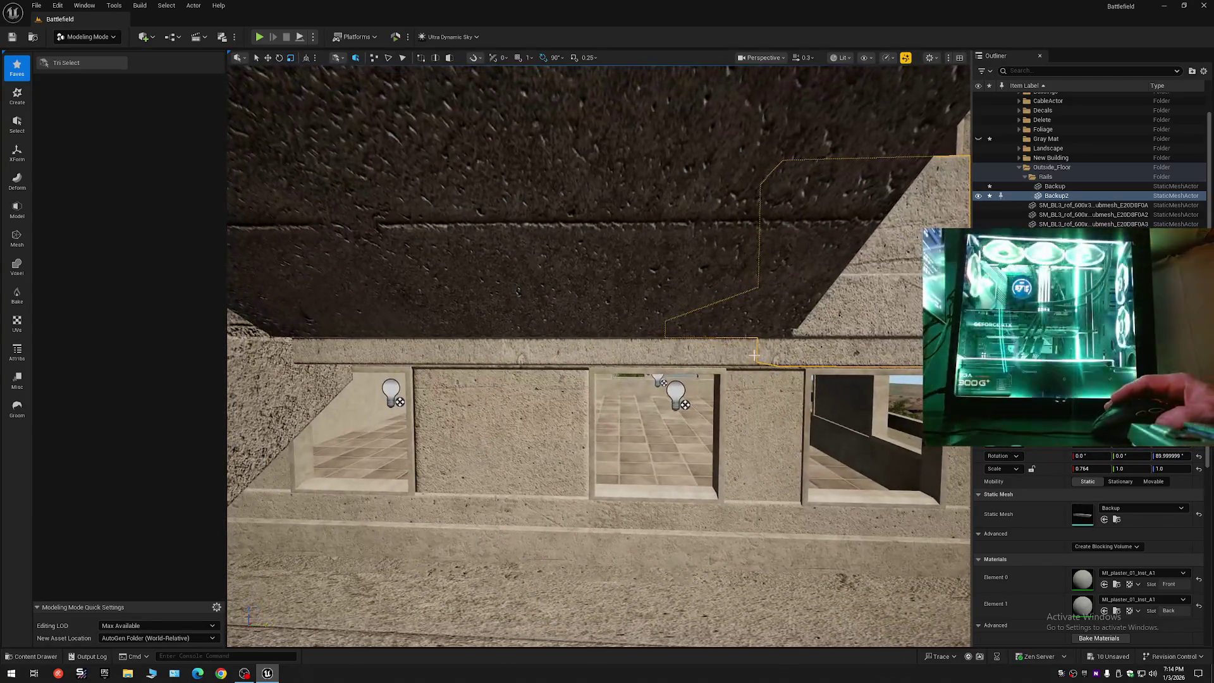
# - Set the beam's X scale to exactly 0.29999 and inspect its end up close
pyautogui.click(702, 356)
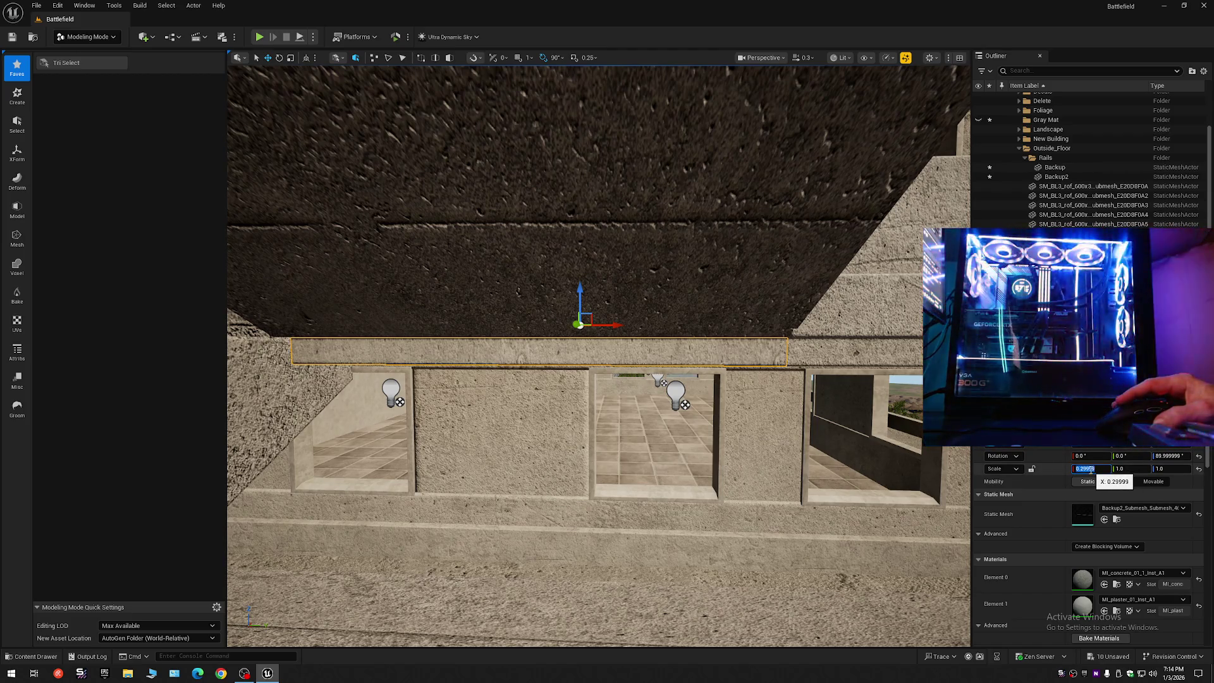
pyautogui.moveTo(848, 454)
pyautogui.mouseDown()
pyautogui.moveTo(841, 468)
pyautogui.moveTo(789, 435)
pyautogui.mouseUp()
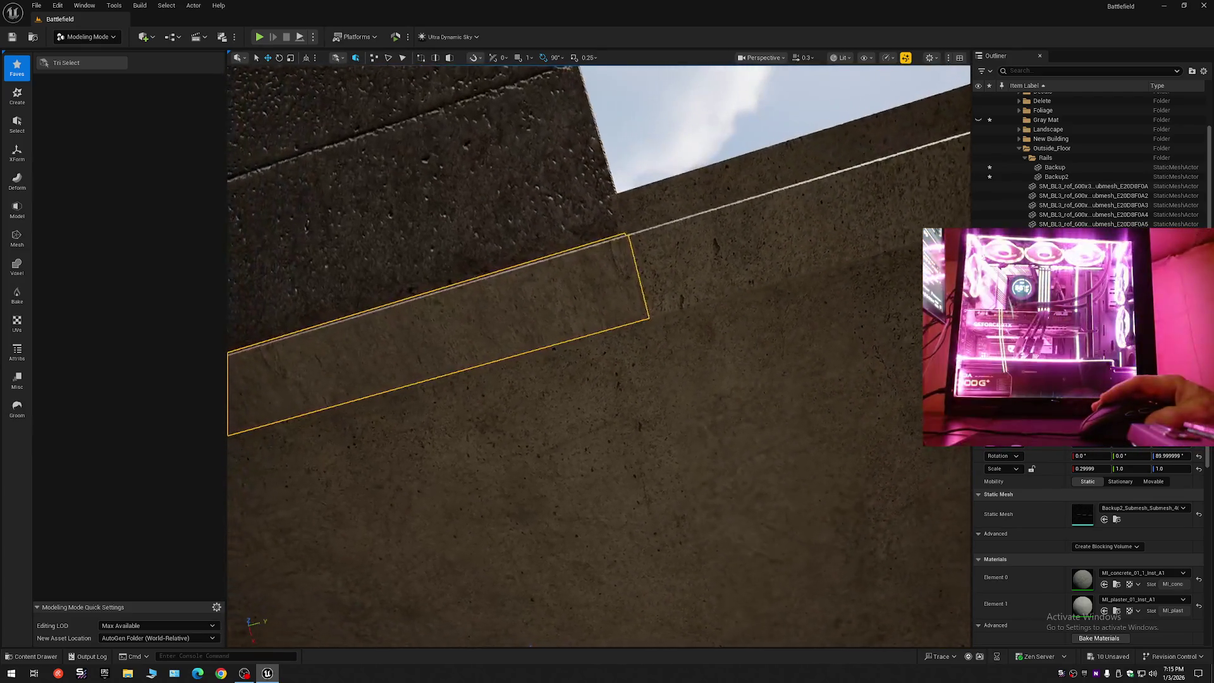
# - Deselect the beam, fly through the corridor past the stairs, and show the editor modes list
pyautogui.press('Escape')
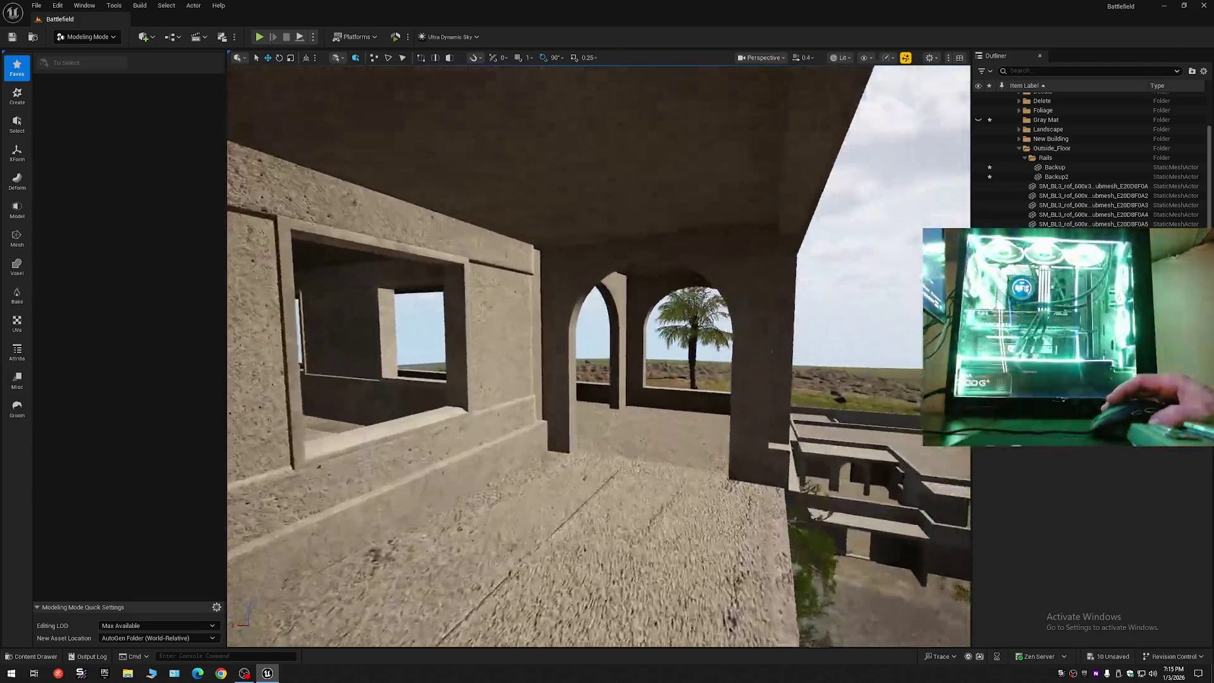
pyautogui.press('w')
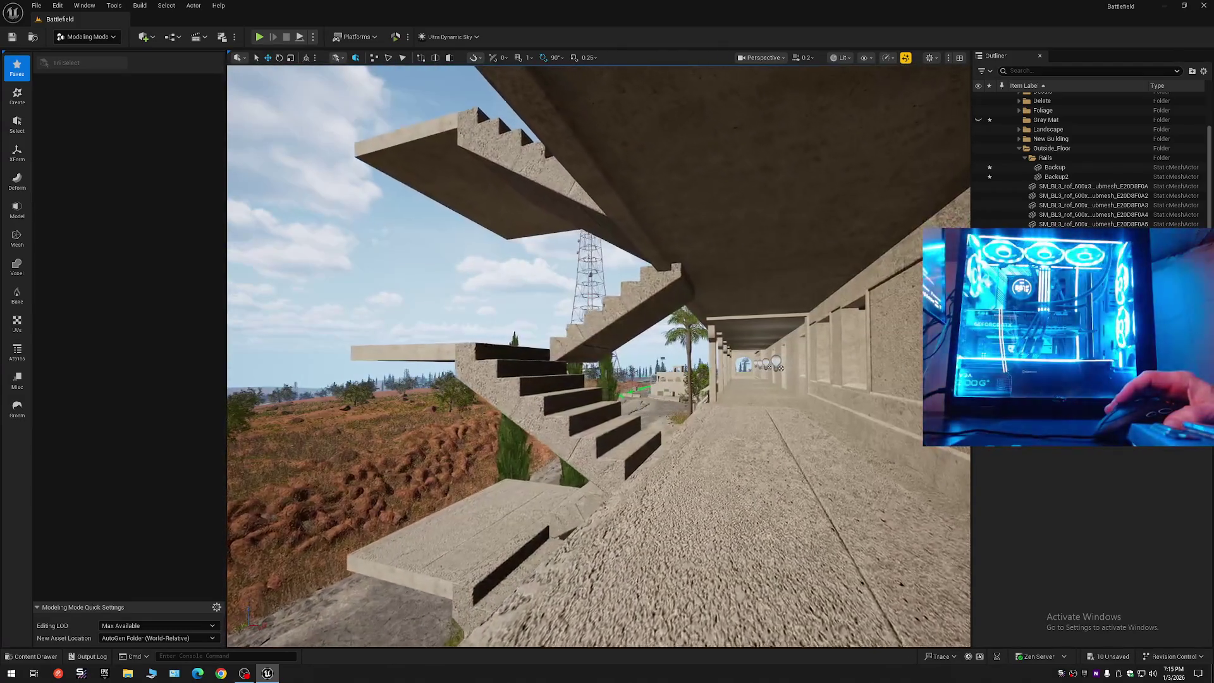
pyautogui.press('a')
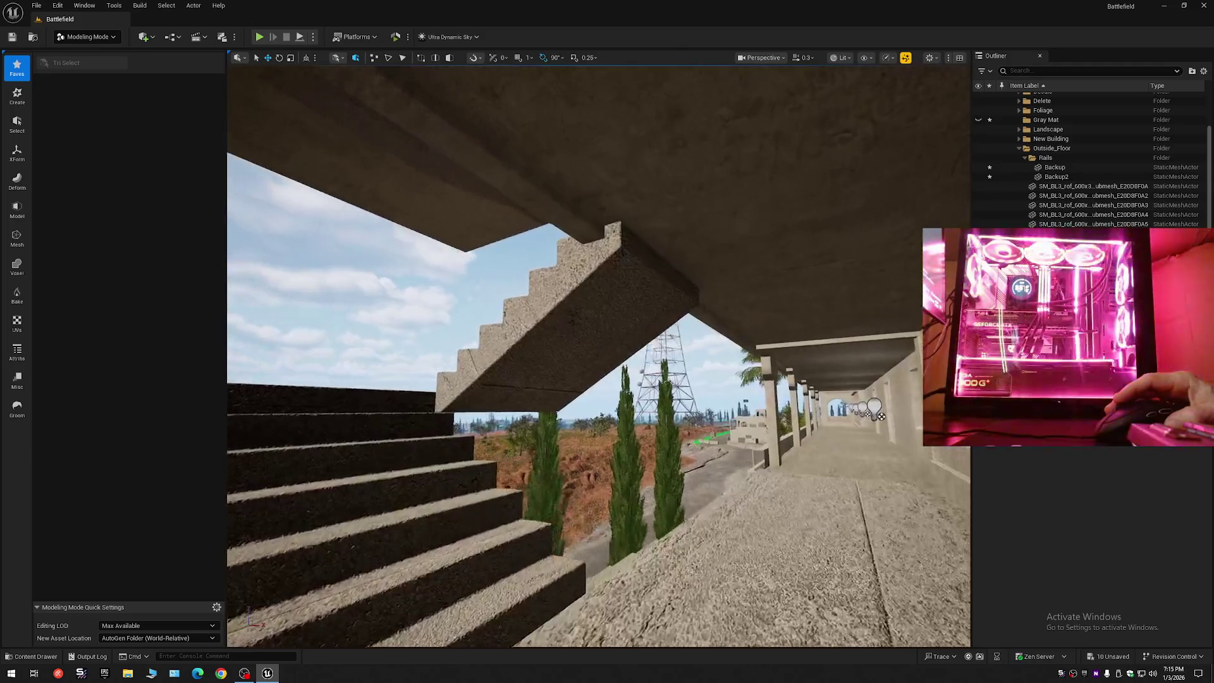
pyautogui.press('w')
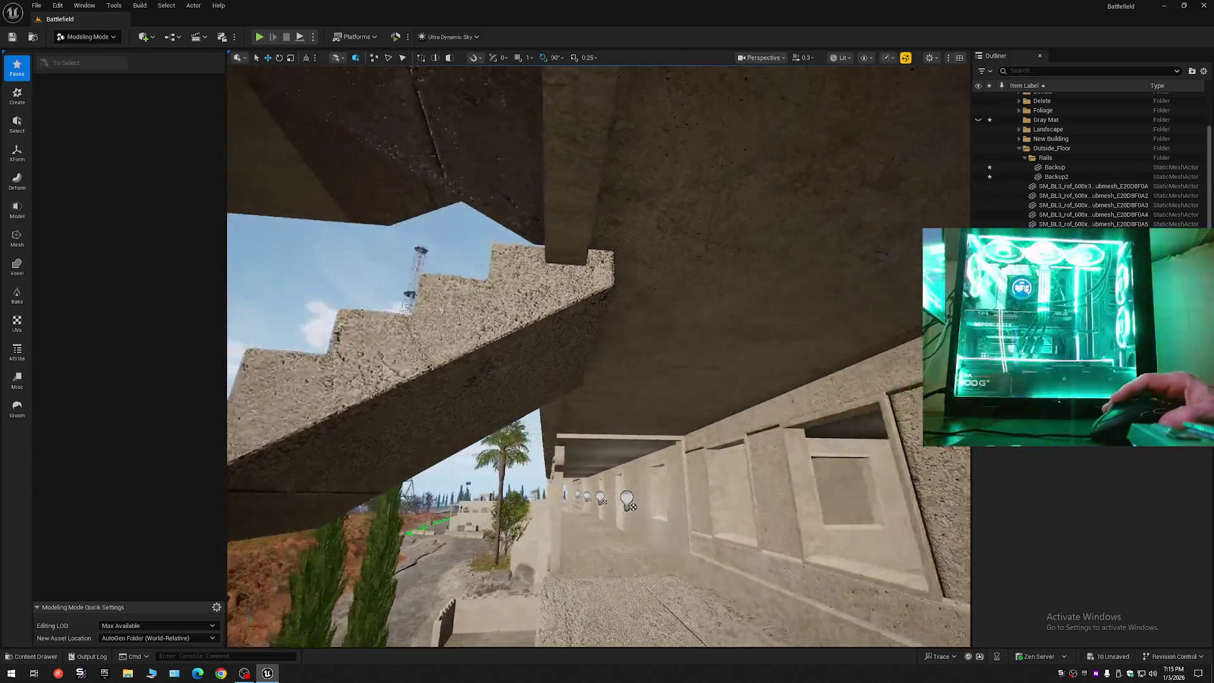
pyautogui.press('w')
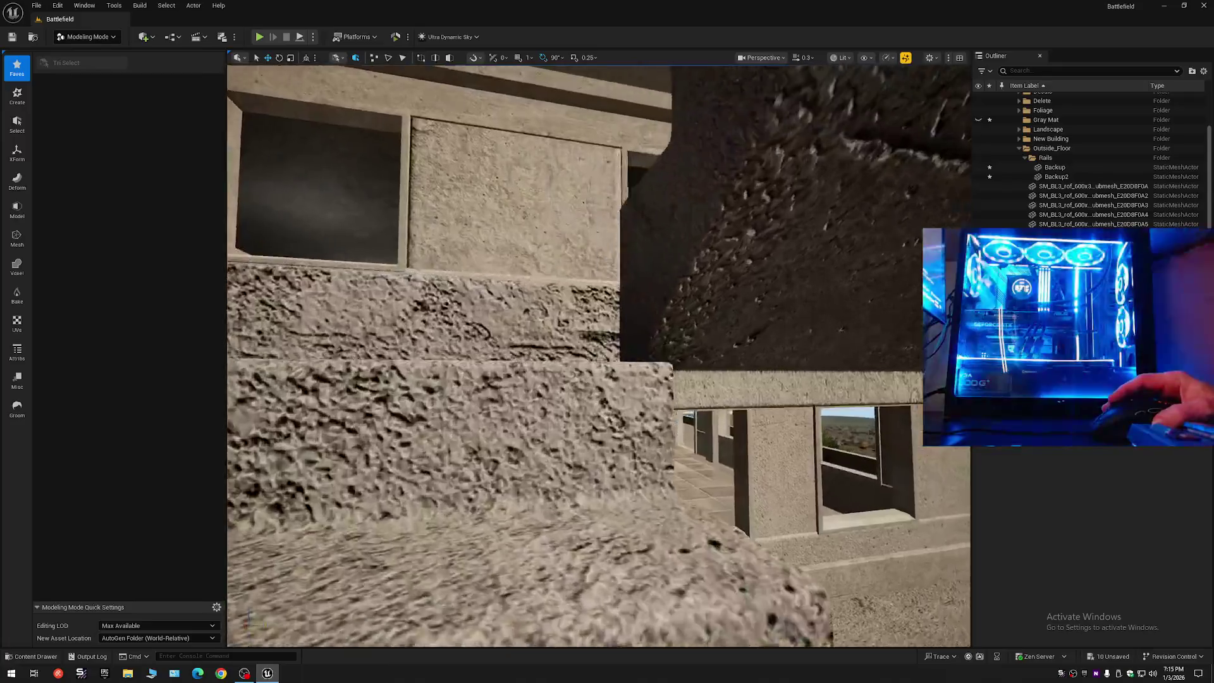
pyautogui.press('d')
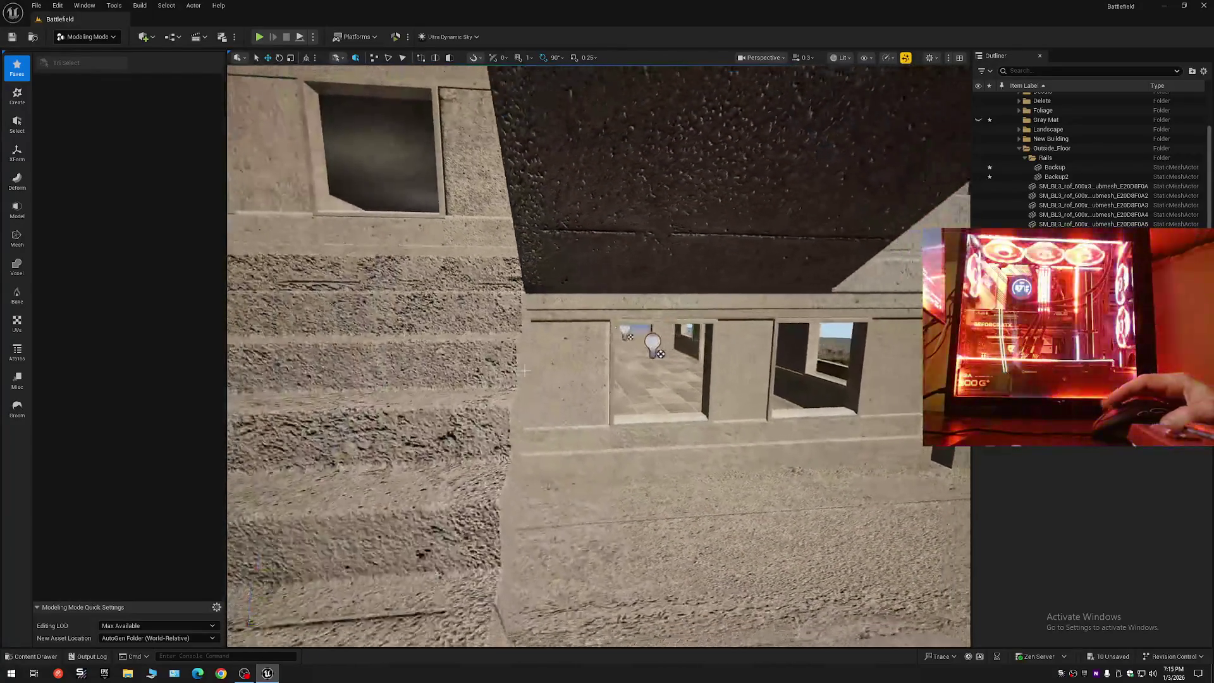
pyautogui.click(87, 37)
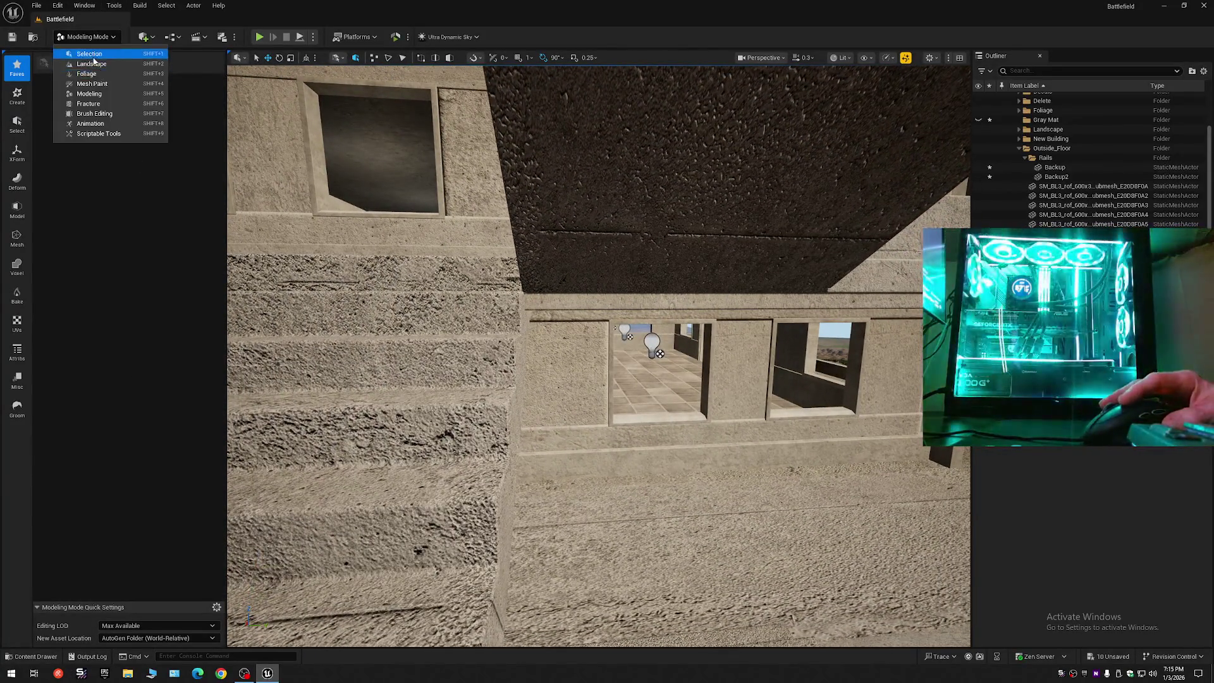
# - Delete the resized beam above the windows
pyautogui.click(82, 55)
pyautogui.click(31, 657)
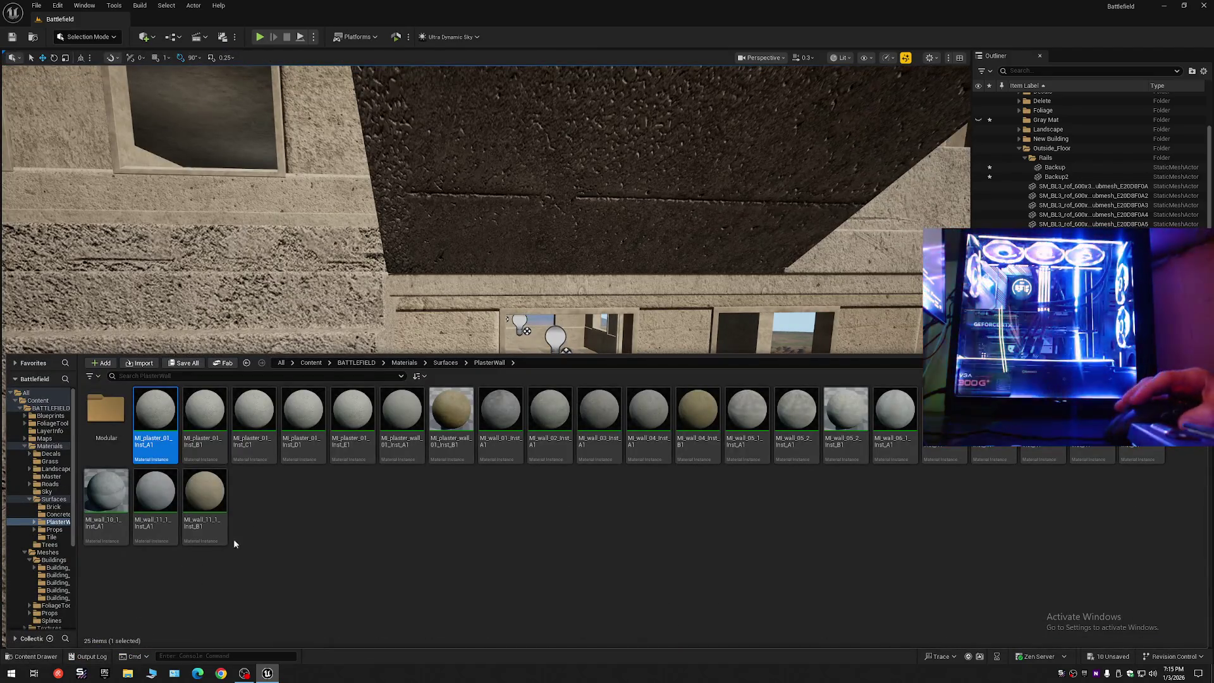
pyautogui.click(523, 289)
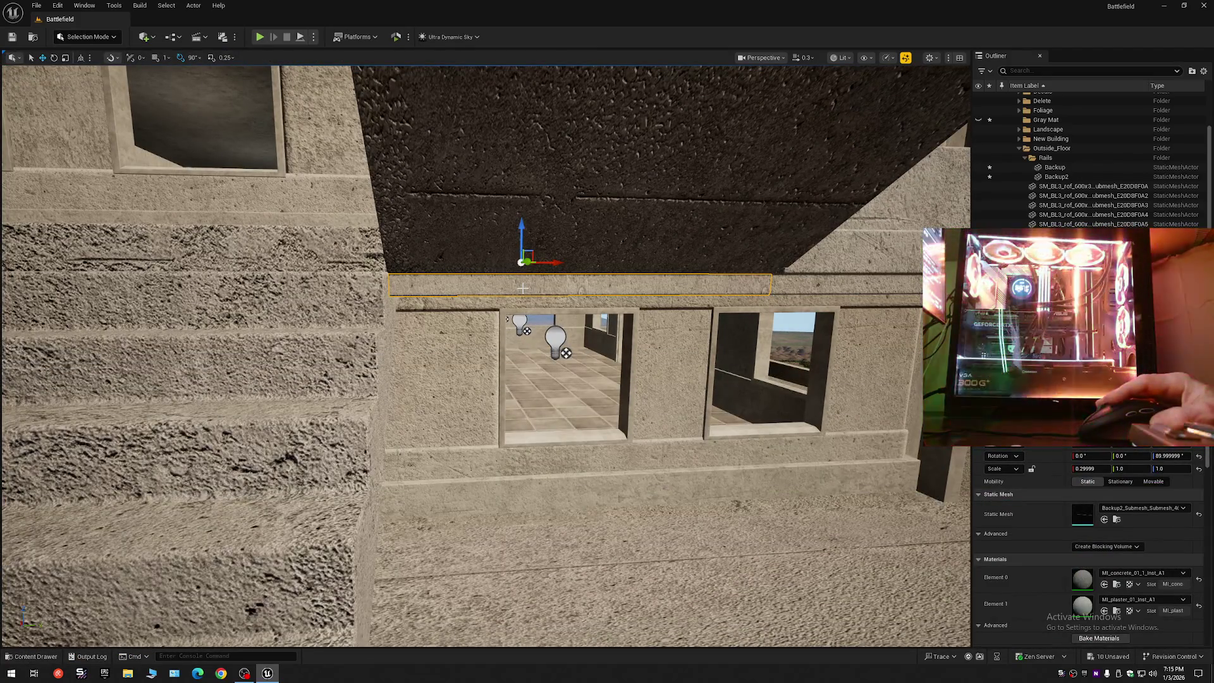
pyautogui.press('Delete')
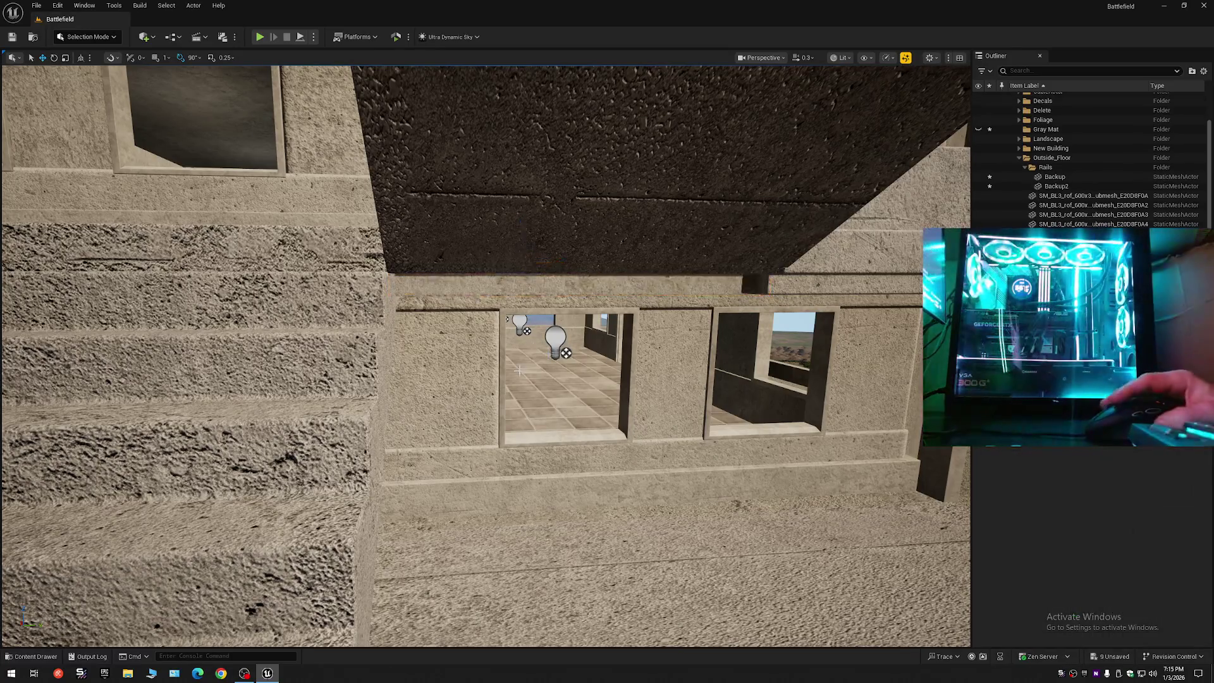
# - Place the SM_BL2_dec_02_A_1 trim mesh from Building_02 above the windows, rotated -90°
pyautogui.click(33, 656)
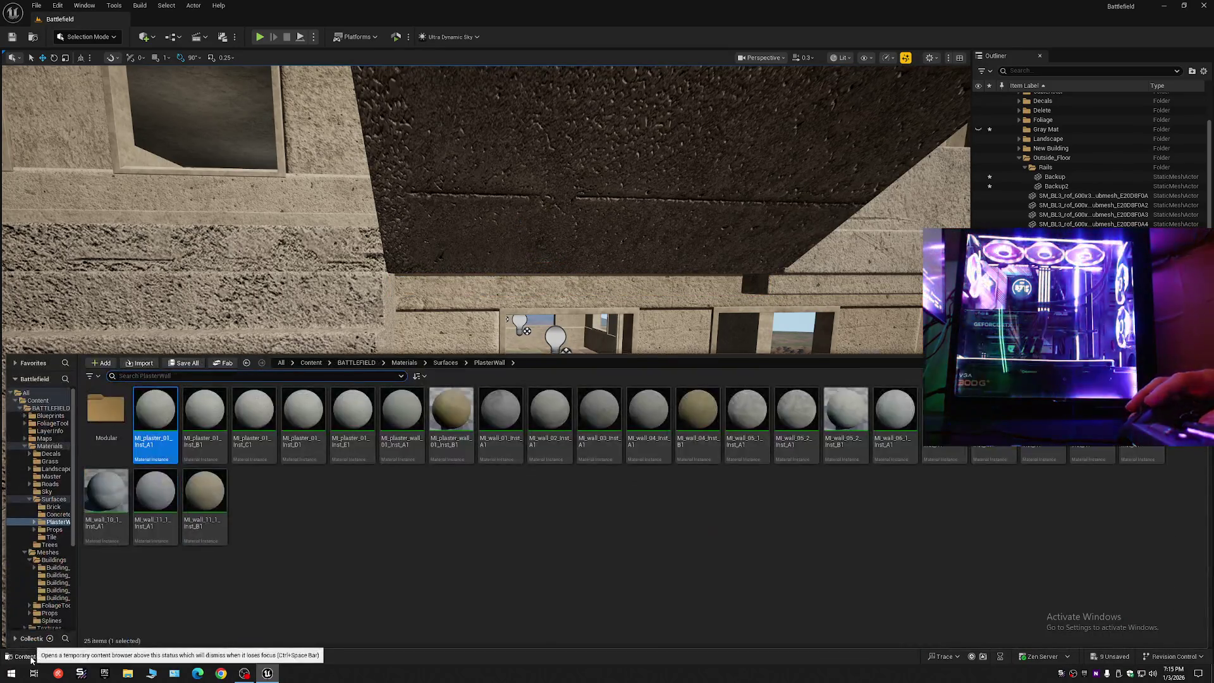
pyautogui.click(57, 444)
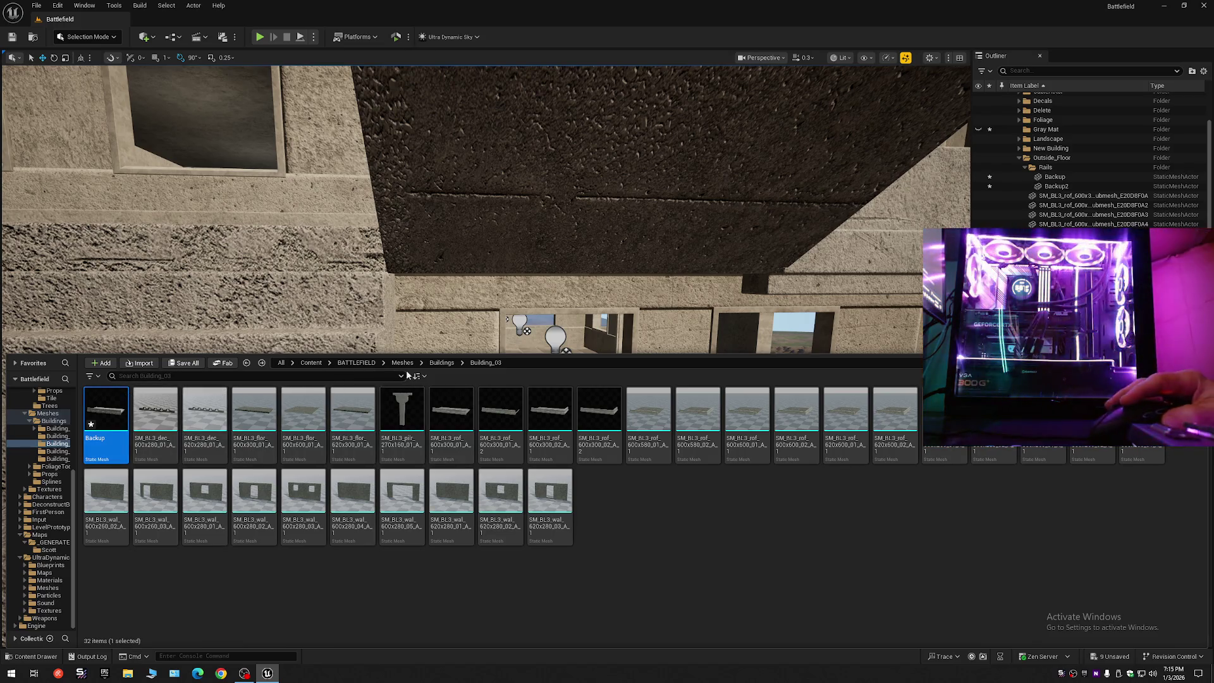
pyautogui.click(441, 363)
pyautogui.click(105, 411)
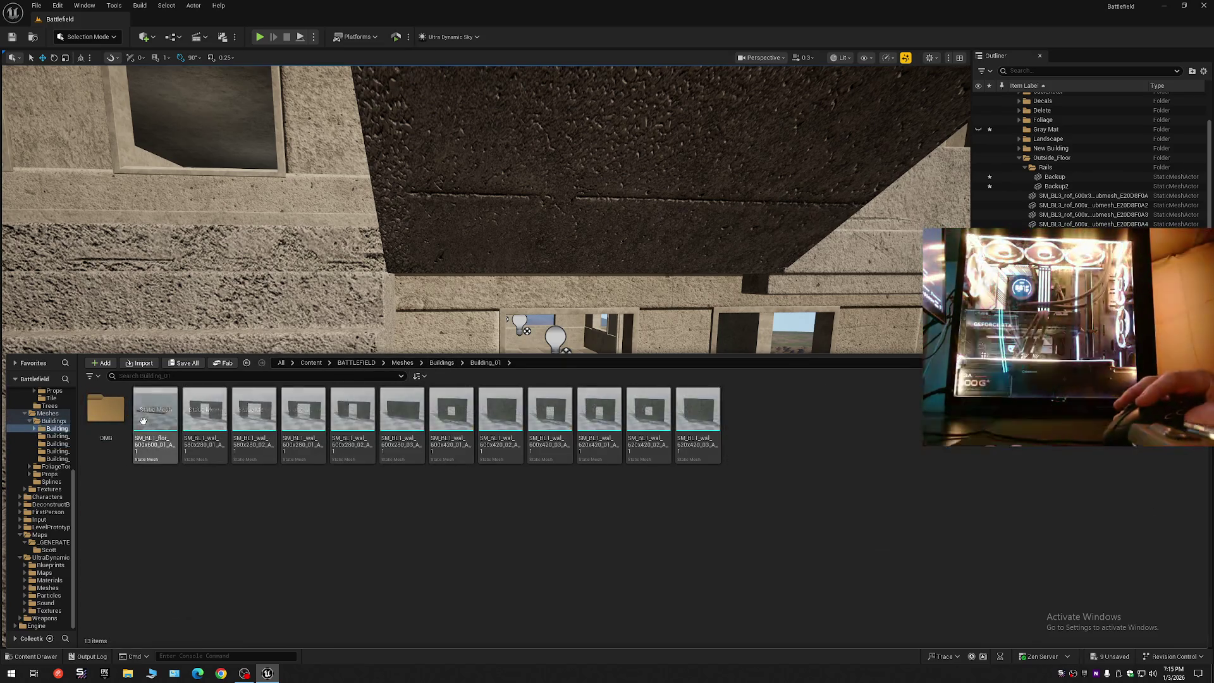
pyautogui.doubleClick(144, 420)
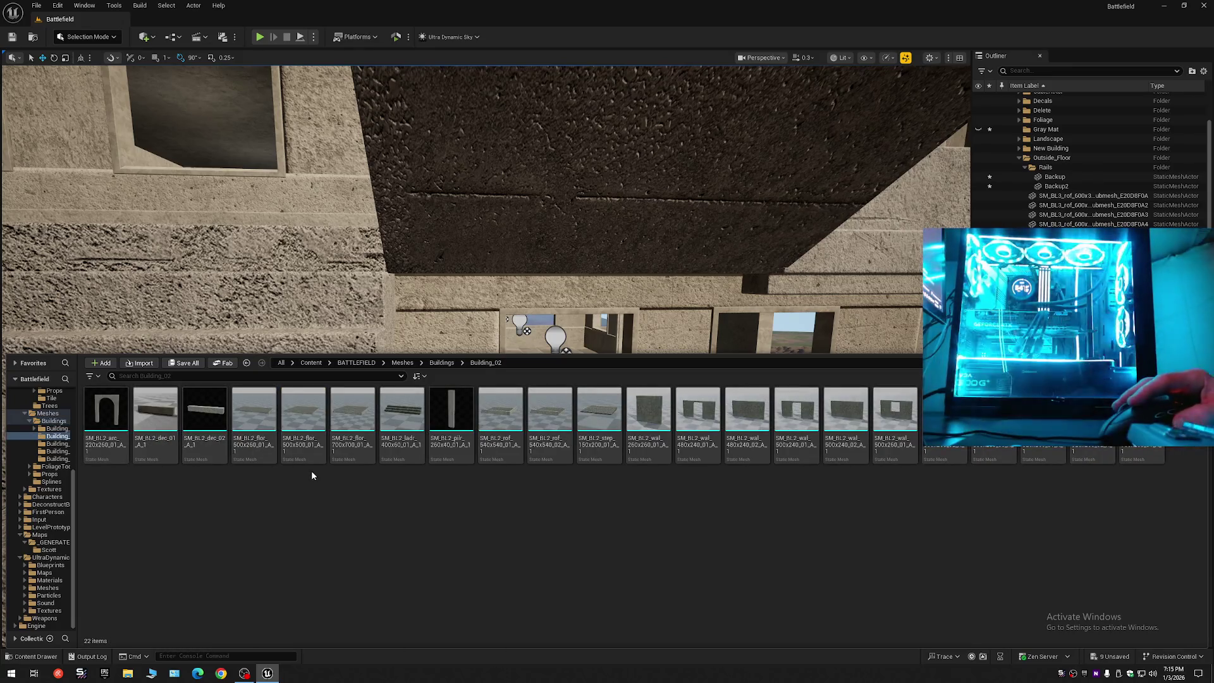
pyautogui.moveTo(205, 411)
pyautogui.mouseDown()
pyautogui.moveTo(502, 315)
pyautogui.moveTo(509, 361)
pyautogui.moveTo(476, 396)
pyautogui.moveTo(492, 482)
pyautogui.moveTo(573, 571)
pyautogui.moveTo(588, 258)
pyautogui.moveTo(639, 318)
pyautogui.moveTo(444, 324)
pyautogui.mouseUp()
pyautogui.press('e')
pyautogui.press('w')
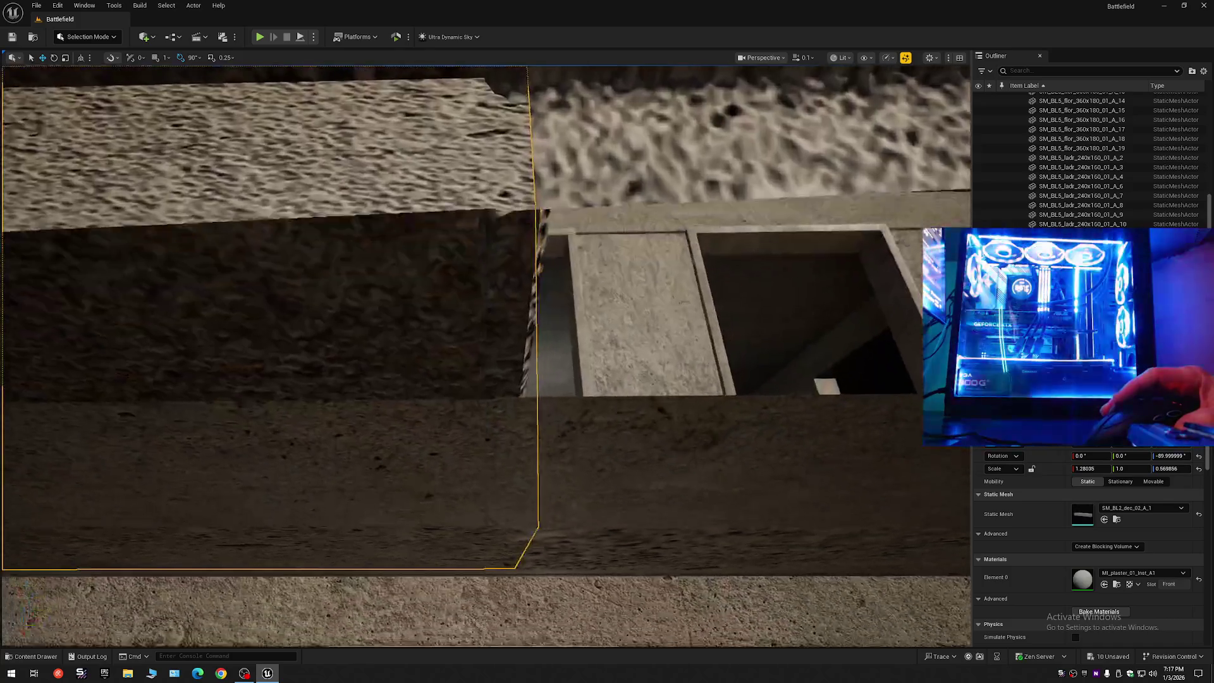
# - Slide the dec_02 trim sideways along the window ledge, checking its fit from below and beside
pyautogui.moveTo(468, 367); pyautogui.dragTo(412, 365)
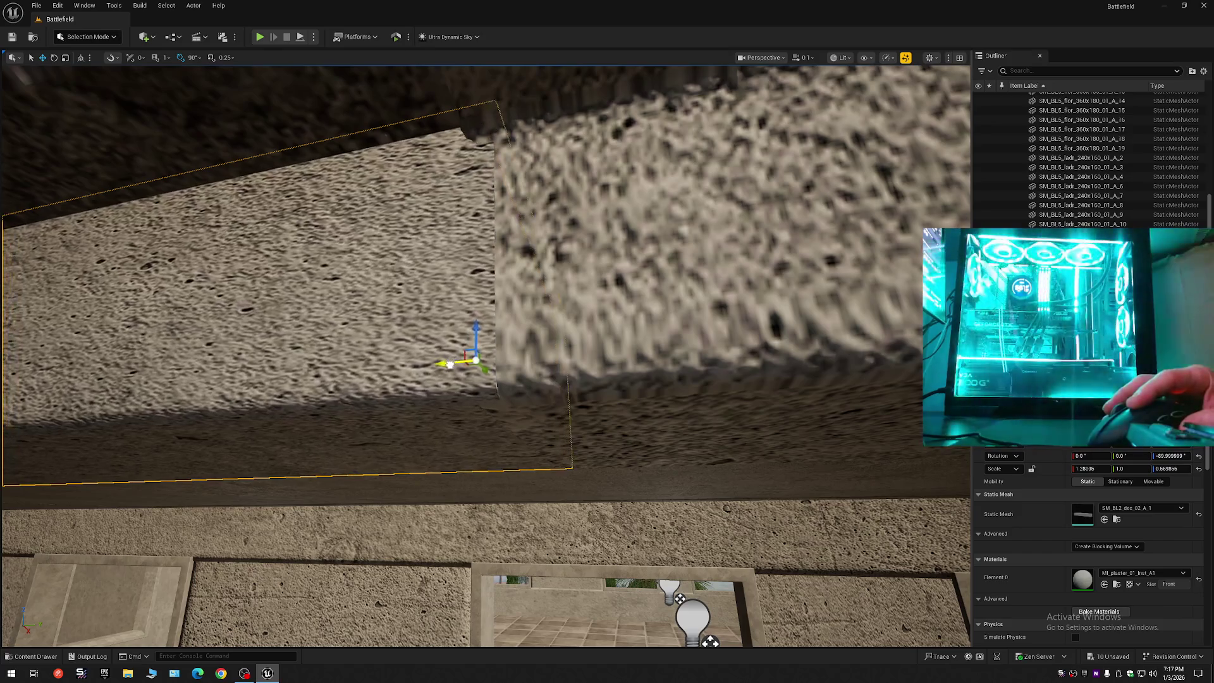
pyautogui.moveTo(389, 365); pyautogui.dragTo(455, 368)
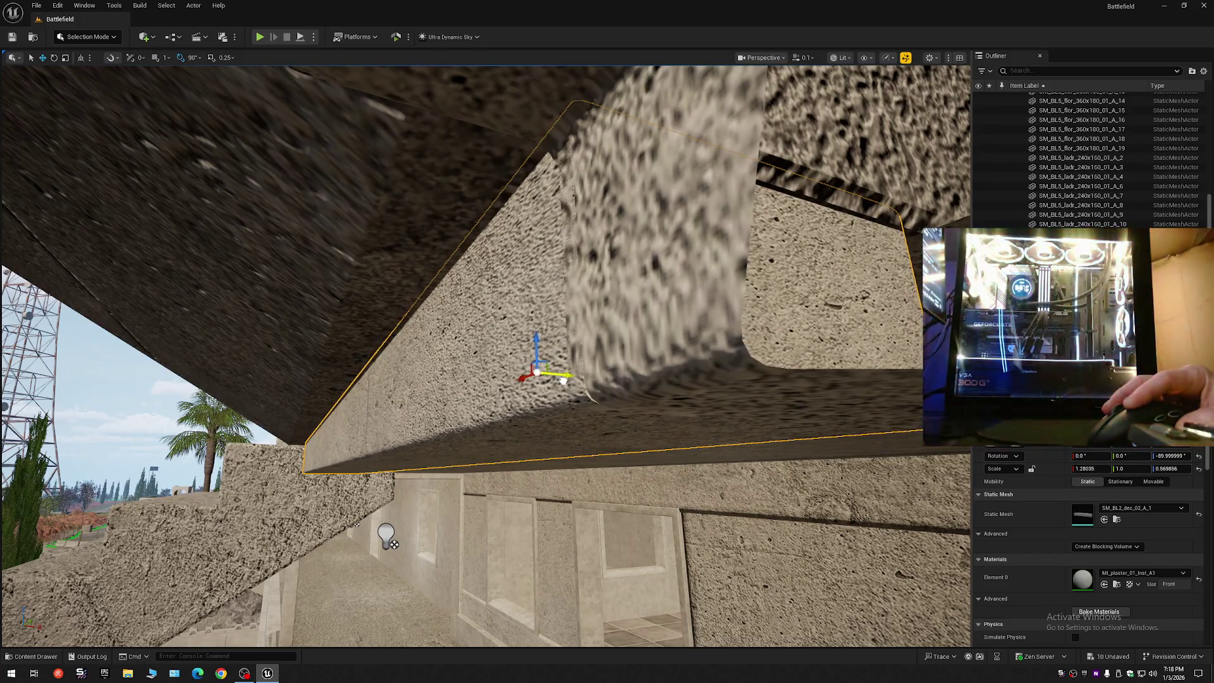
pyautogui.moveTo(563, 379)
pyautogui.mouseDown()
pyautogui.moveTo(506, 344)
pyautogui.moveTo(600, 395)
pyautogui.moveTo(689, 335)
pyautogui.mouseUp()
pyautogui.scroll(-1, 642, 366)
pyautogui.scroll(-1, 670, 347)
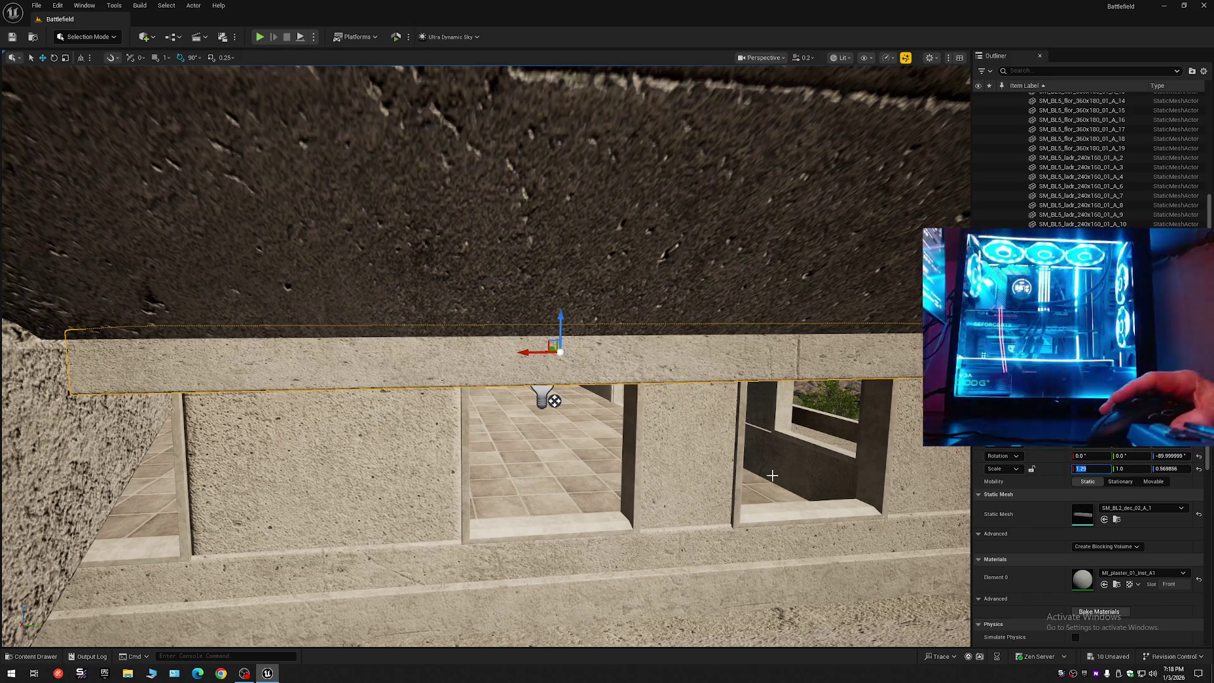
pyautogui.moveTo(772, 475)
pyautogui.mouseDown()
pyautogui.moveTo(680, 461)
pyautogui.moveTo(825, 397)
pyautogui.mouseUp()
pyautogui.scroll(1, 715, 467)
pyautogui.scroll(1, 693, 464)
pyautogui.click(724, 377)
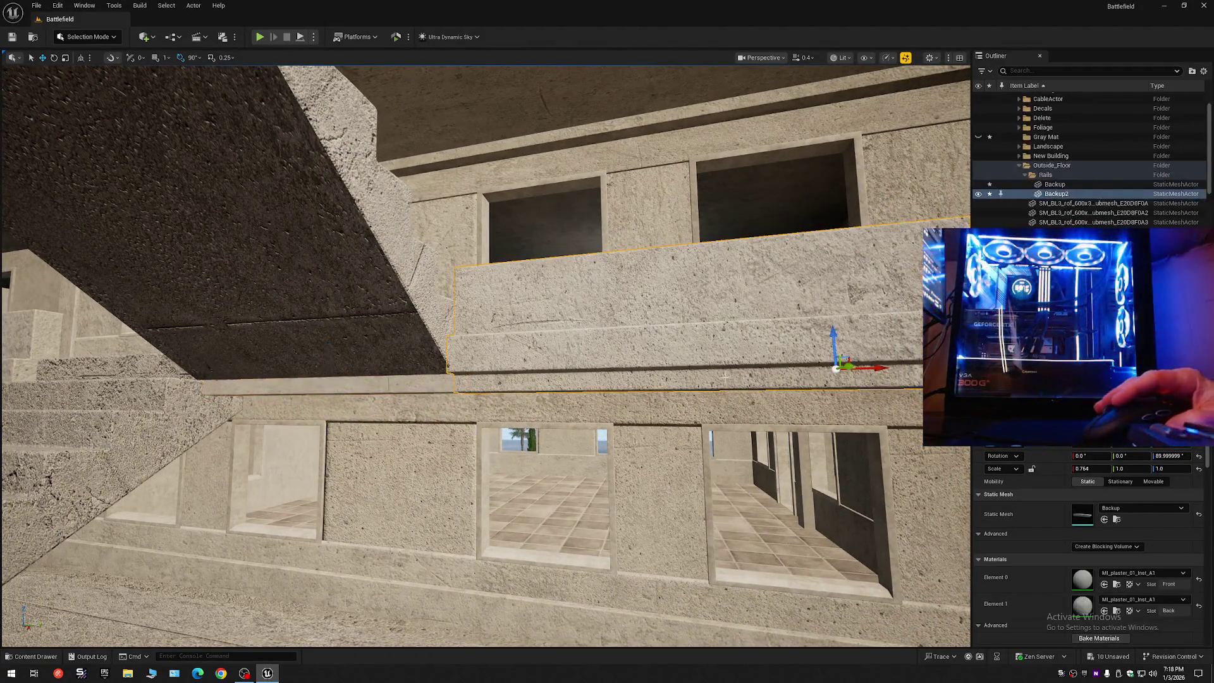
pyautogui.click(1117, 584)
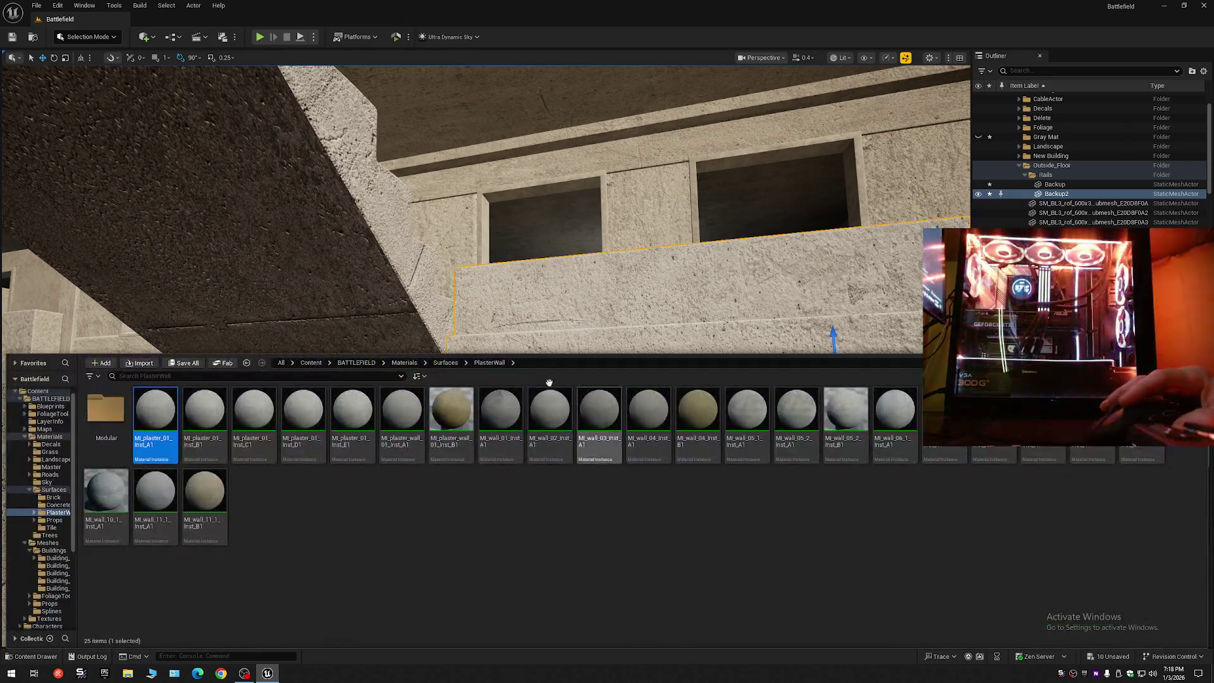
pyautogui.moveTo(443, 329); pyautogui.dragTo(412, 347)
pyautogui.click(398, 363)
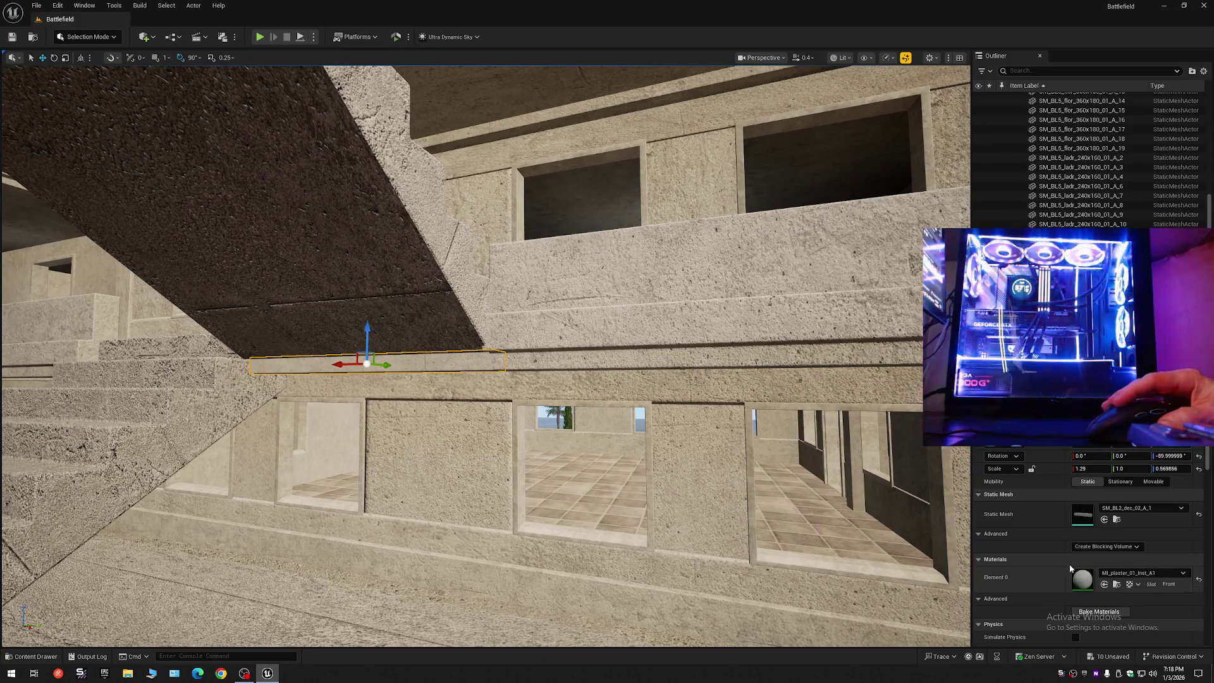
pyautogui.scroll(10, 1107, 158)
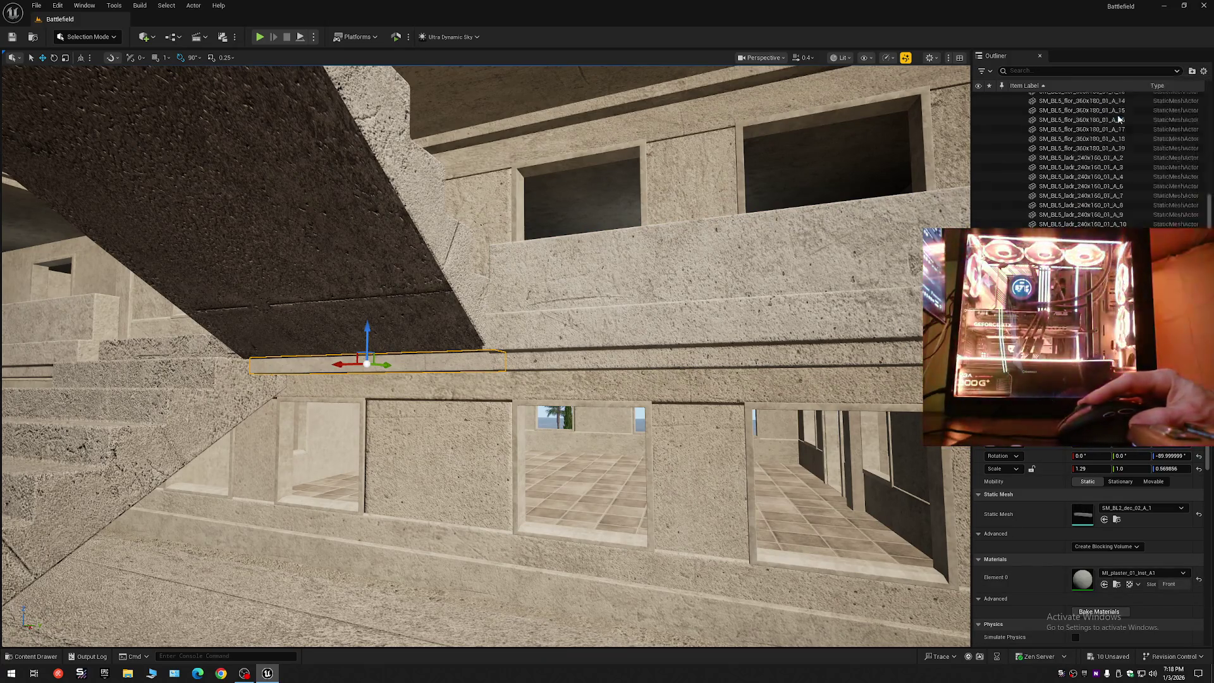
pyautogui.click(1014, 97)
pyautogui.moveTo(948, 126)
pyautogui.mouseDown()
pyautogui.moveTo(607, 354)
pyautogui.moveTo(528, 424)
pyautogui.moveTo(414, 387)
pyautogui.moveTo(427, 354)
pyautogui.moveTo(559, 279)
pyautogui.mouseUp()
pyautogui.scroll(2, 505, 418)
pyautogui.scroll(-1, 443, 395)
# - Select the Backup2 ceiling slab and narrow its X scale to about 0.61
pyautogui.click(561, 281)
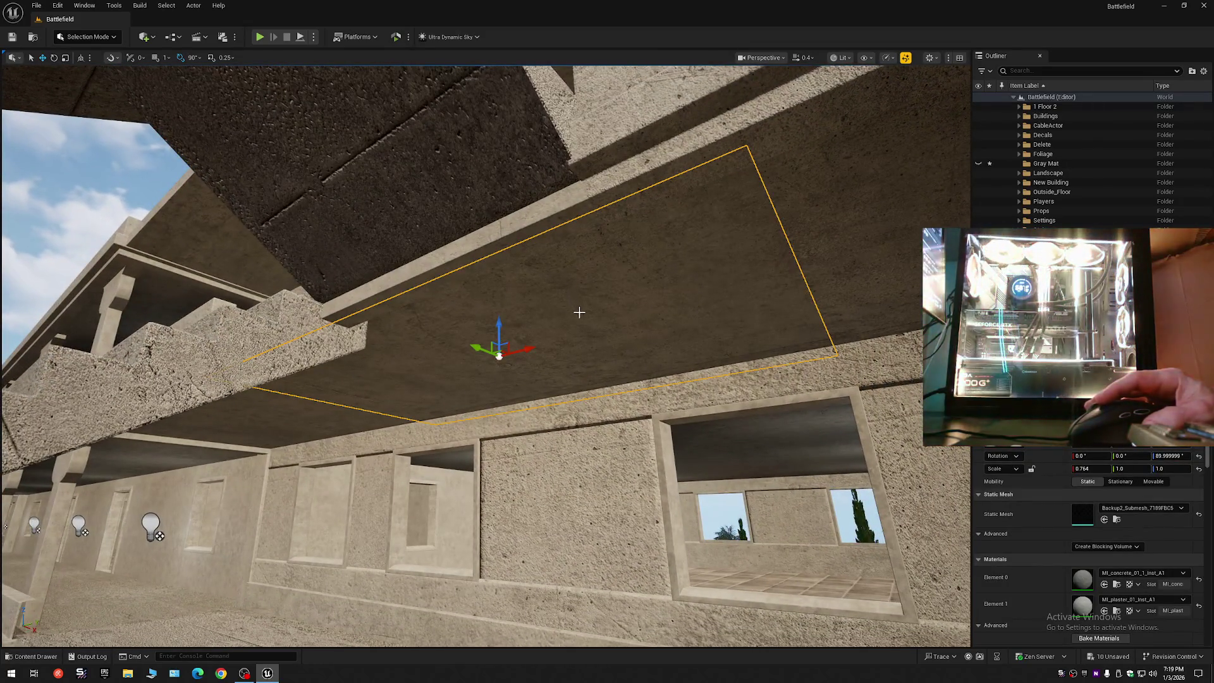
pyautogui.moveTo(597, 316)
pyautogui.mouseDown()
pyautogui.moveTo(664, 314)
pyautogui.moveTo(611, 314)
pyautogui.mouseUp()
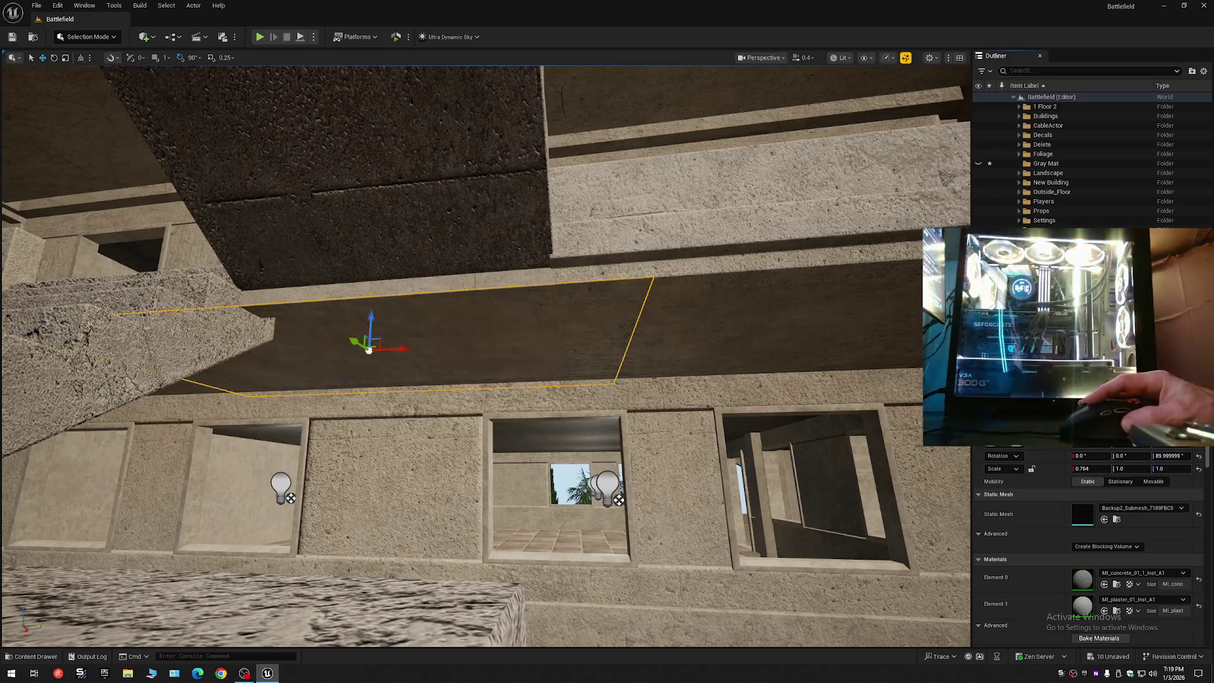
pyautogui.scroll(3, 486, 354)
pyautogui.moveTo(486, 354); pyautogui.dragTo(453, 304)
pyautogui.press('e')
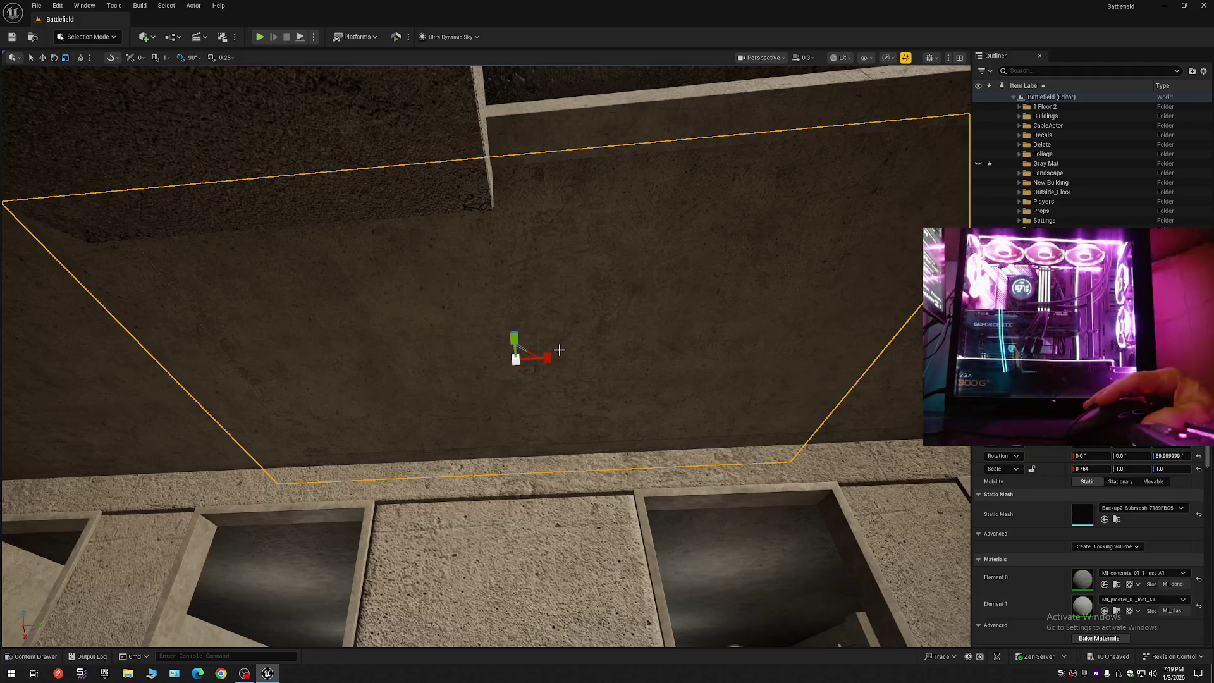
pyautogui.moveTo(548, 358); pyautogui.dragTo(529, 358)
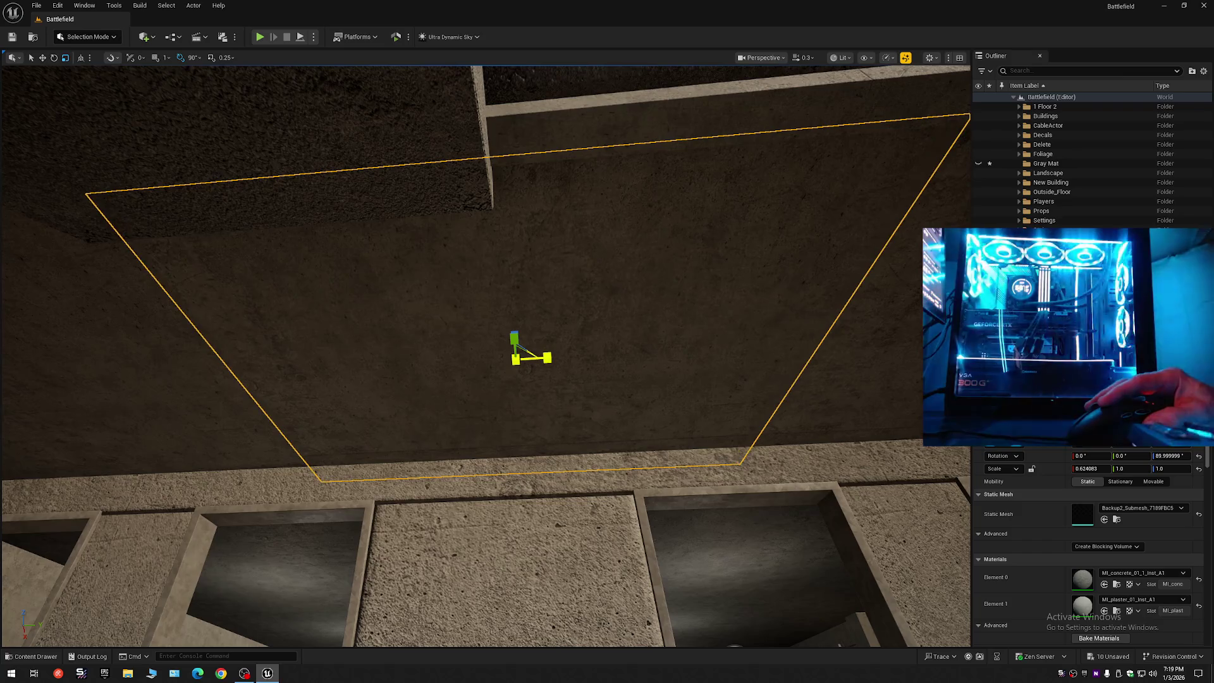
# - Slide the slab along its X axis into place and level its tilt to about 0.19° on Y
pyautogui.scroll(10, 528, 348)
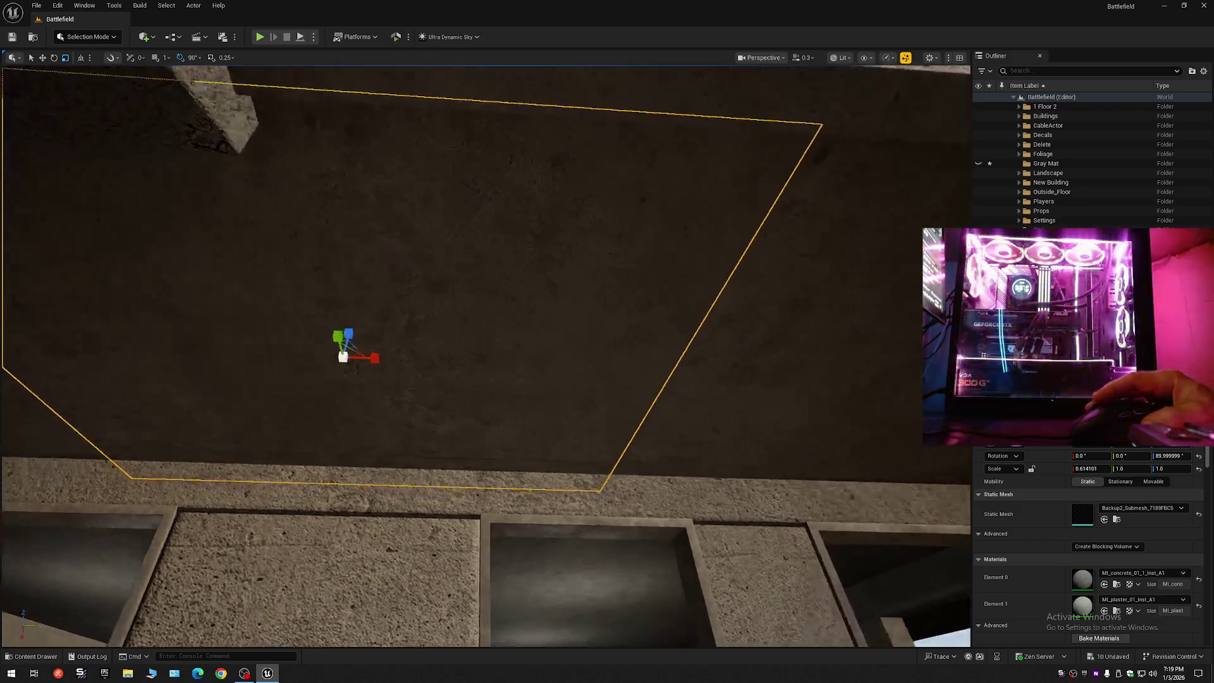
pyautogui.scroll(5, 571, 375)
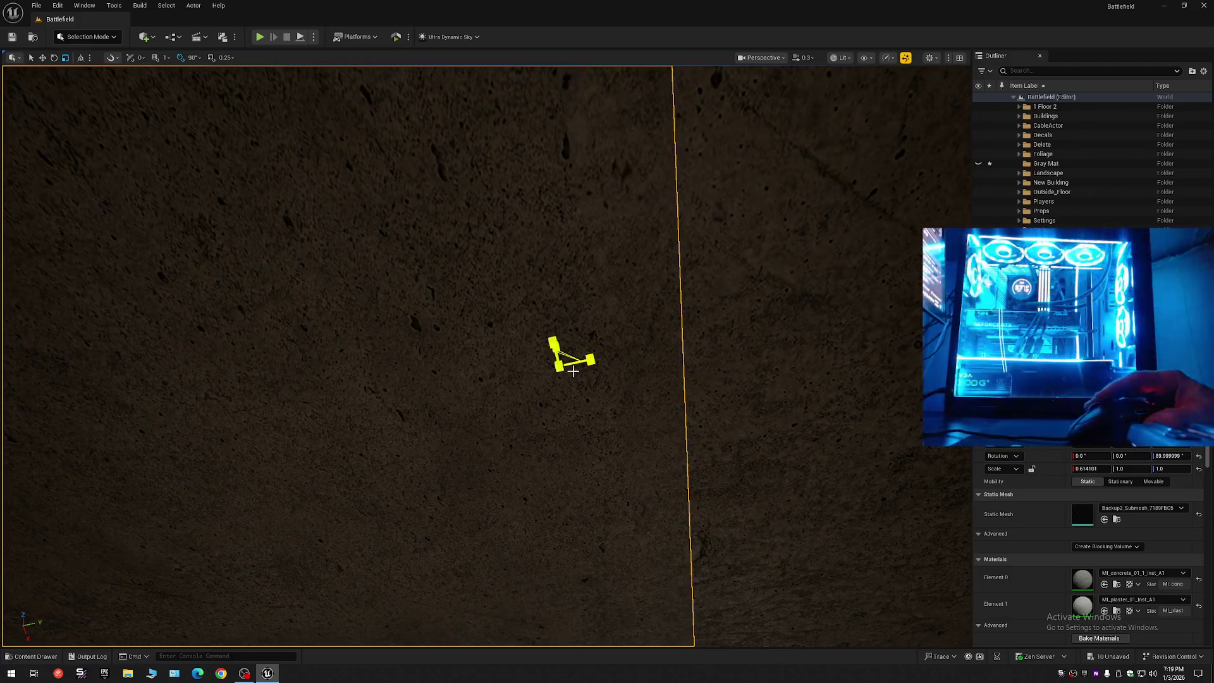
pyautogui.moveTo(592, 358)
pyautogui.mouseDown()
pyautogui.moveTo(475, 364)
pyautogui.moveTo(527, 367)
pyautogui.mouseUp()
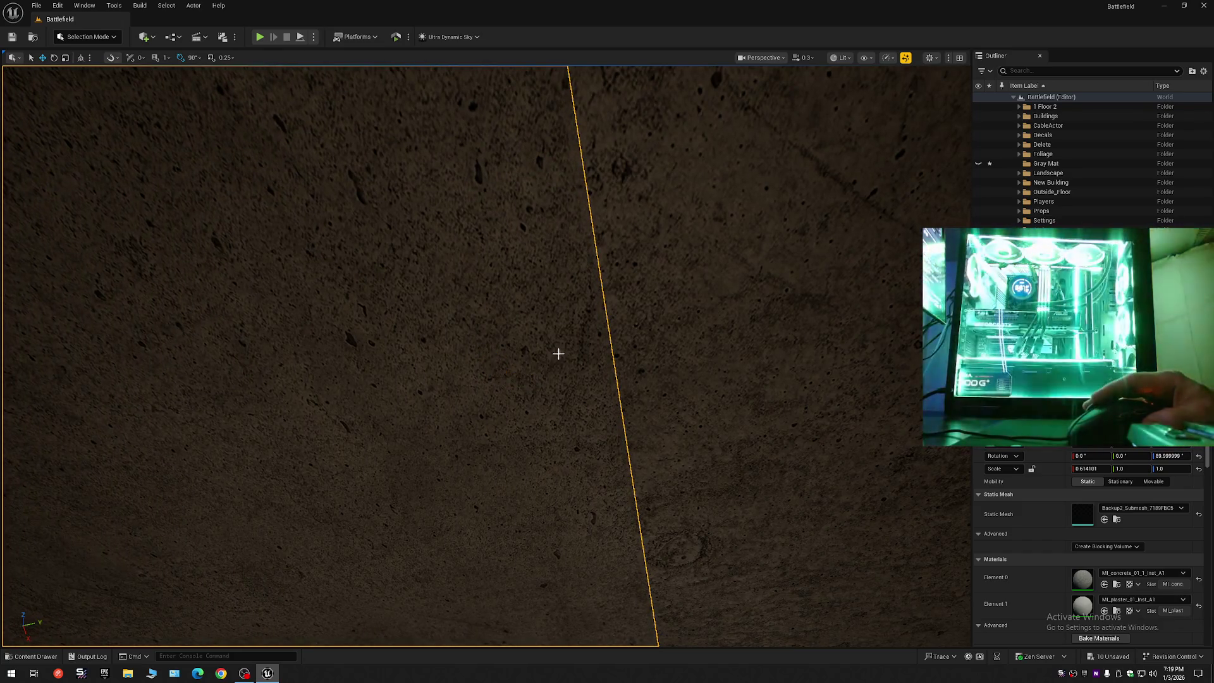
pyautogui.scroll(-5, 566, 337)
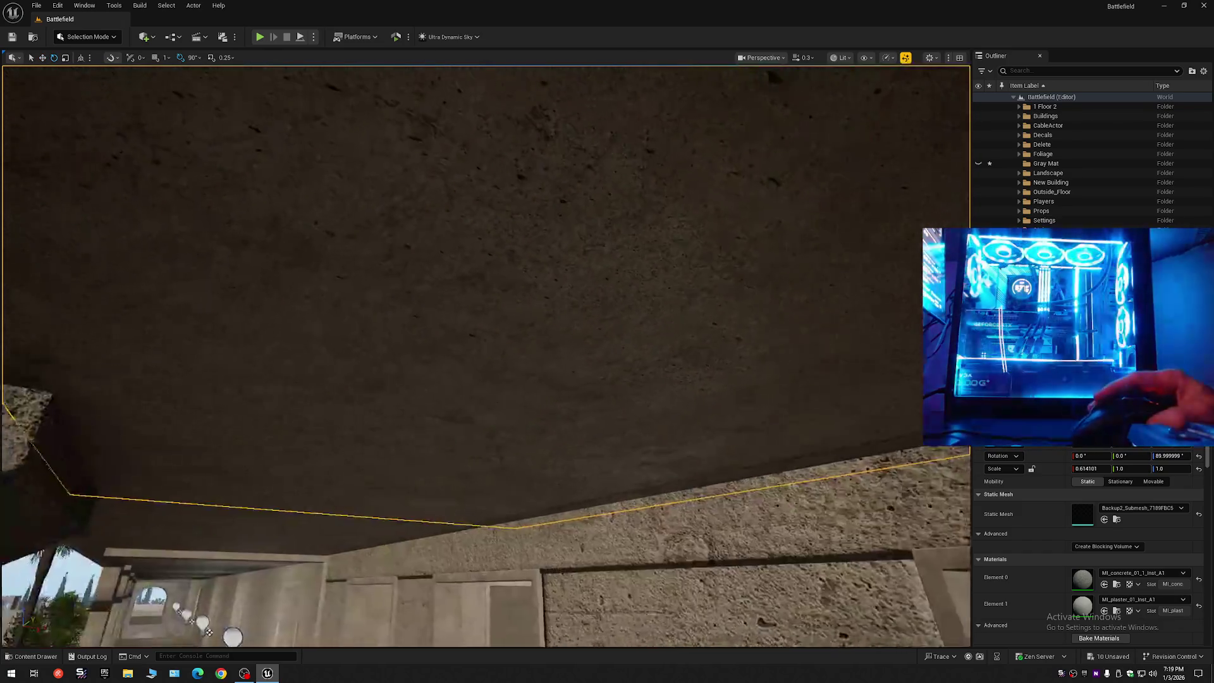
pyautogui.scroll(-5, 487, 354)
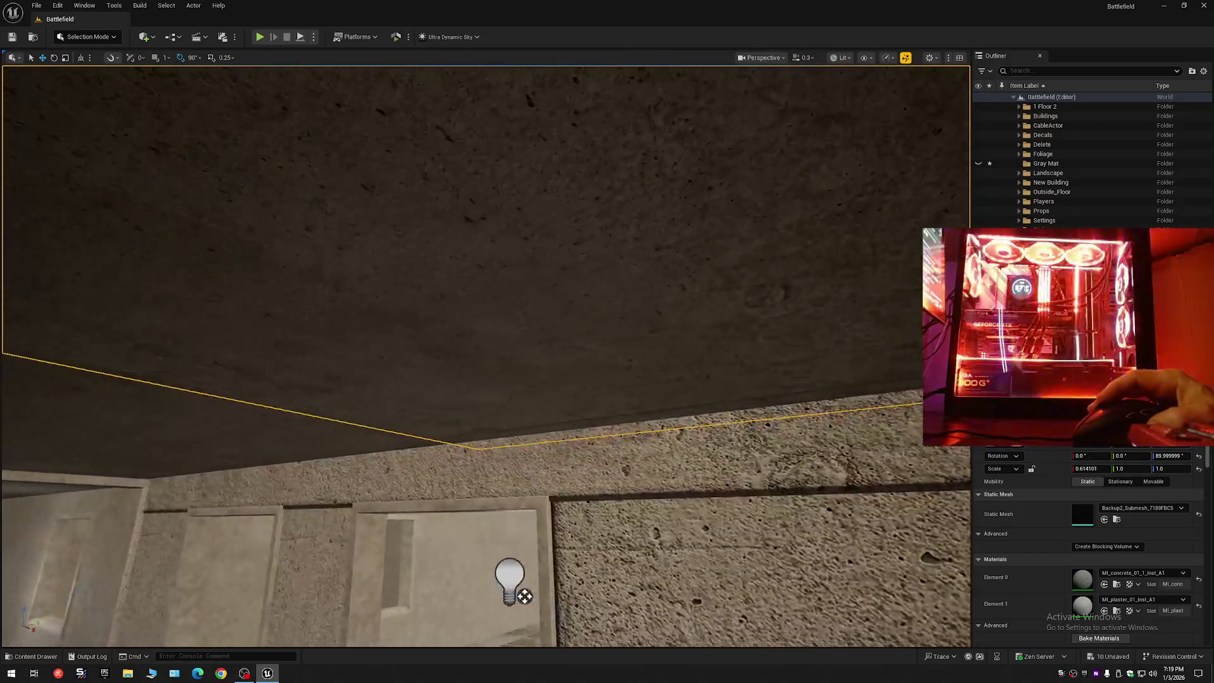
pyautogui.scroll(5, 485, 354)
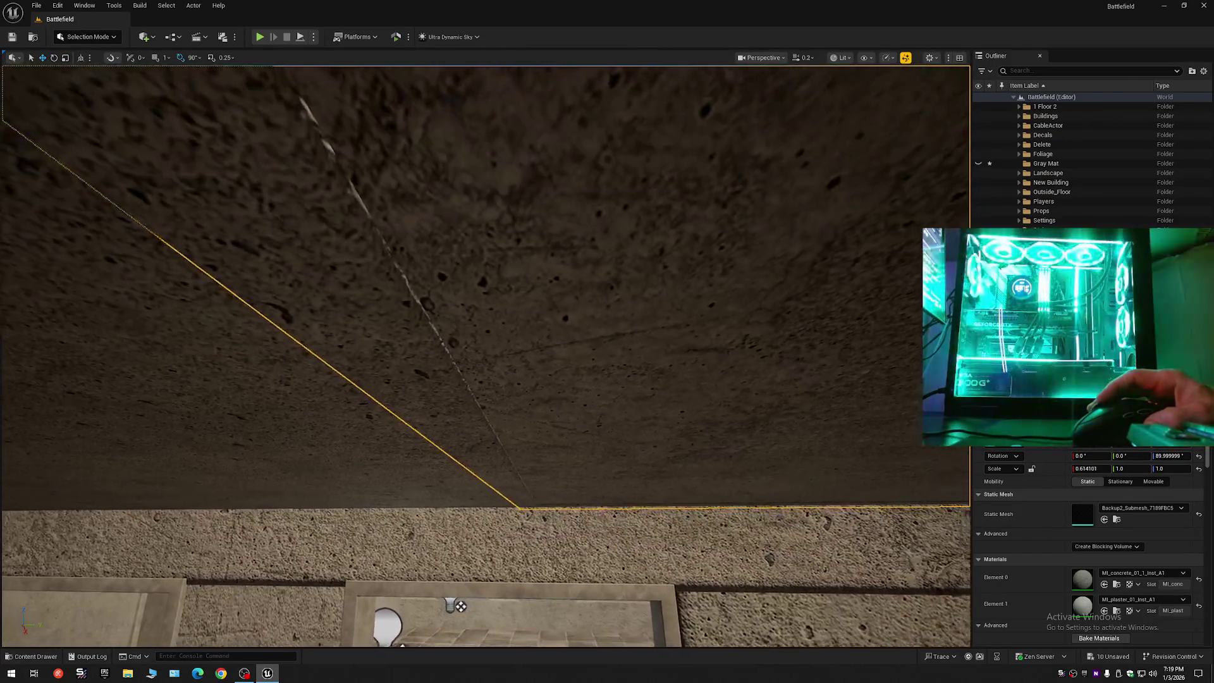
pyautogui.scroll(-3, 485, 354)
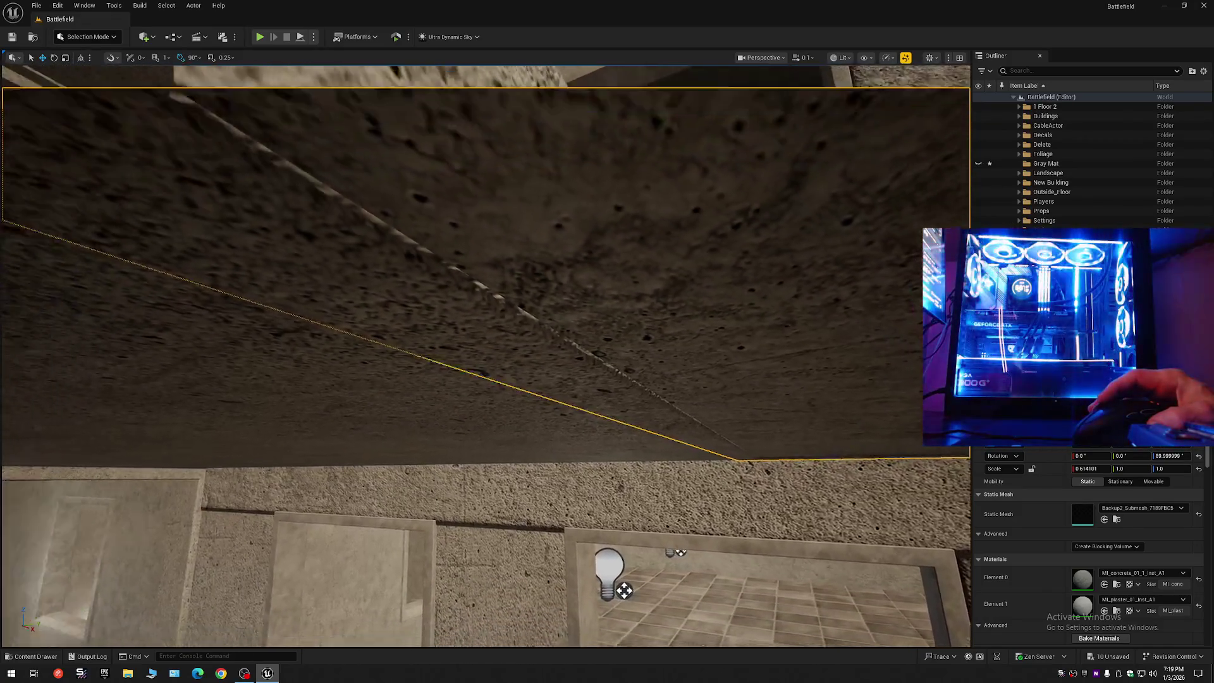
pyautogui.scroll(1, 485, 354)
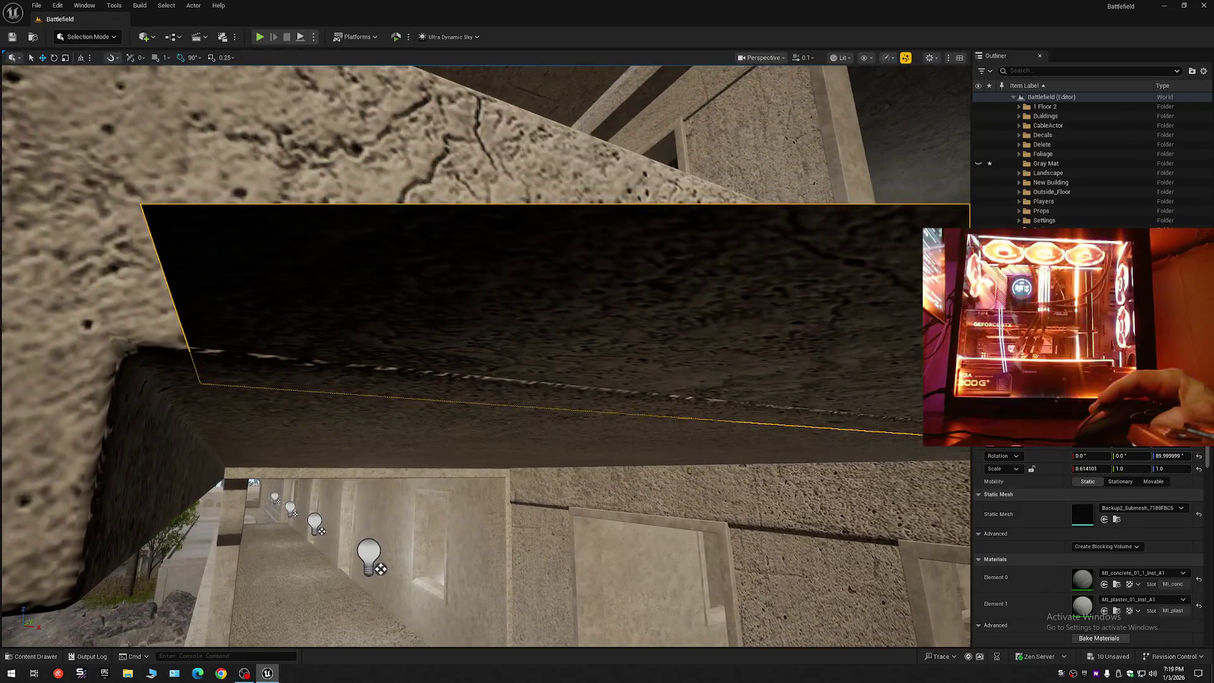
pyautogui.scroll(1, 486, 354)
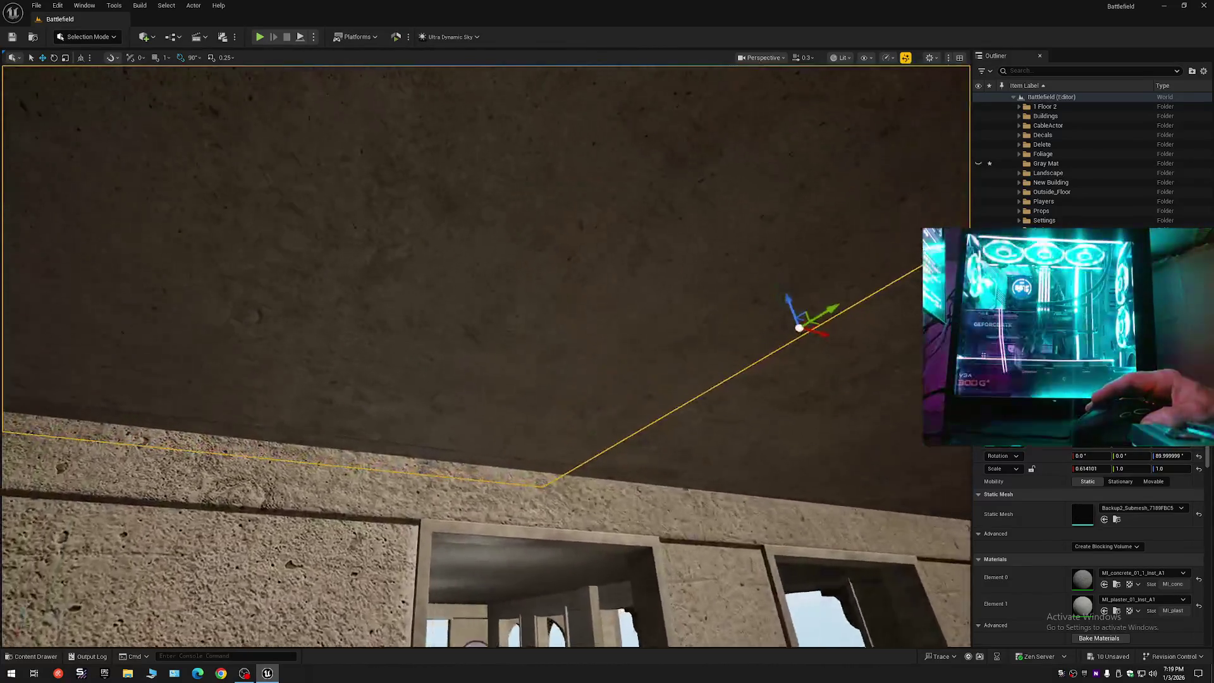
pyautogui.scroll(-1, 486, 354)
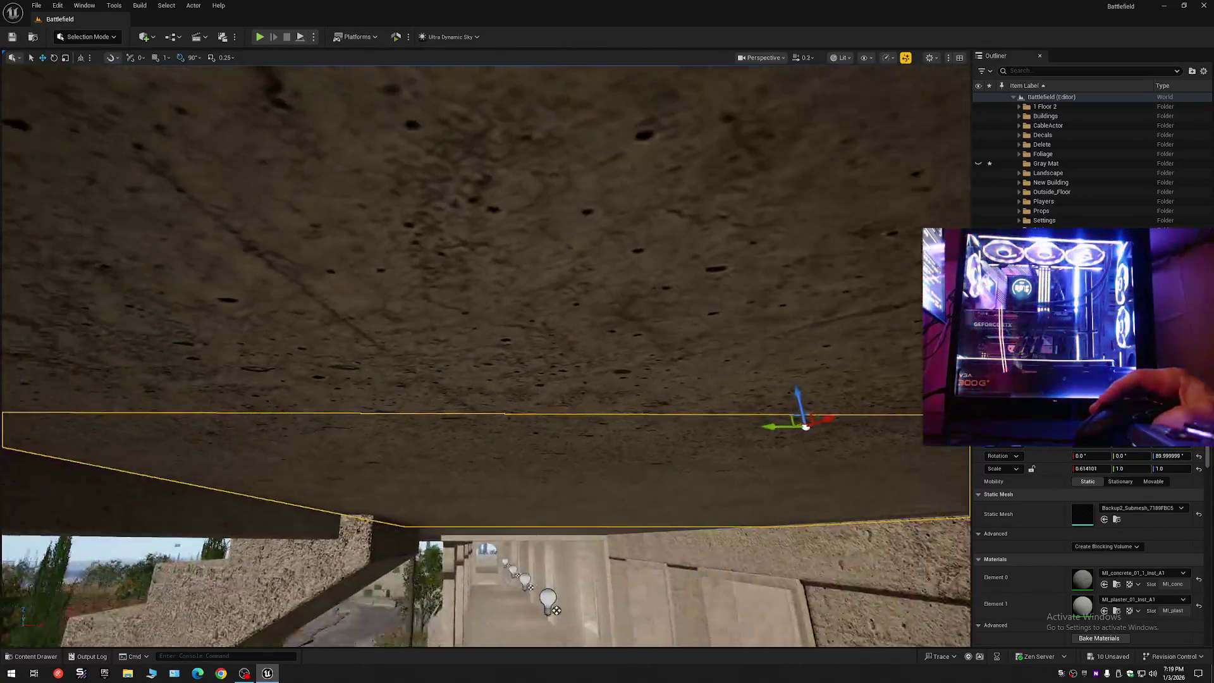
pyautogui.scroll(2, 485, 354)
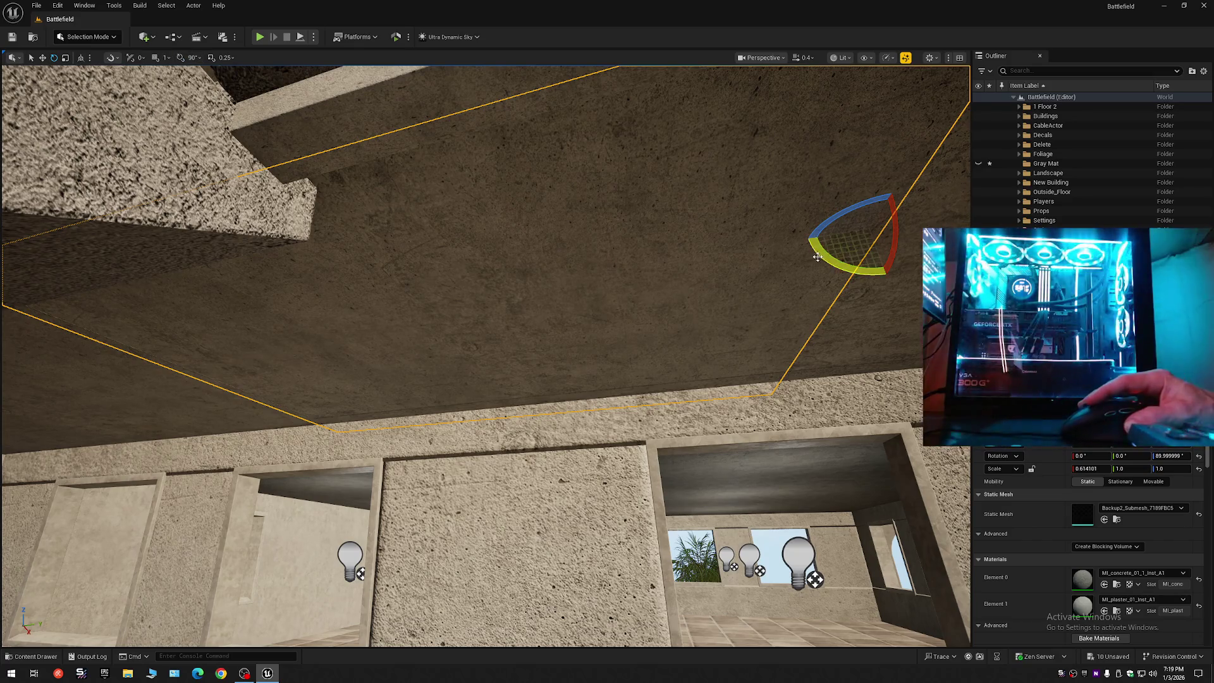
pyautogui.moveTo(821, 258); pyautogui.dragTo(821, 258)
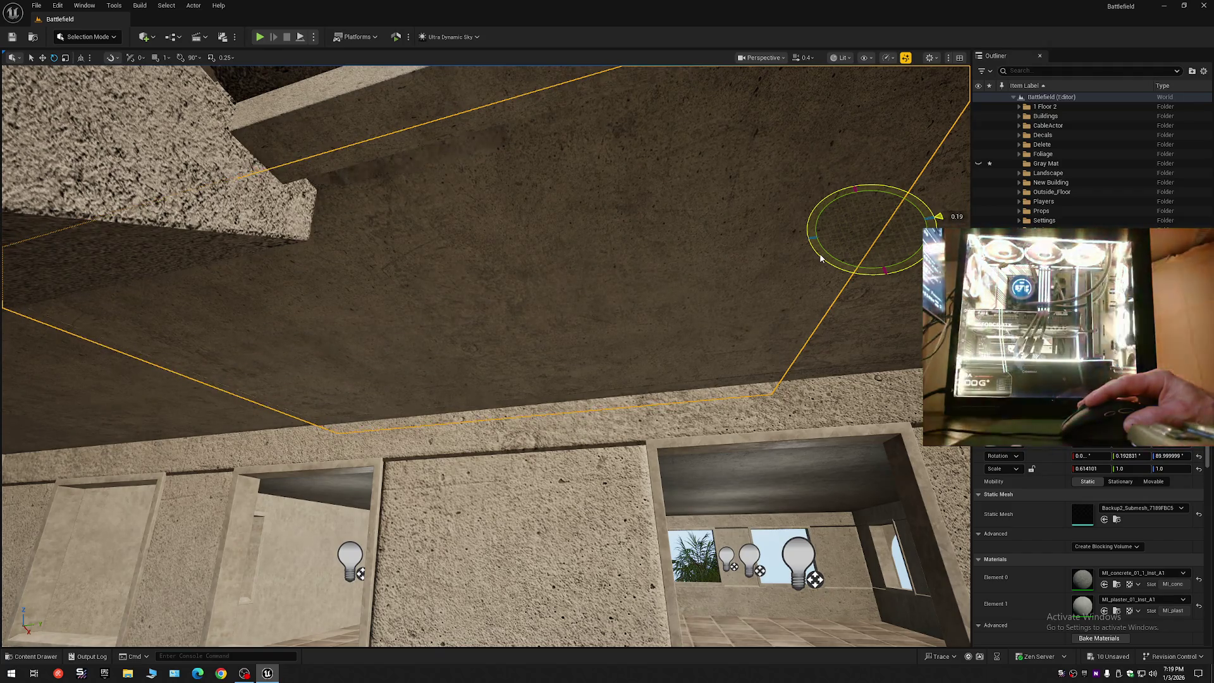
pyautogui.press('Escape')
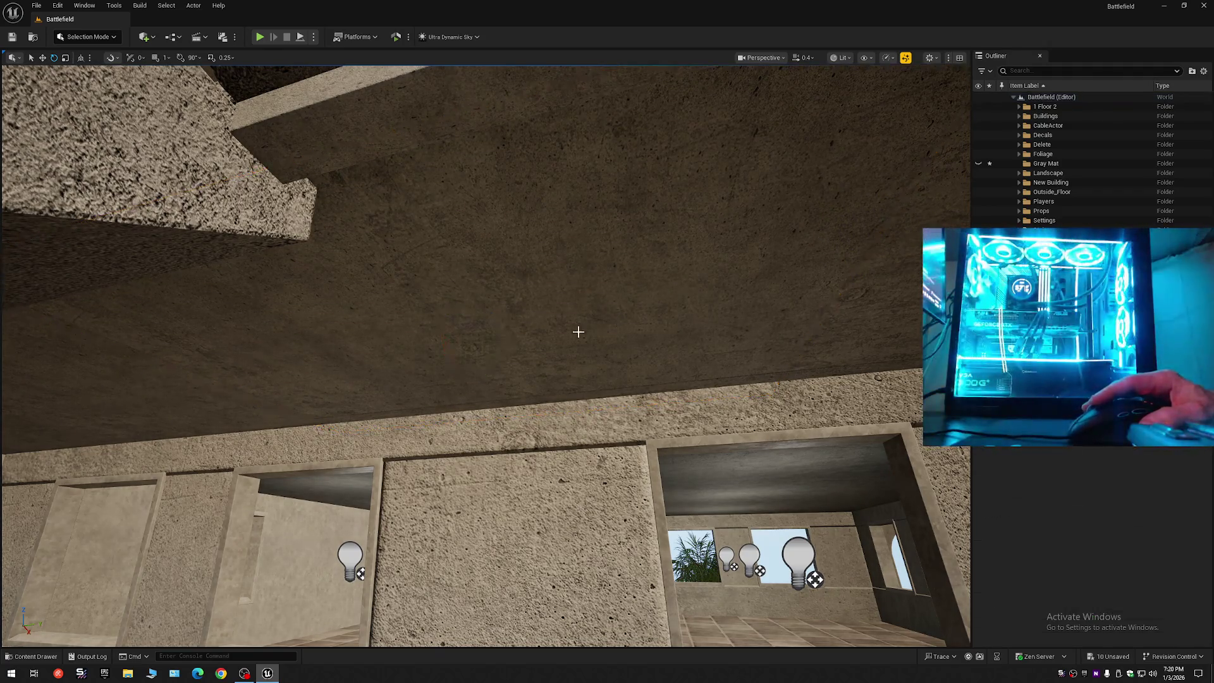
pyautogui.moveTo(578, 331); pyautogui.dragTo(577, 331)
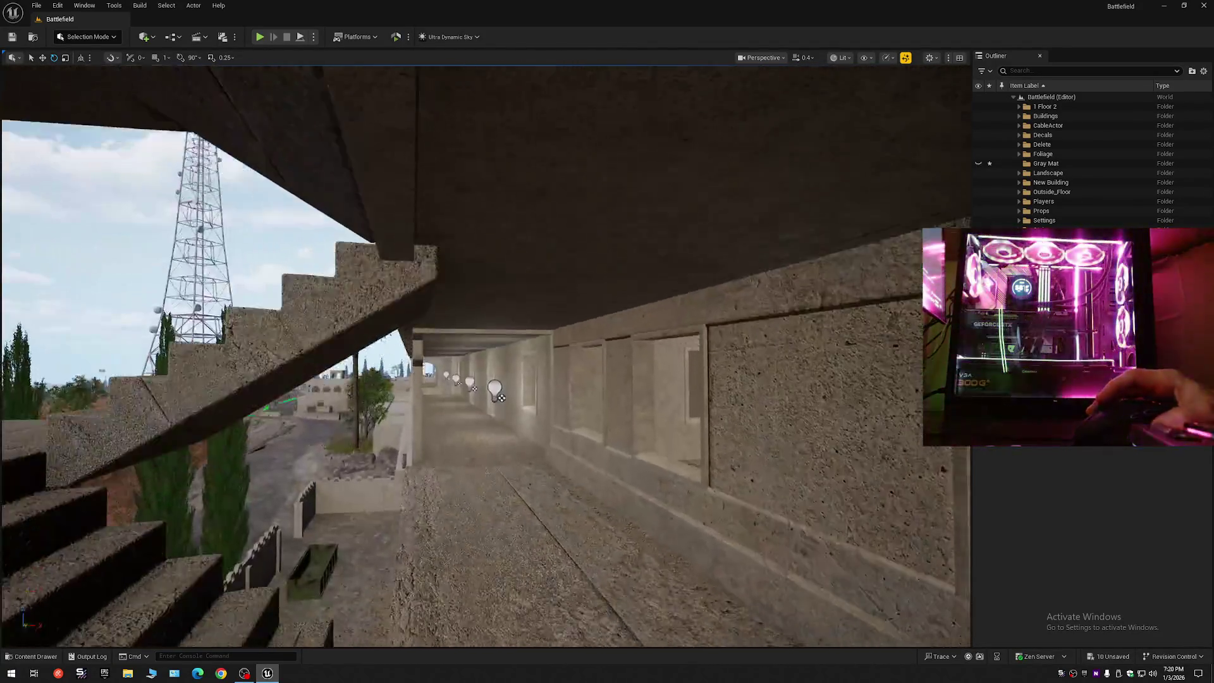
pyautogui.scroll(1, 578, 331)
pyautogui.moveTo(577, 331); pyautogui.dragTo(578, 331)
pyautogui.scroll(-2, 577, 331)
pyautogui.scroll(2, 577, 330)
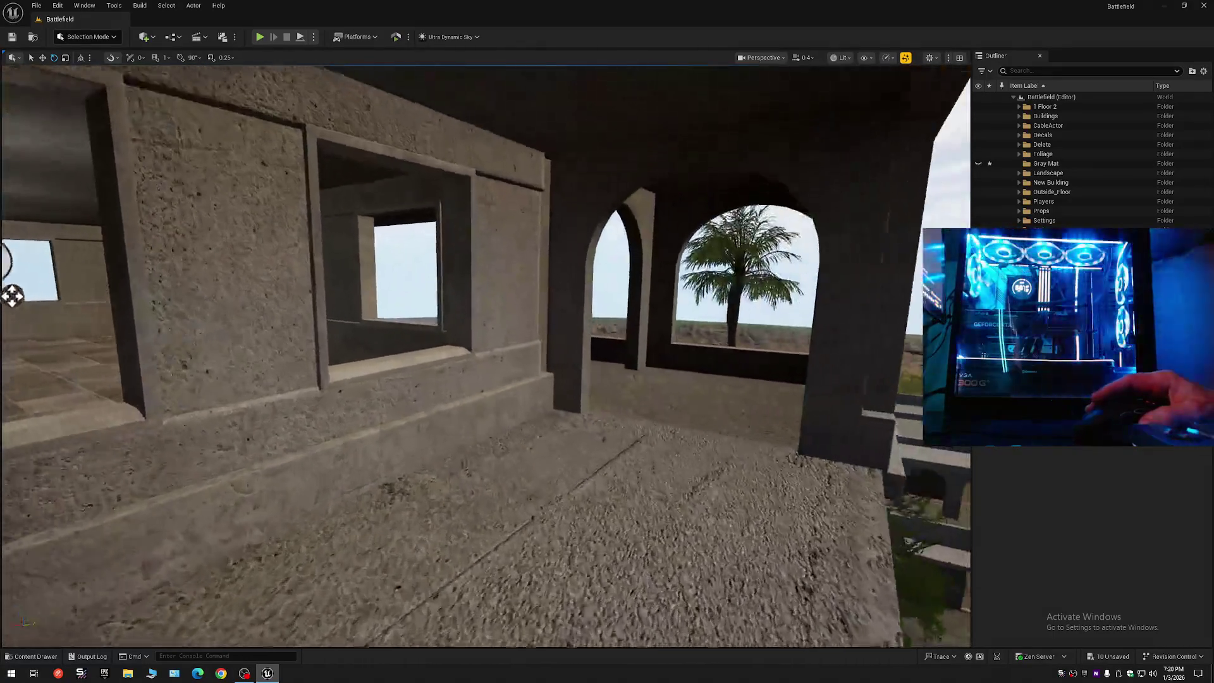
pyautogui.moveTo(12, 295); pyautogui.dragTo(821, 388)
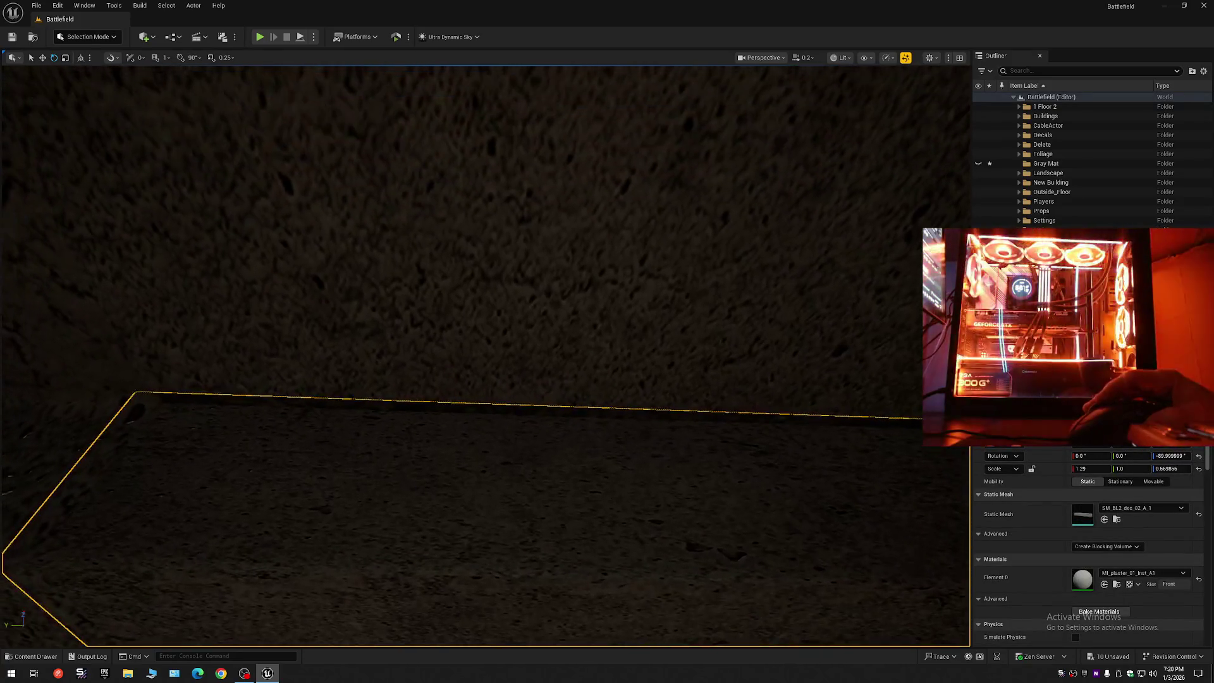
pyautogui.moveTo(486, 354)
pyautogui.mouseDown()
pyautogui.moveTo(506, 316)
pyautogui.moveTo(493, 341)
pyautogui.moveTo(506, 342)
pyautogui.moveTo(481, 340)
pyautogui.moveTo(499, 341)
pyautogui.mouseUp()
pyautogui.moveTo(53, 400); pyautogui.dragTo(53, 400)
pyautogui.scroll(-1, 52, 399)
pyautogui.moveTo(486, 342); pyautogui.dragTo(486, 342)
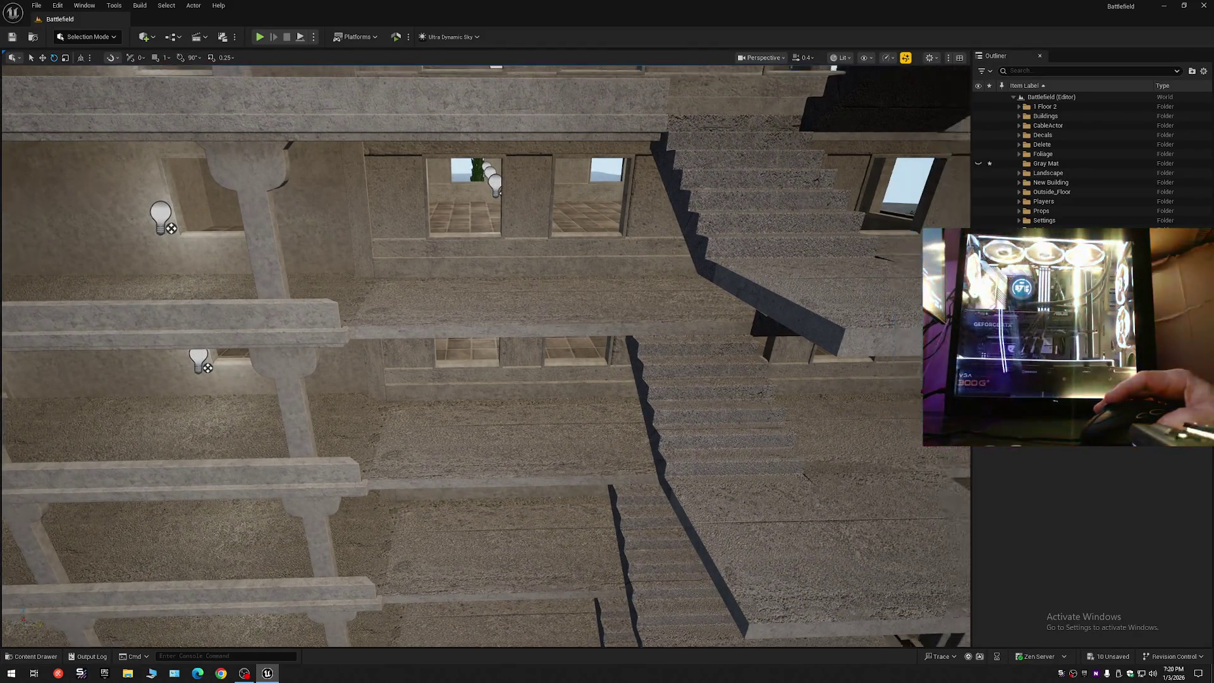
pyautogui.moveTo(486, 341); pyautogui.dragTo(459, 356)
pyautogui.scroll(1, 486, 341)
pyautogui.click(460, 357)
pyautogui.moveTo(577, 377); pyautogui.dragTo(577, 377)
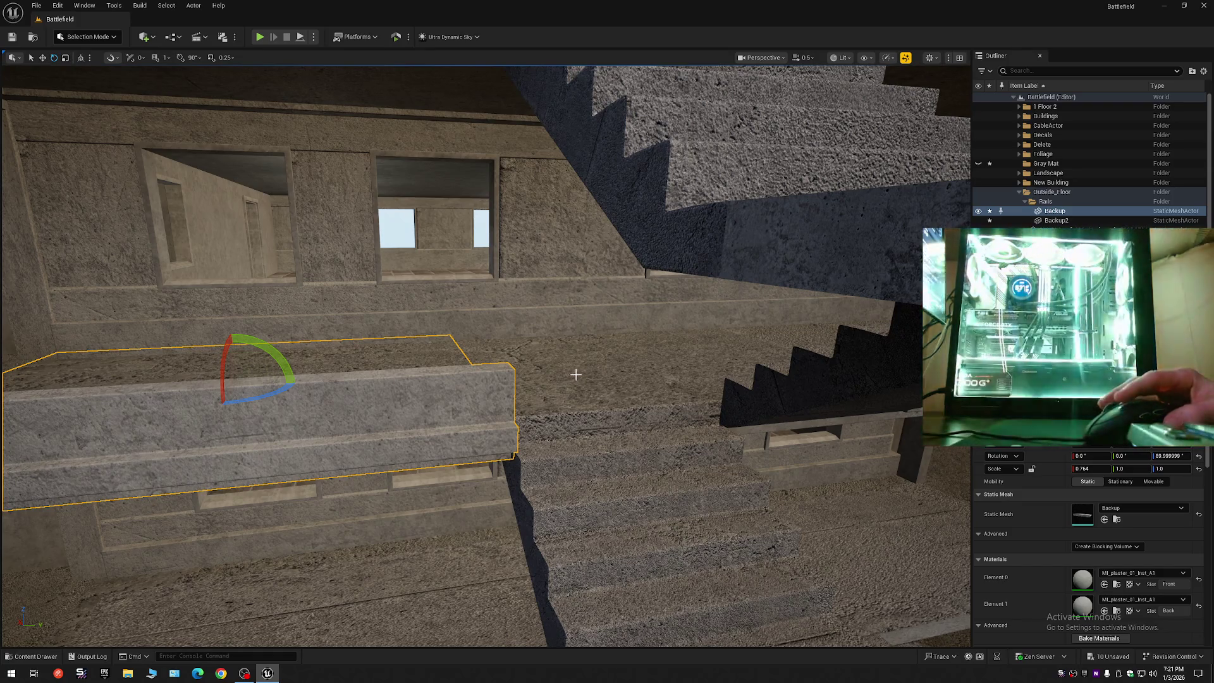
pyautogui.click(575, 375)
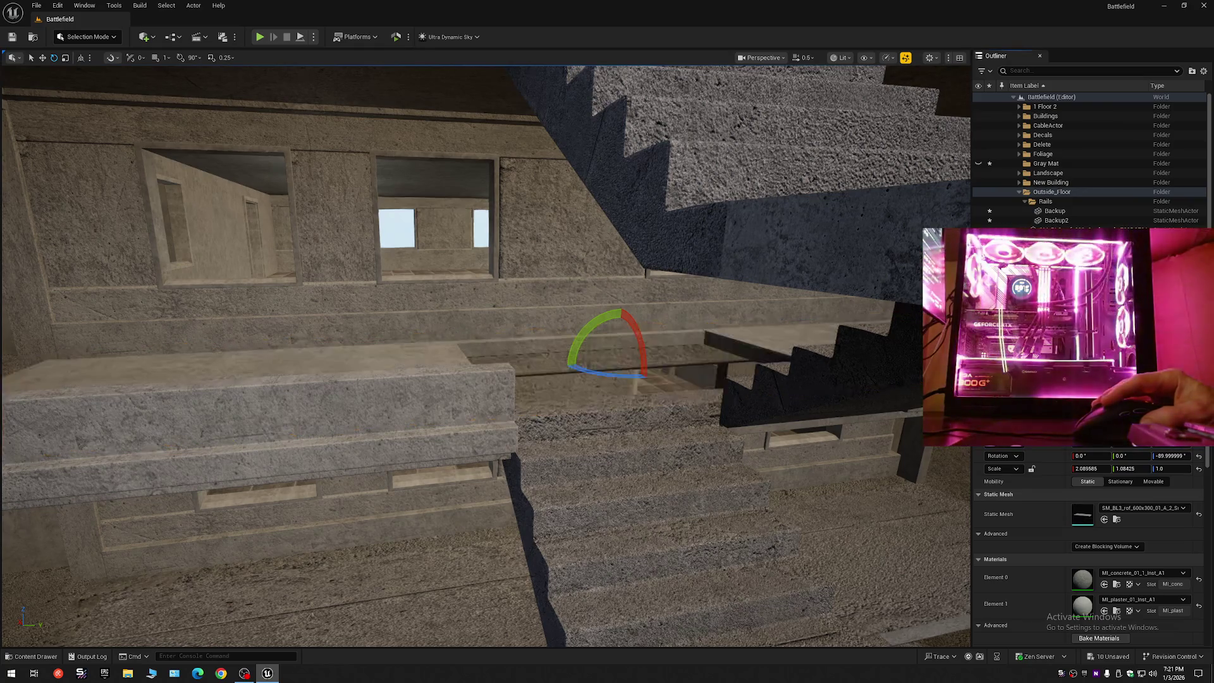
pyautogui.moveTo(618, 352)
pyautogui.mouseDown()
pyautogui.moveTo(618, 285)
pyautogui.moveTo(597, 266)
pyautogui.moveTo(623, 260)
pyautogui.moveTo(575, 256)
pyautogui.moveTo(566, 269)
pyautogui.mouseUp()
pyautogui.press('w')
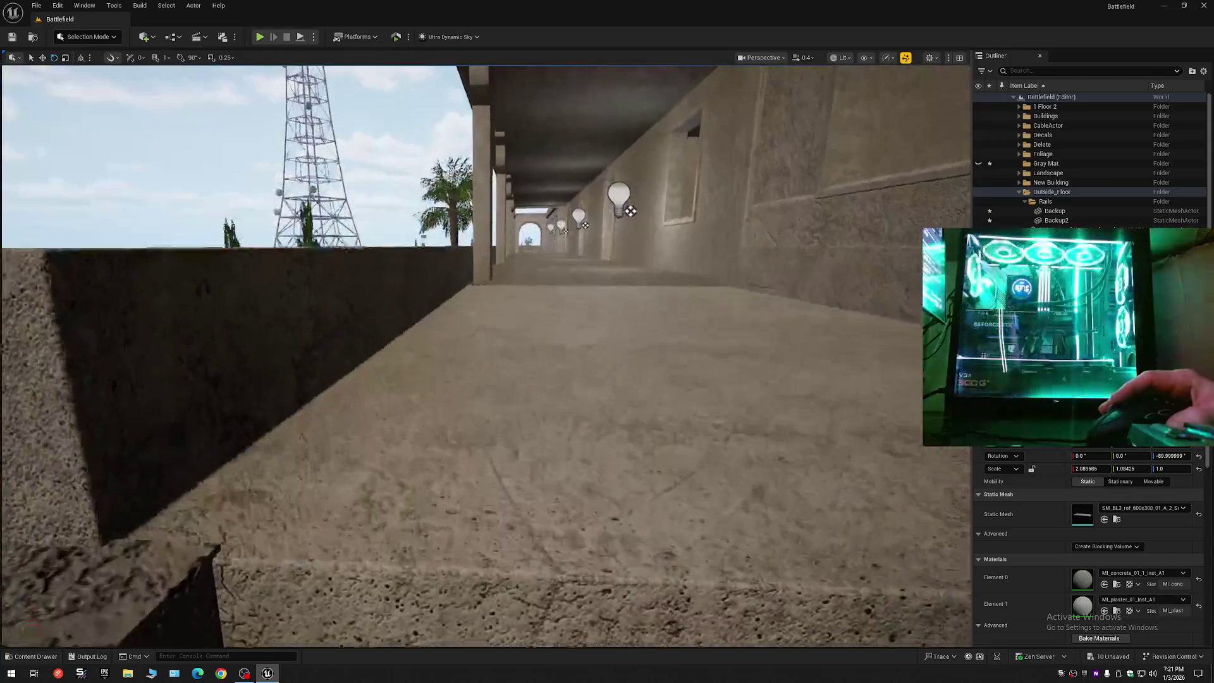
pyautogui.press('w')
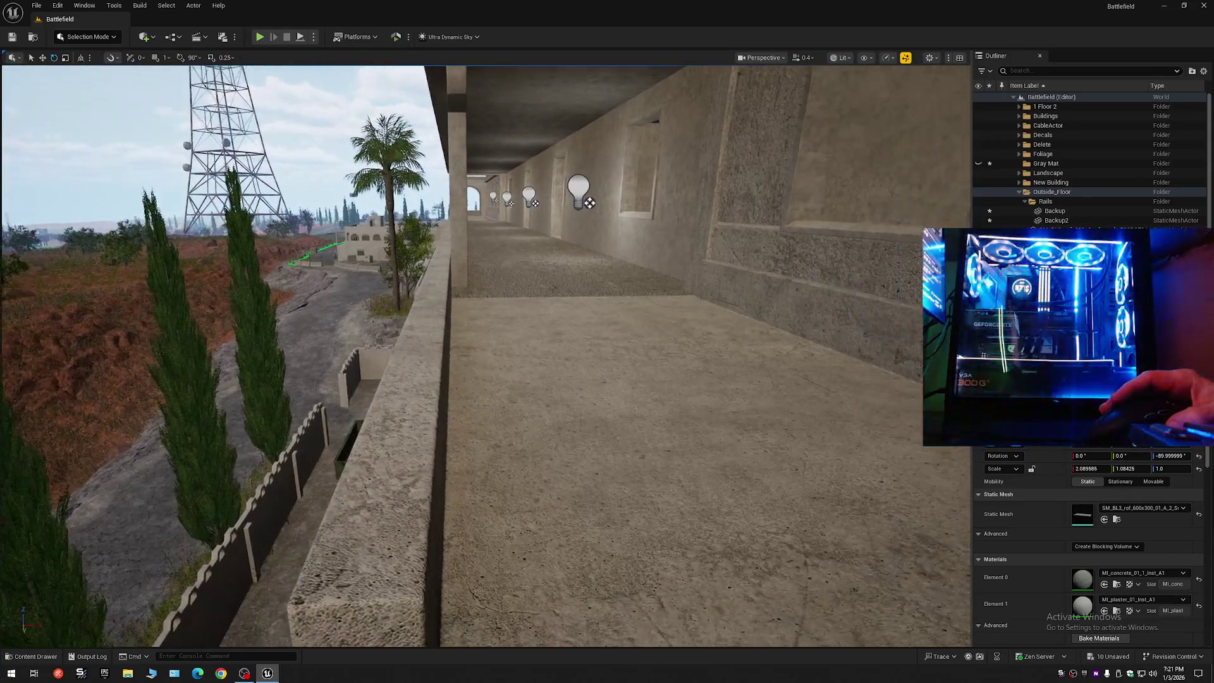
pyautogui.press('w')
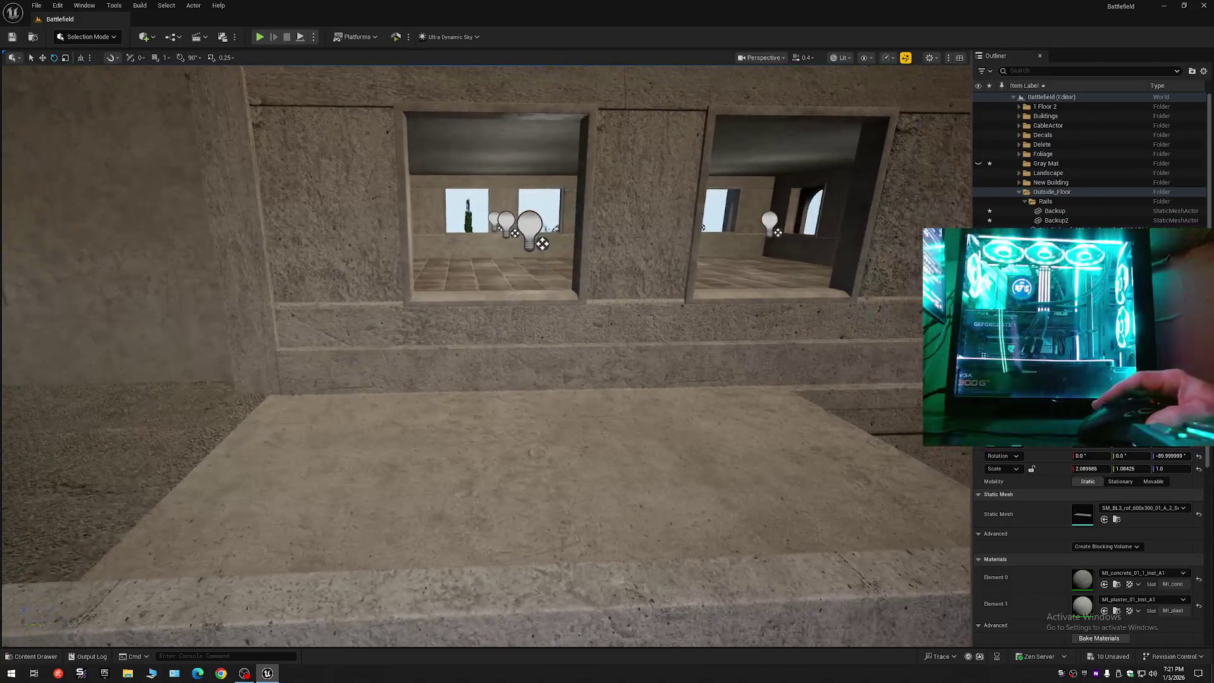
pyautogui.press('w')
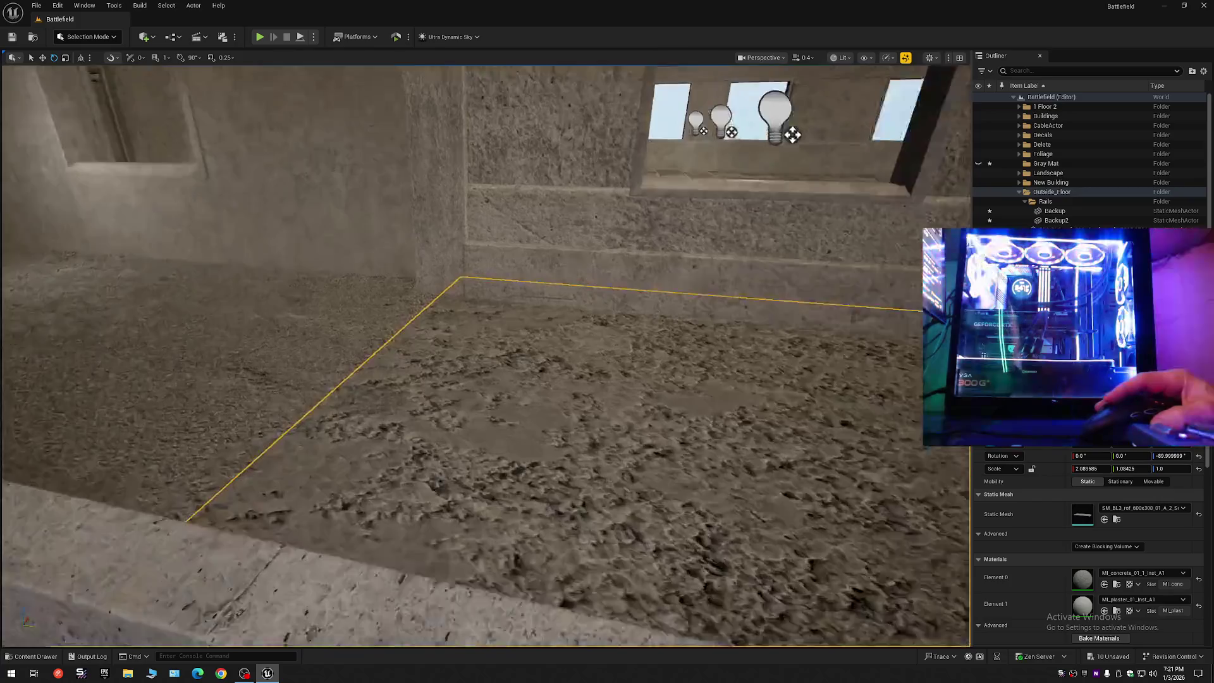
pyautogui.press('w')
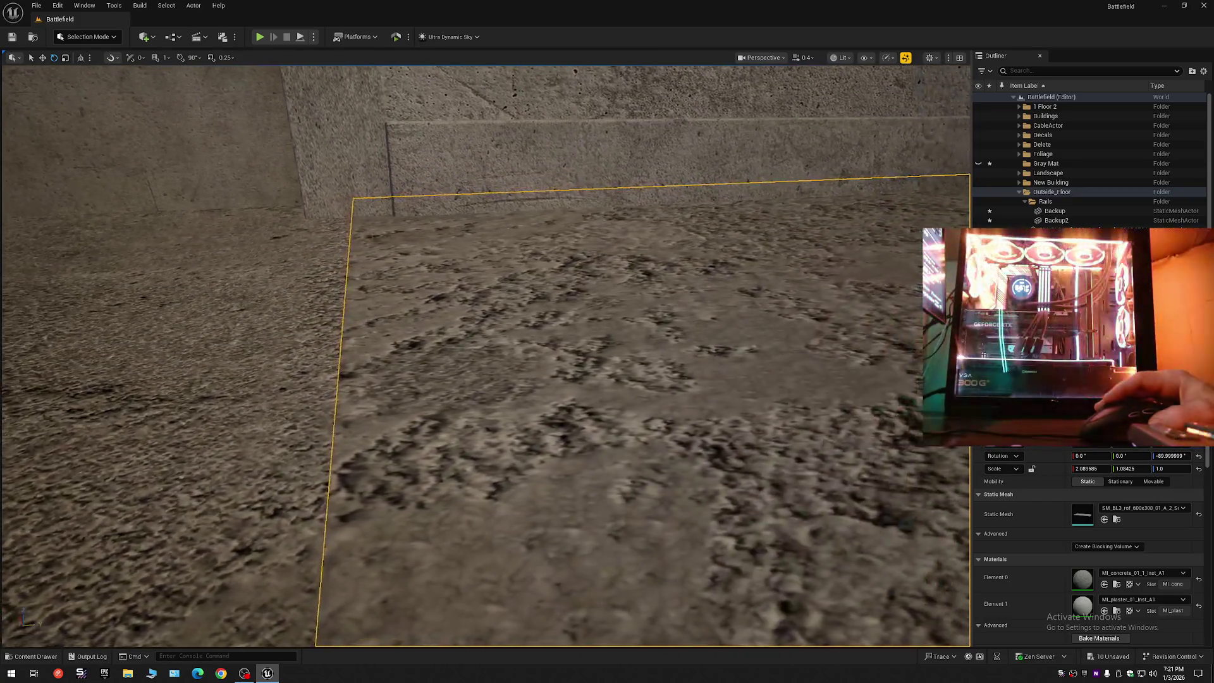
pyautogui.scroll(2, 486, 354)
pyautogui.press('s')
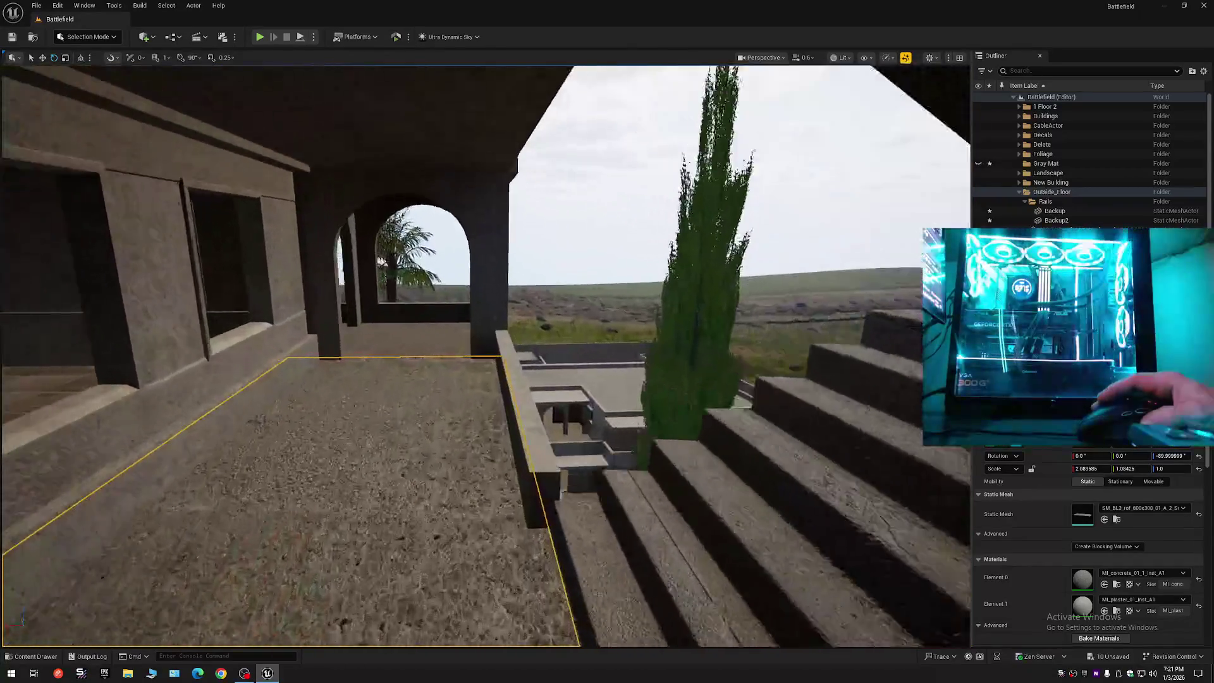
pyautogui.press('w')
pyautogui.scroll(-2, 486, 354)
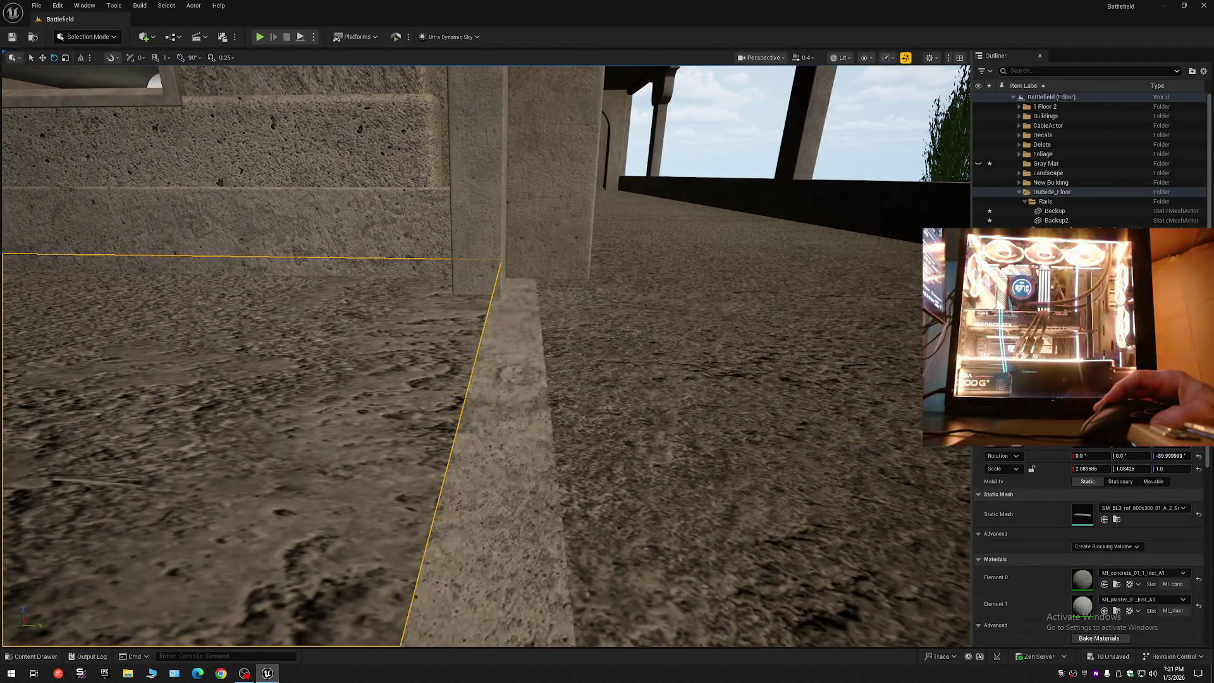
pyautogui.moveTo(486, 354); pyautogui.dragTo(471, 342)
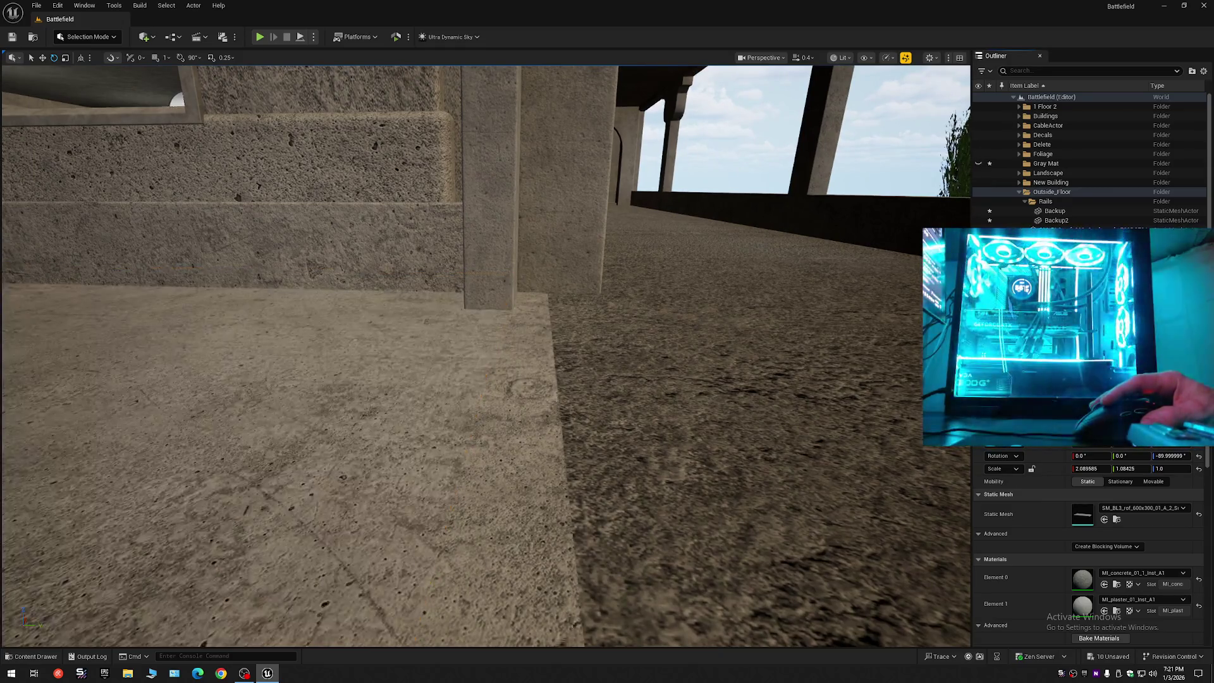
pyautogui.moveTo(485, 355)
pyautogui.mouseDown()
pyautogui.moveTo(442, 351)
pyautogui.moveTo(481, 392)
pyautogui.moveTo(462, 443)
pyautogui.mouseUp()
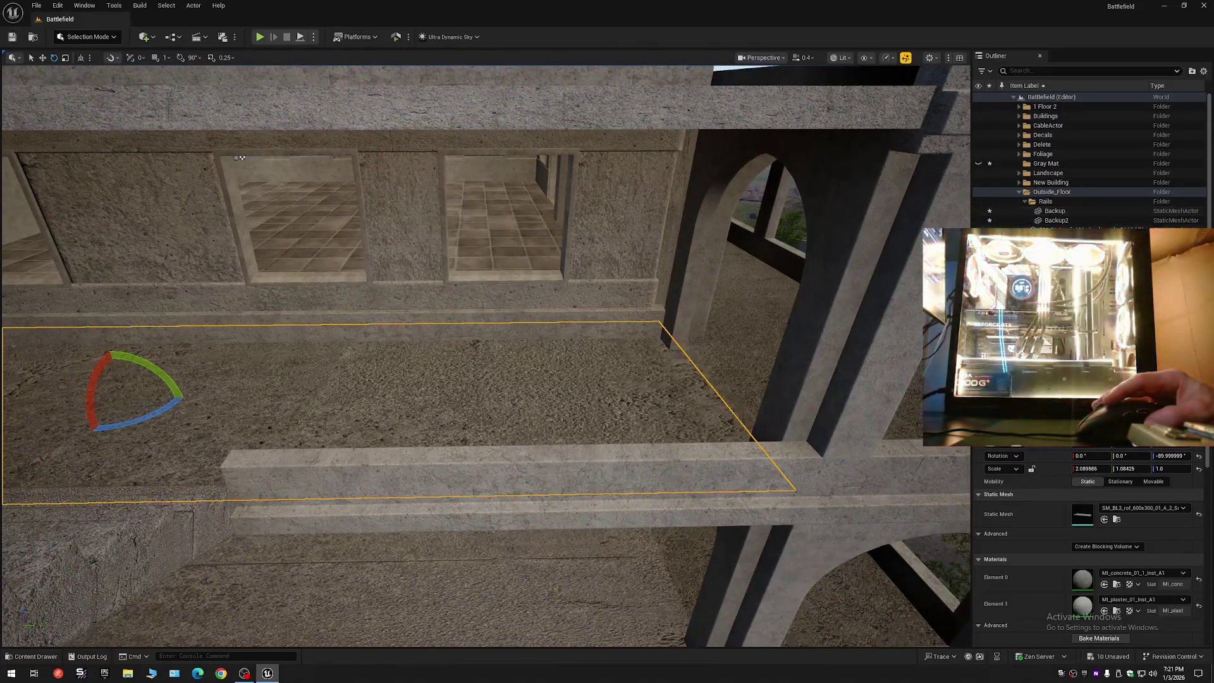
pyautogui.press('h')
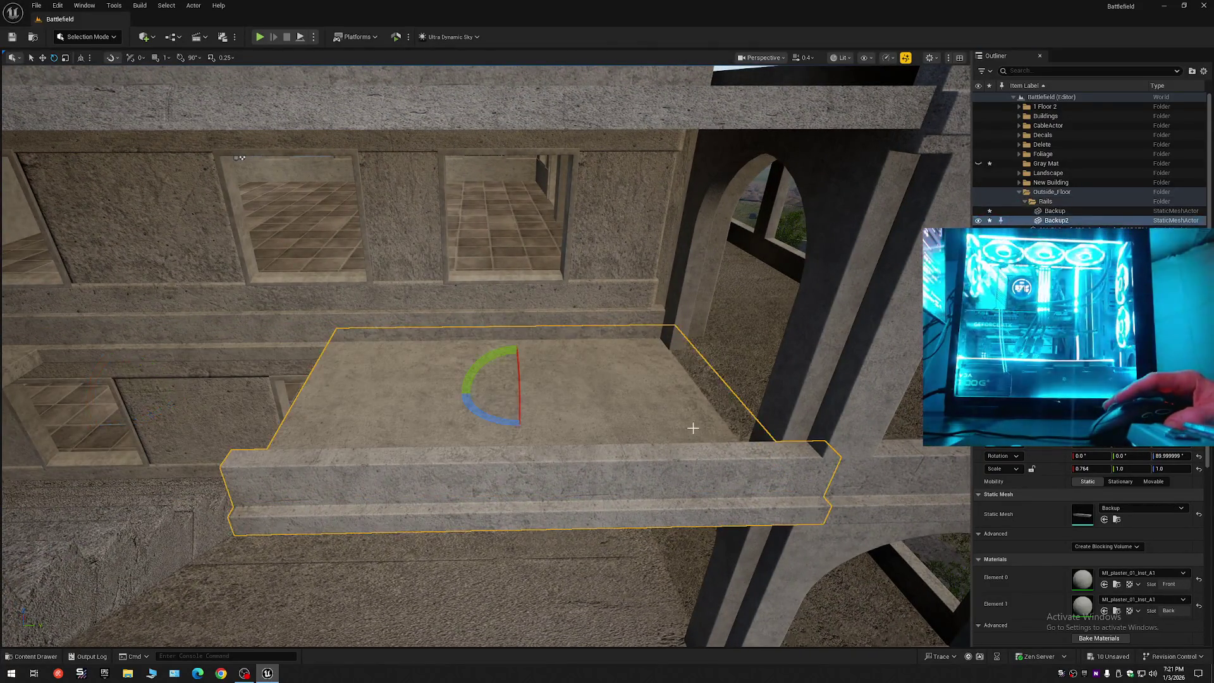
pyautogui.moveTo(600, 430)
pyautogui.mouseDown()
pyautogui.moveTo(604, 443)
pyautogui.moveTo(617, 404)
pyautogui.mouseUp()
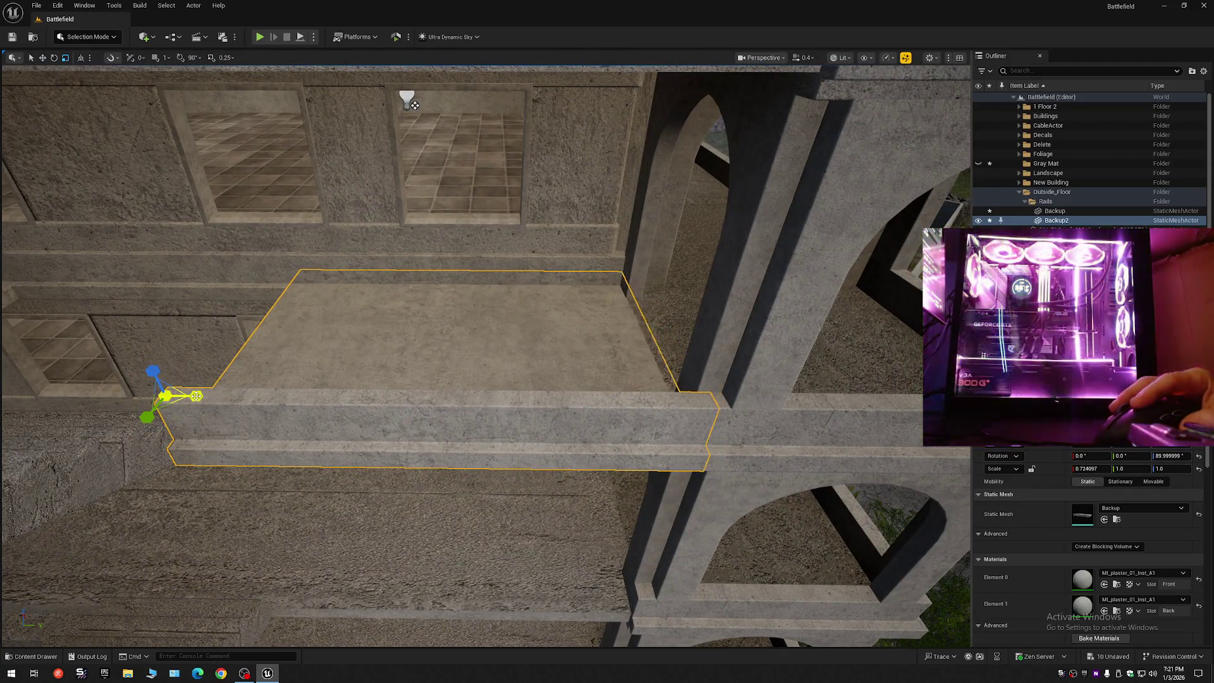
pyautogui.moveTo(251, 406)
pyautogui.mouseDown()
pyautogui.moveTo(254, 374)
pyautogui.moveTo(233, 355)
pyautogui.mouseUp()
pyautogui.scroll(2, 252, 378)
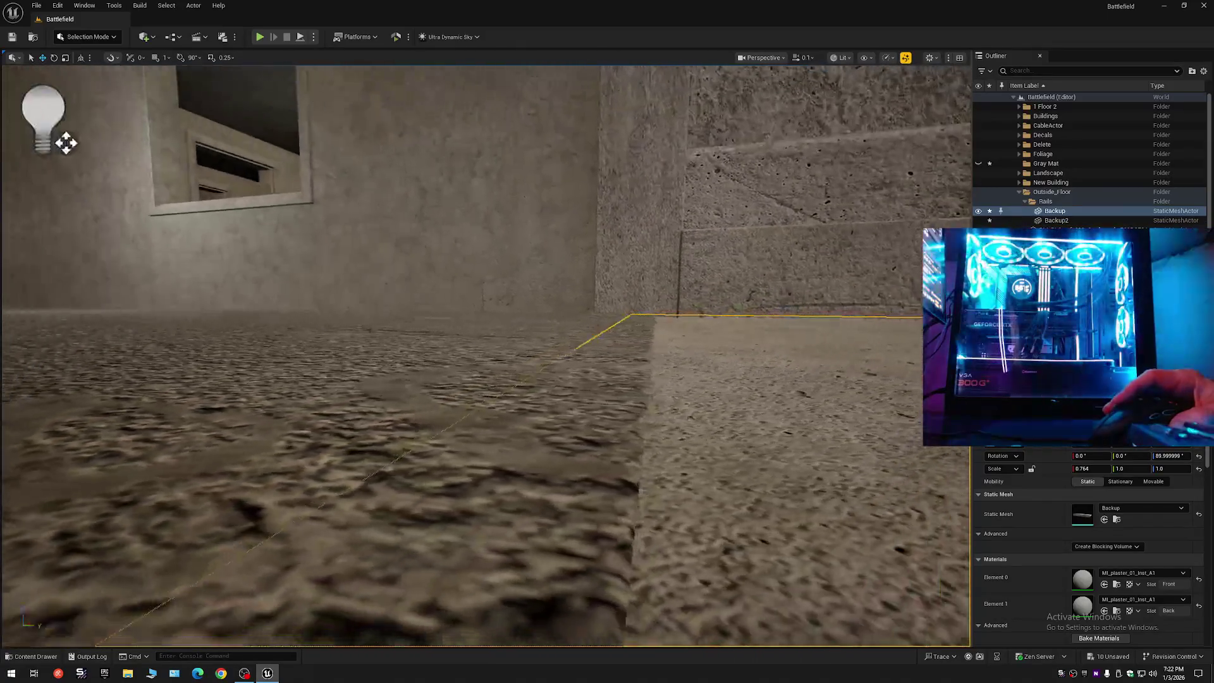
pyautogui.scroll(1, 49, 144)
pyautogui.moveTo(49, 144)
pyautogui.mouseDown()
pyautogui.moveTo(28, 138)
pyautogui.moveTo(38, 239)
pyautogui.moveTo(472, 424)
pyautogui.mouseUp()
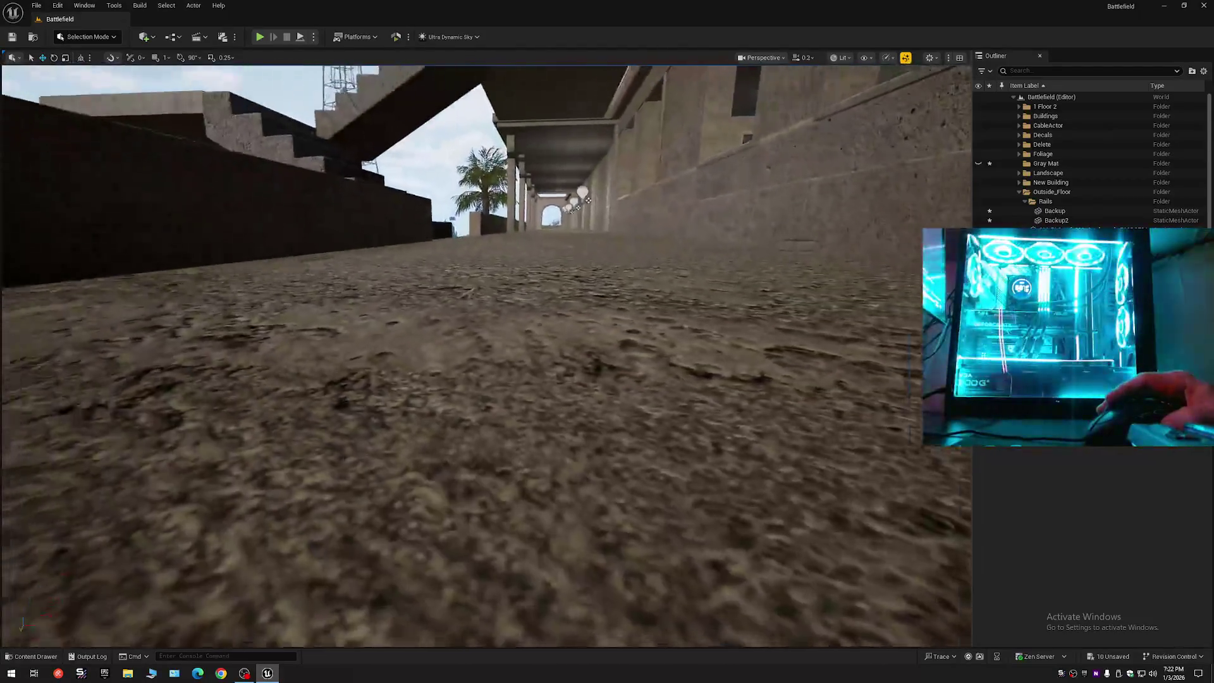
pyautogui.moveTo(472, 424)
pyautogui.mouseDown()
pyautogui.moveTo(285, 404)
pyautogui.moveTo(550, 405)
pyautogui.moveTo(430, 404)
pyautogui.moveTo(481, 405)
pyautogui.moveTo(532, 430)
pyautogui.moveTo(531, 405)
pyautogui.moveTo(606, 317)
pyautogui.mouseUp()
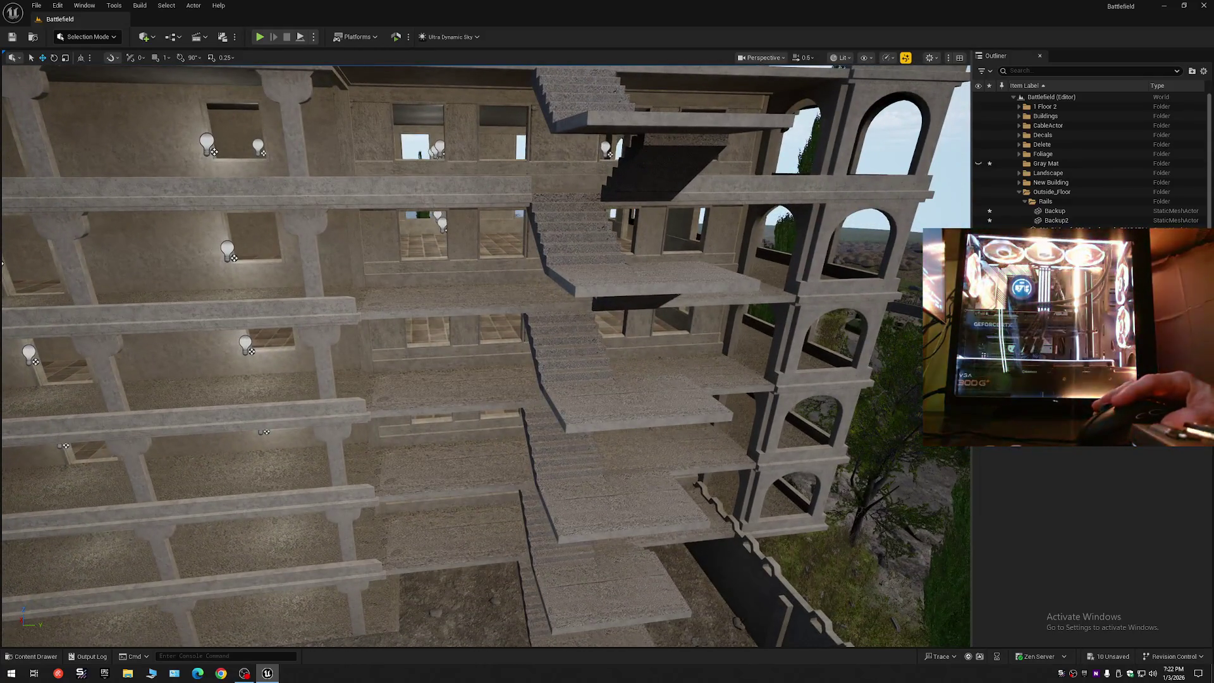
# - Delete the four stacked floor slabs SM_BL5_flor A_16–A_19 in front of the stairs
pyautogui.click(493, 307)
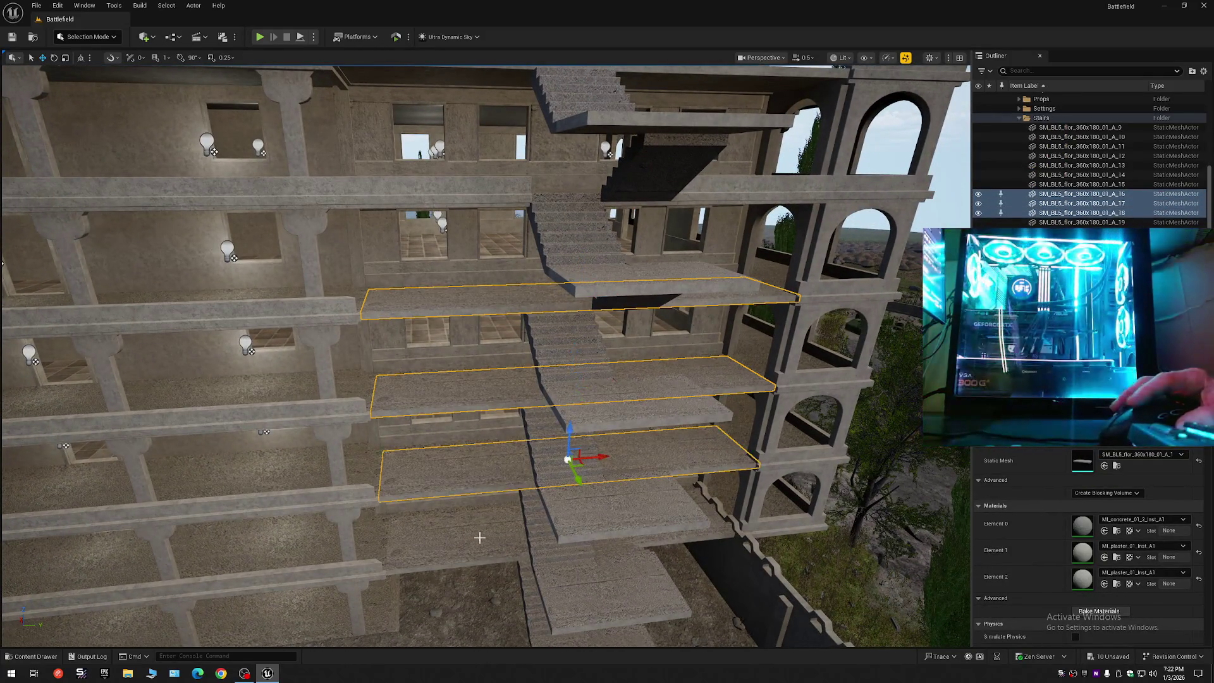
pyautogui.press('Delete')
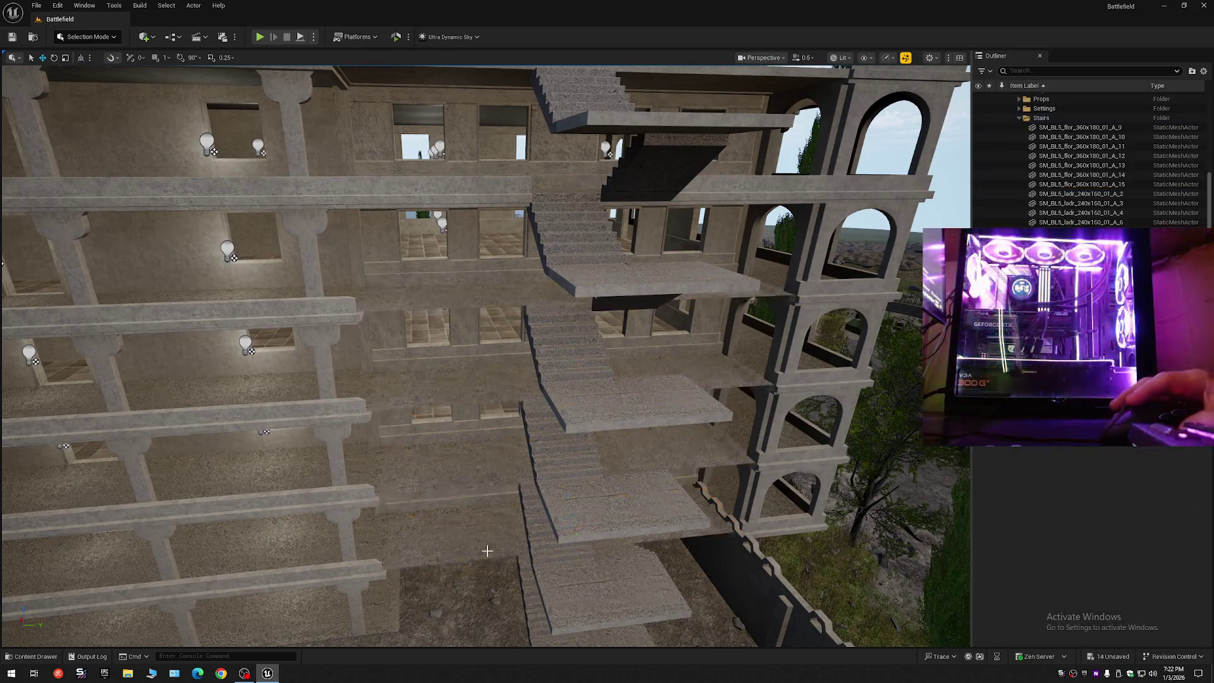
pyautogui.moveTo(532, 405); pyautogui.dragTo(532, 228)
pyautogui.moveTo(382, 307)
pyautogui.mouseDown()
pyautogui.moveTo(455, 294)
pyautogui.moveTo(490, 313)
pyautogui.moveTo(535, 569)
pyautogui.mouseUp()
pyautogui.scroll(-2, 417, 301)
pyautogui.scroll(-1, 458, 297)
pyautogui.scroll(2, 474, 306)
# - Select the Backup and Backup2 beams on the facade, then the stone slab beside the stairs
pyautogui.click(521, 382)
pyautogui.moveTo(521, 383); pyautogui.dragTo(472, 380)
pyautogui.scroll(1, 521, 383)
pyautogui.keyDown('ctrl'); pyautogui.click(510, 377); pyautogui.keyUp('ctrl')
pyautogui.moveTo(491, 501); pyautogui.dragTo(491, 500)
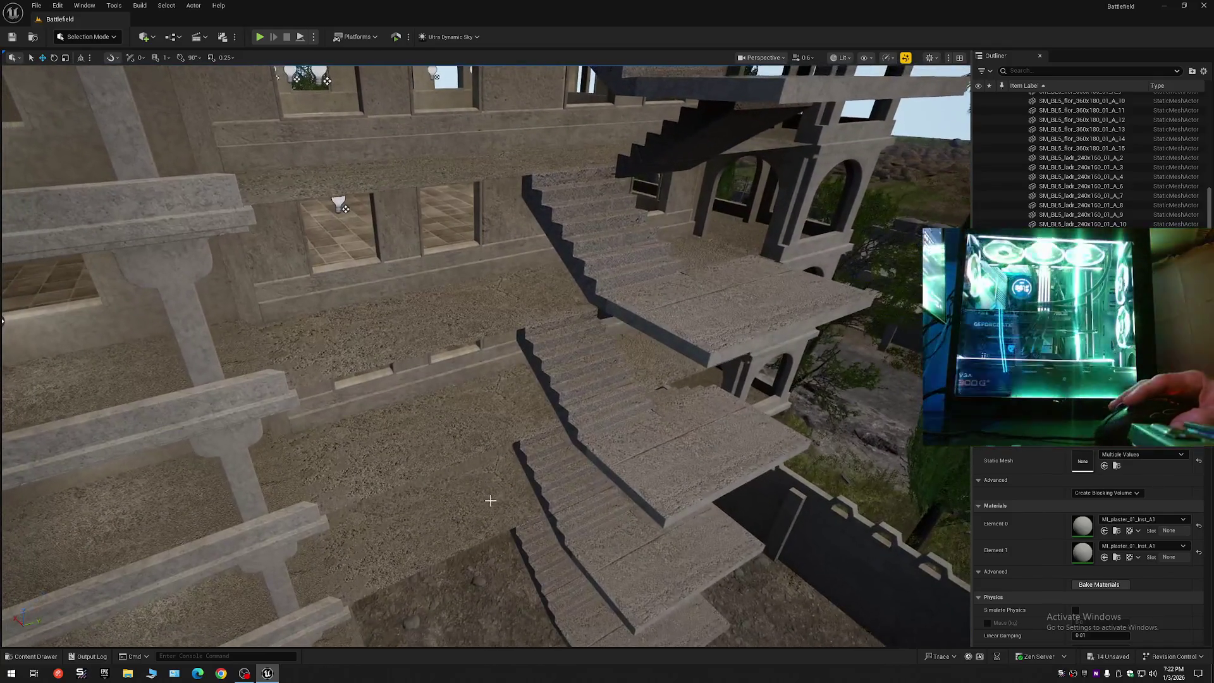
pyautogui.click(490, 423)
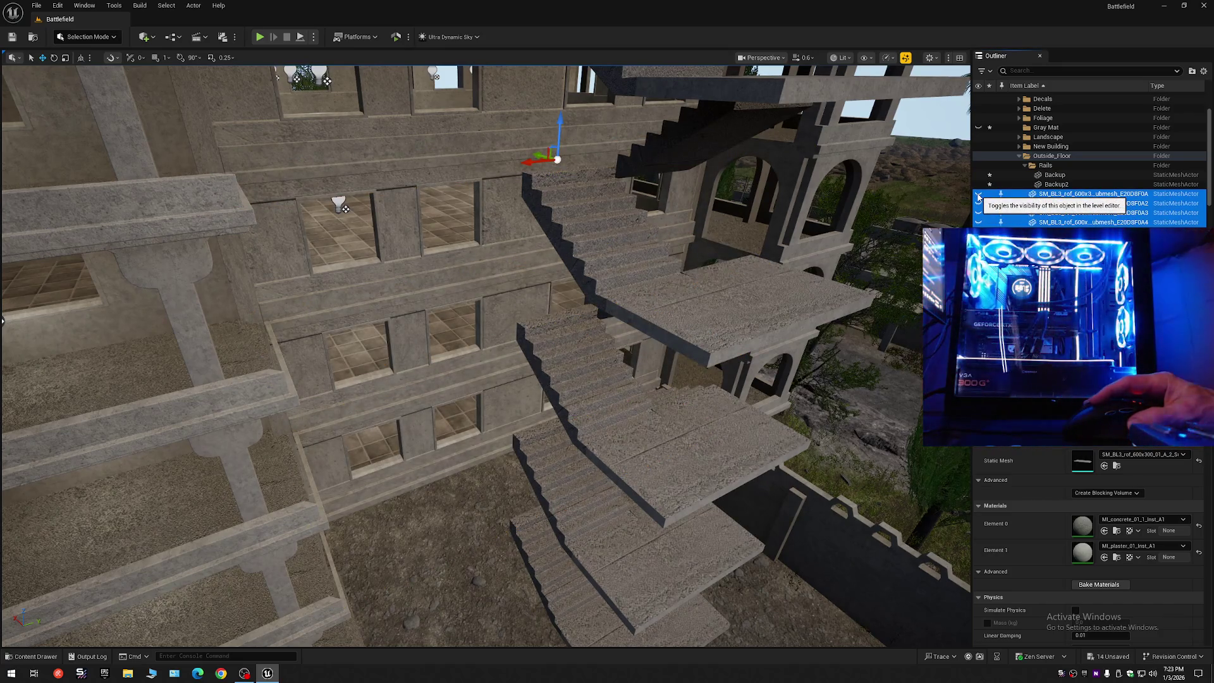
pyautogui.press('w')
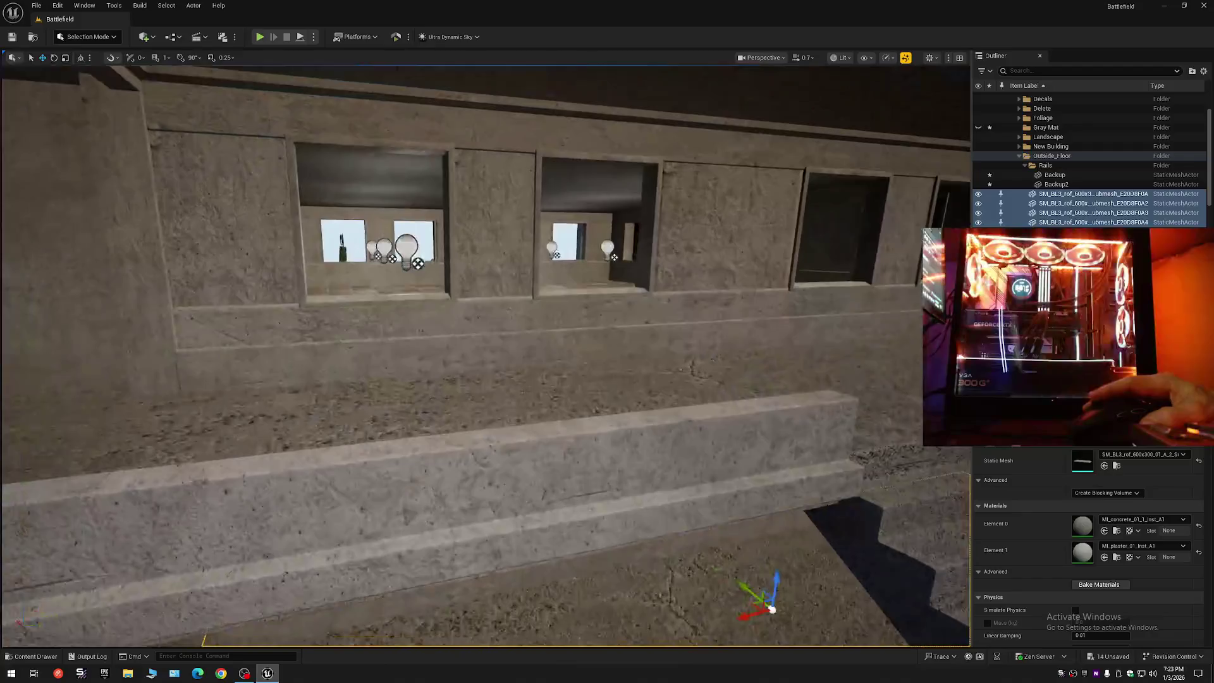
pyautogui.scroll(-3, 485, 354)
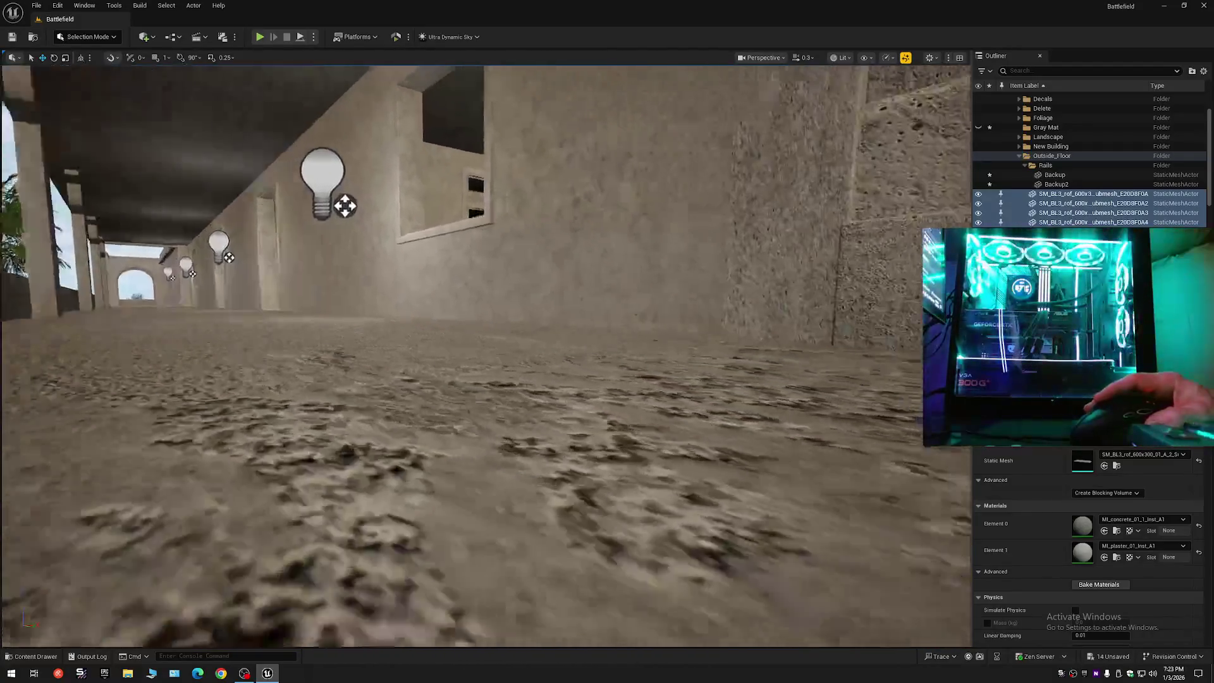
pyautogui.scroll(-1, 485, 355)
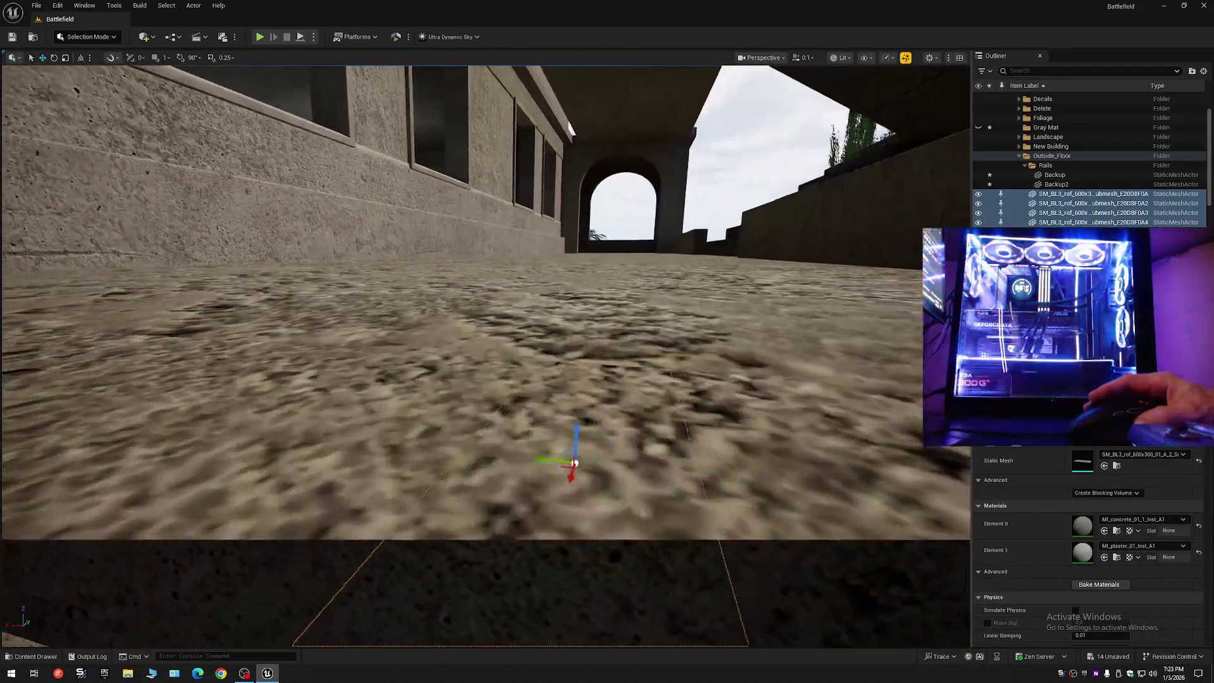
pyautogui.press('w')
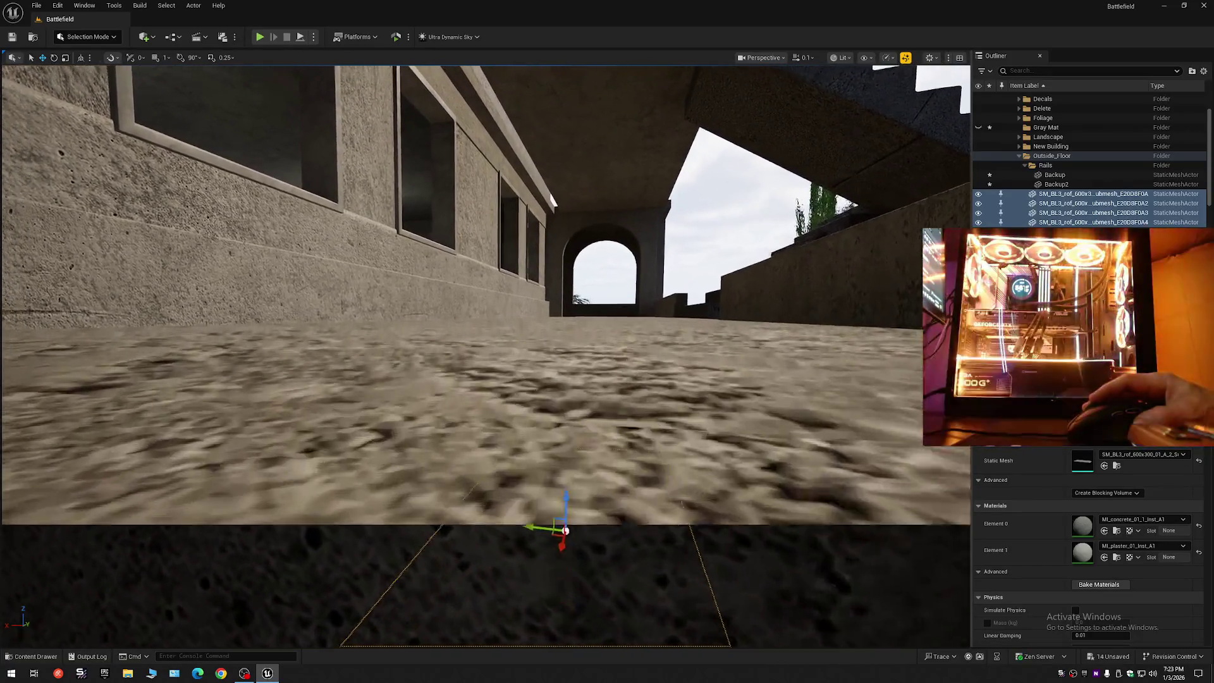
pyautogui.press('w')
pyautogui.press('w')
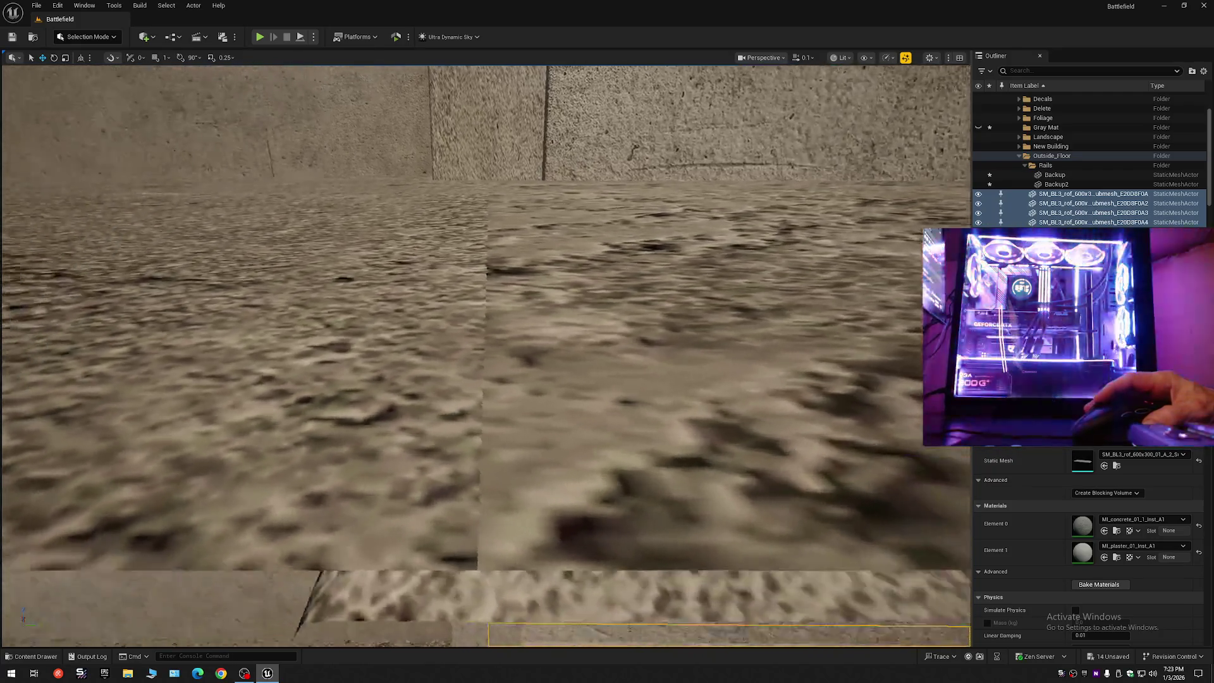
pyautogui.press('w')
pyautogui.scroll(2, 486, 354)
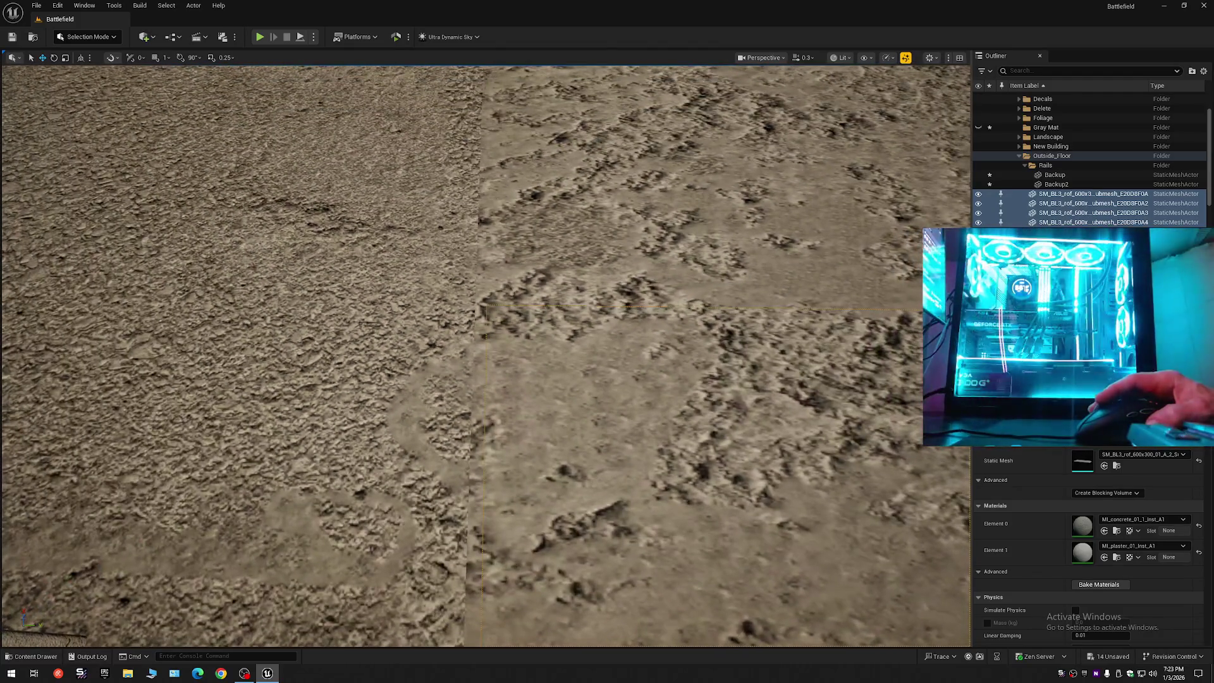
pyautogui.scroll(2, 485, 354)
pyautogui.press('s')
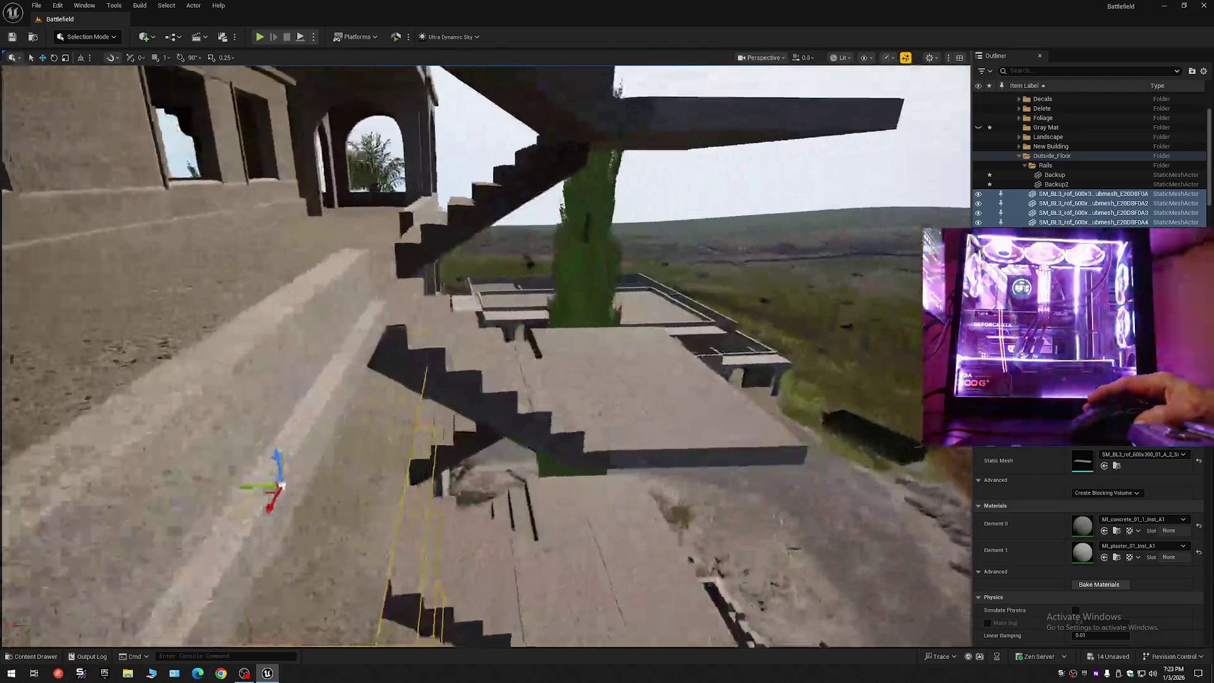
pyautogui.press('a')
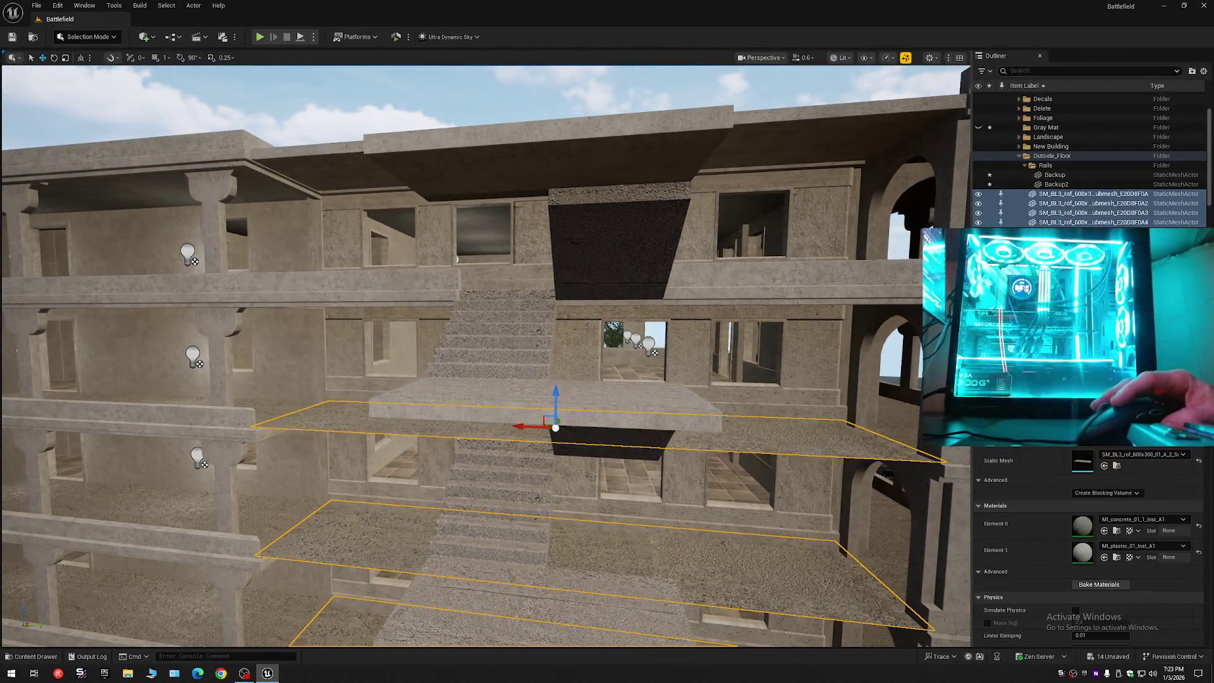
# - Alt-drag a copy of the Backup and Backup2 rails down onto the floor below
pyautogui.click(1055, 175)
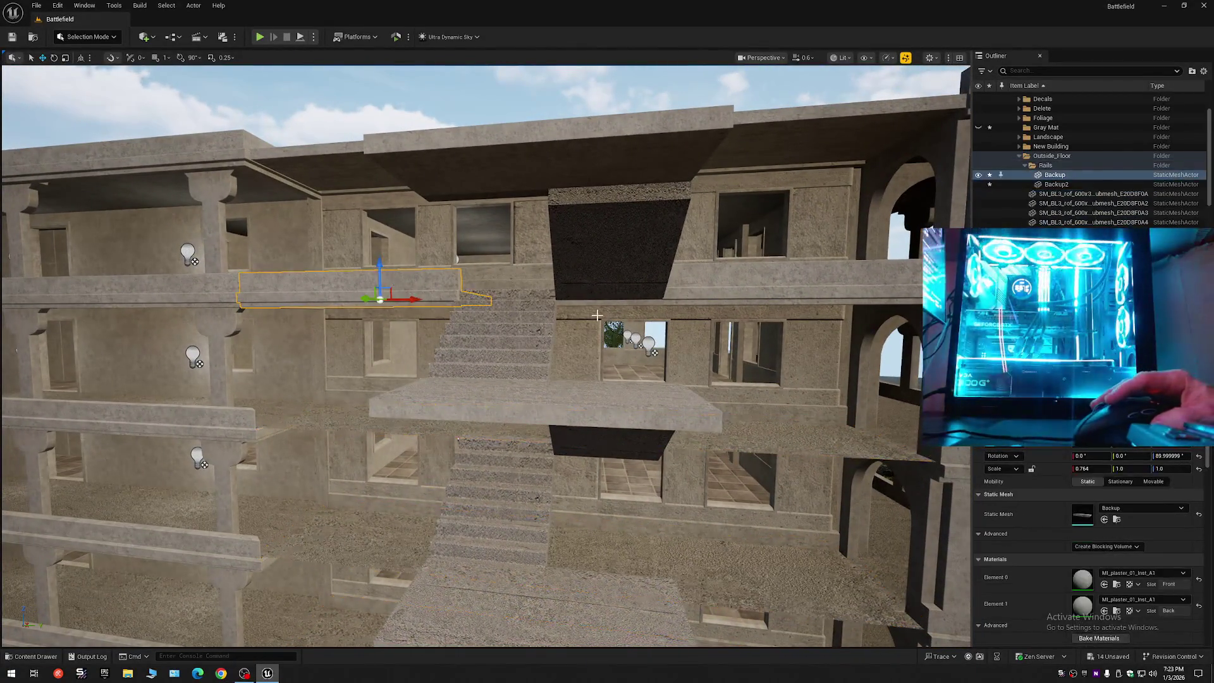
pyautogui.keyDown('ctrl'); pyautogui.click(608, 301); pyautogui.keyUp('ctrl')
pyautogui.keyDown('ctrl'); pyautogui.click(717, 286); pyautogui.keyUp('ctrl')
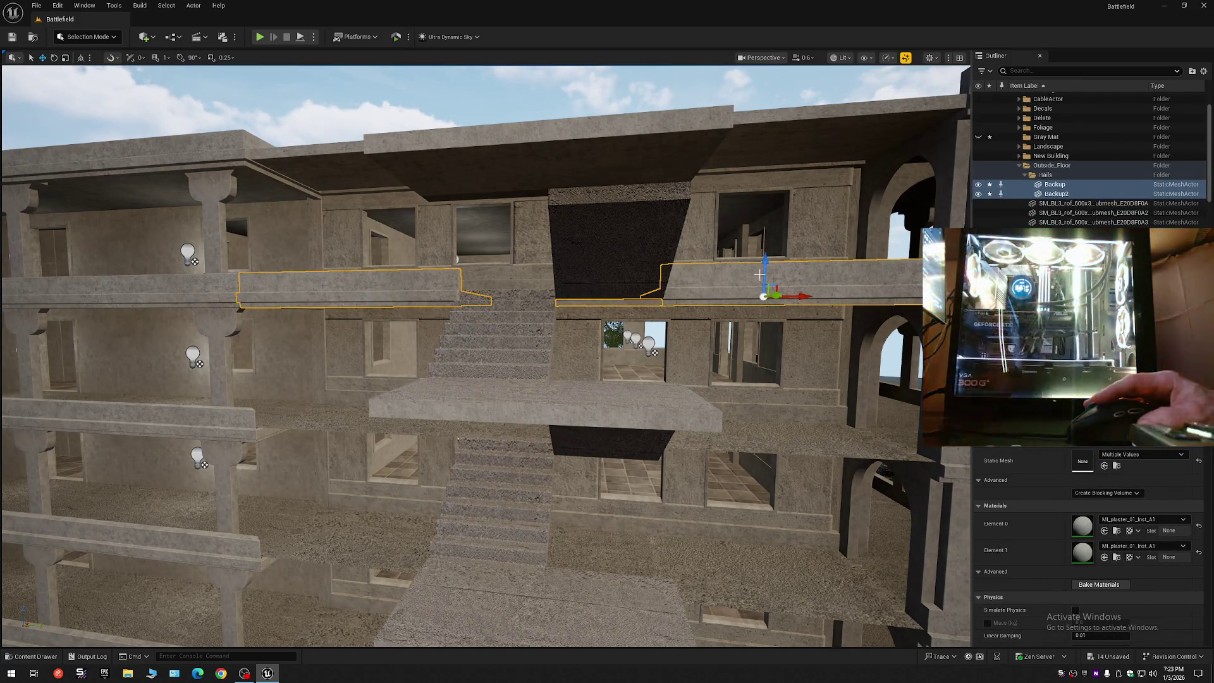
pyautogui.keyDown('alt'); pyautogui.moveTo(766, 264); pyautogui.dragTo(749, 404); pyautogui.keyUp('alt')
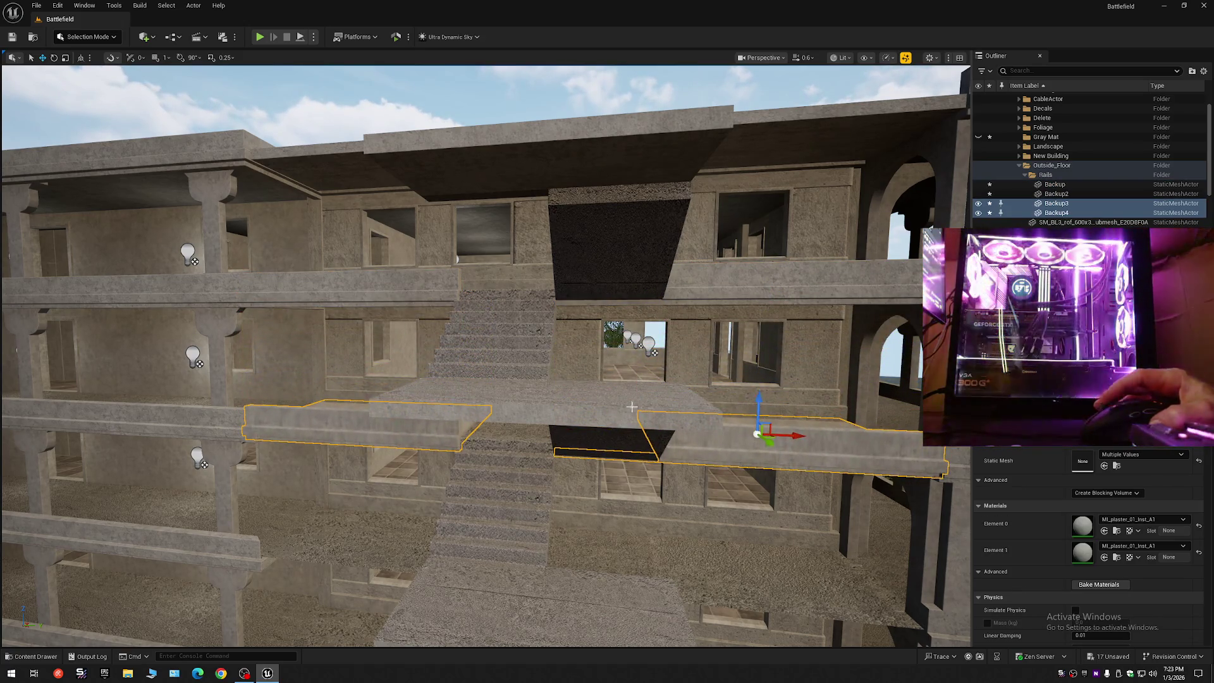
pyautogui.scroll(10, 632, 407)
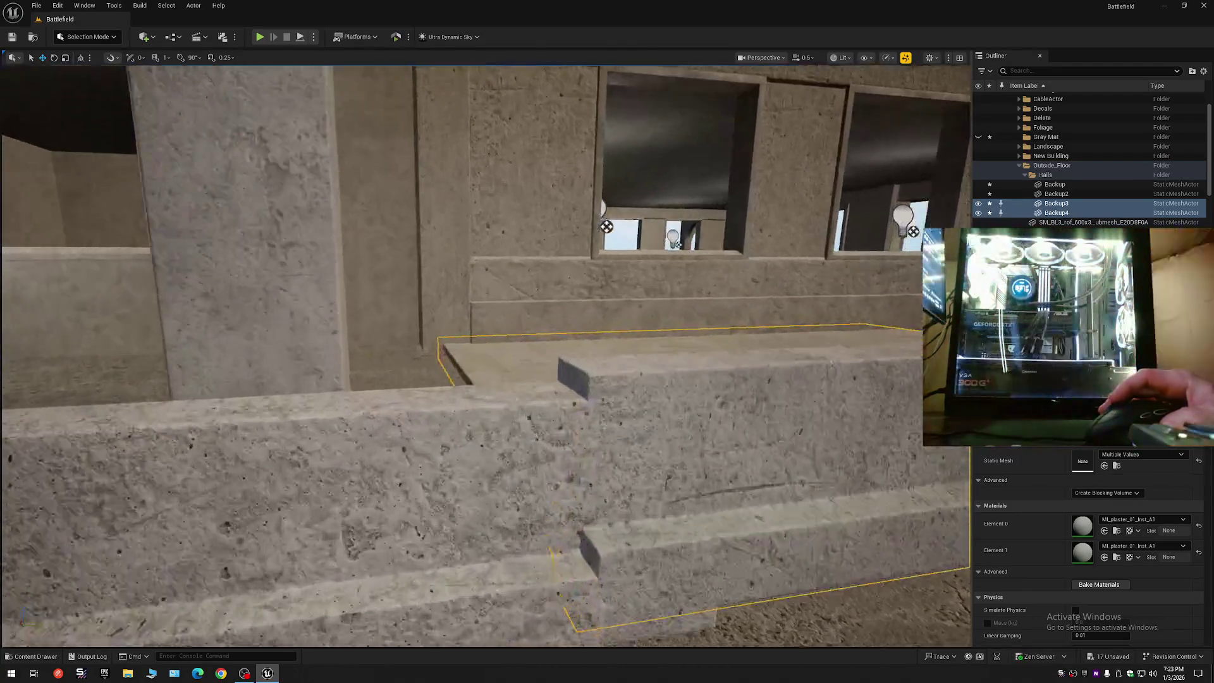
pyautogui.scroll(5, 431, 387)
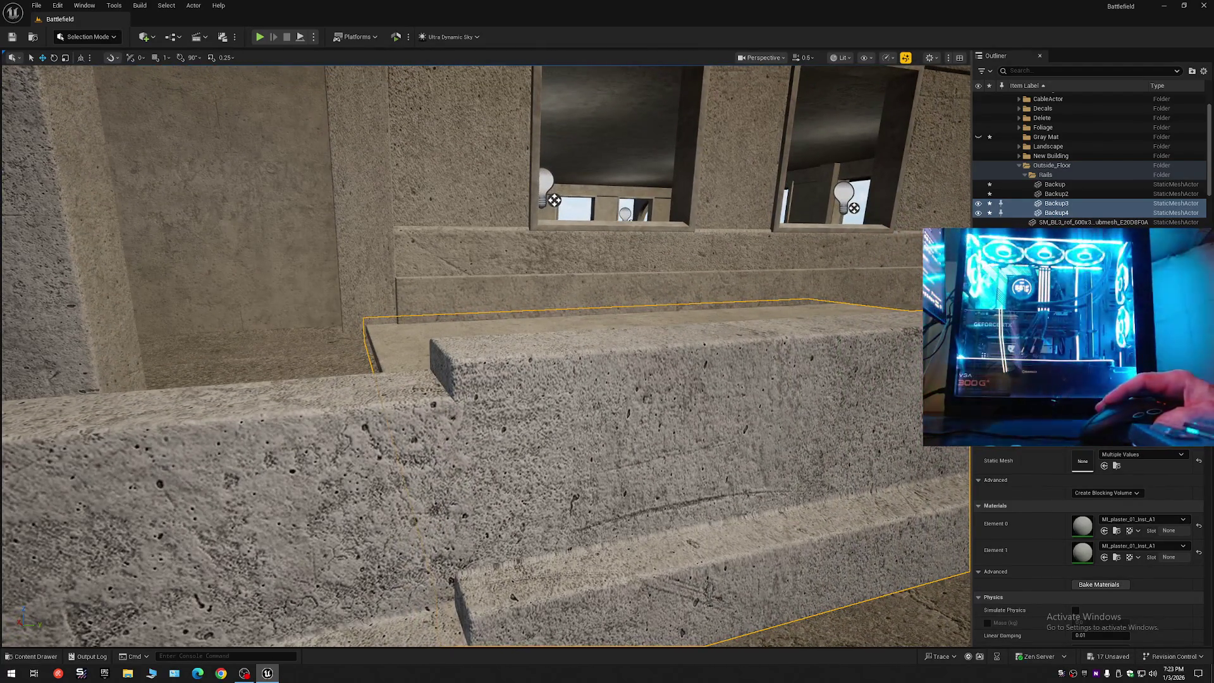
pyautogui.moveTo(482, 349); pyautogui.dragTo(479, 371)
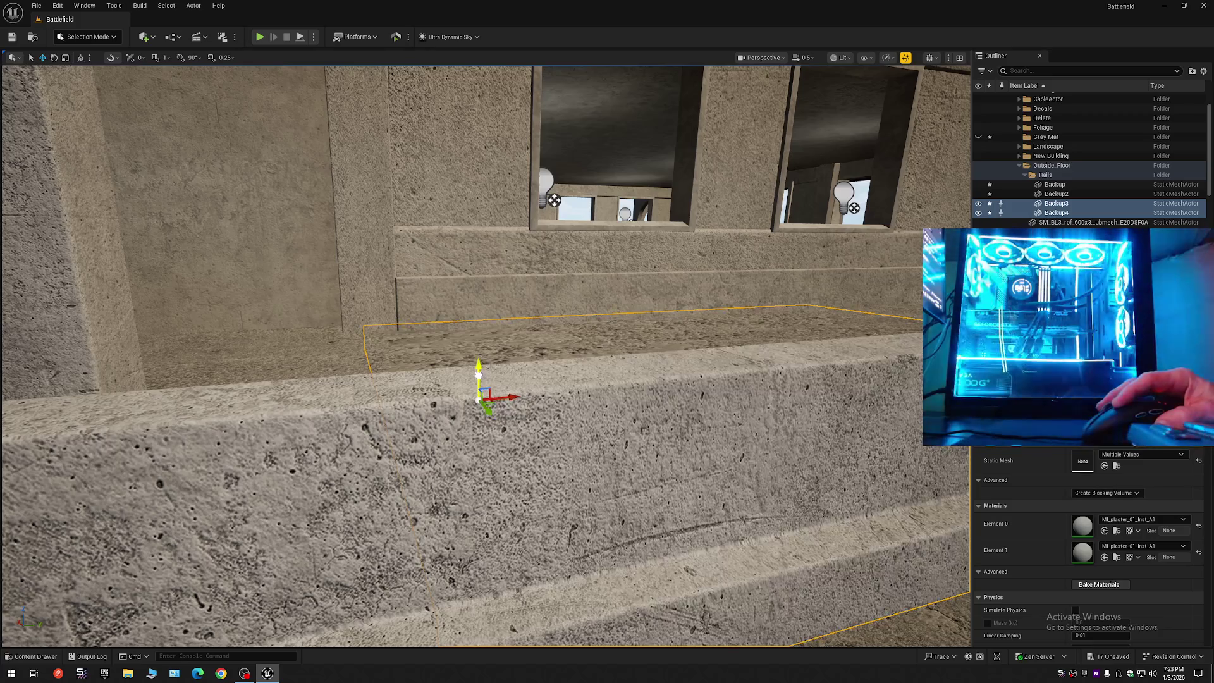
# - Duplicate the rails one more floor lower, creating Backup5
pyautogui.scroll(-1, 536, 398)
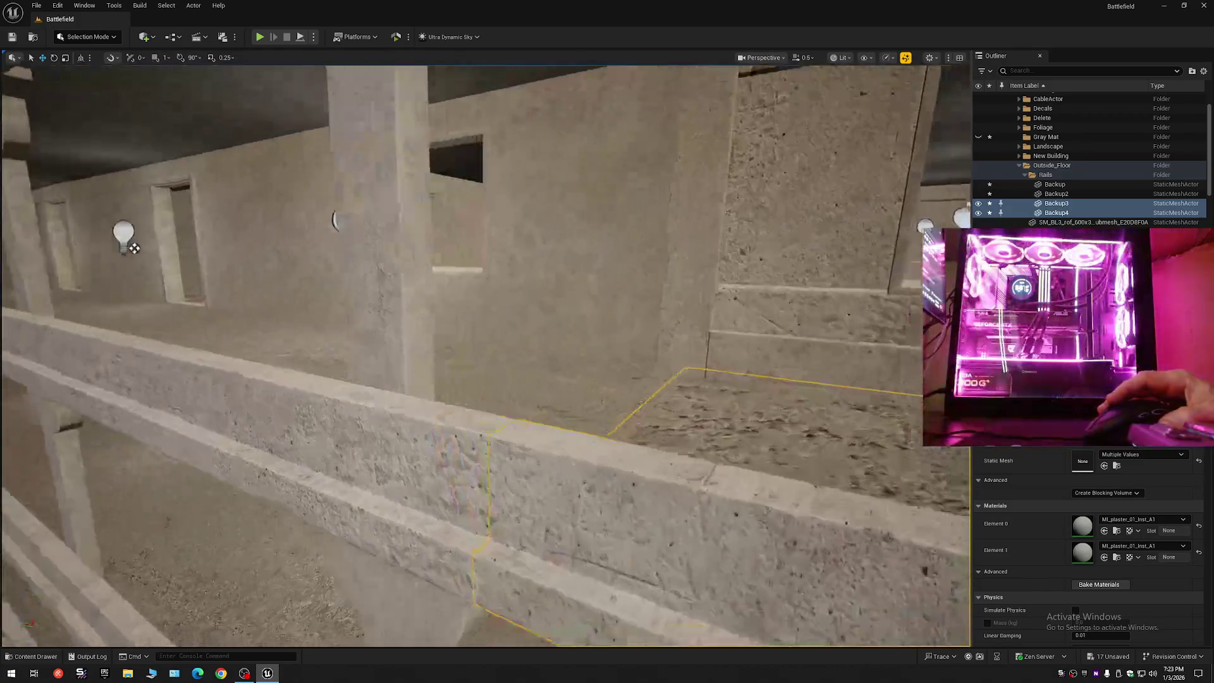
pyautogui.scroll(2, 486, 354)
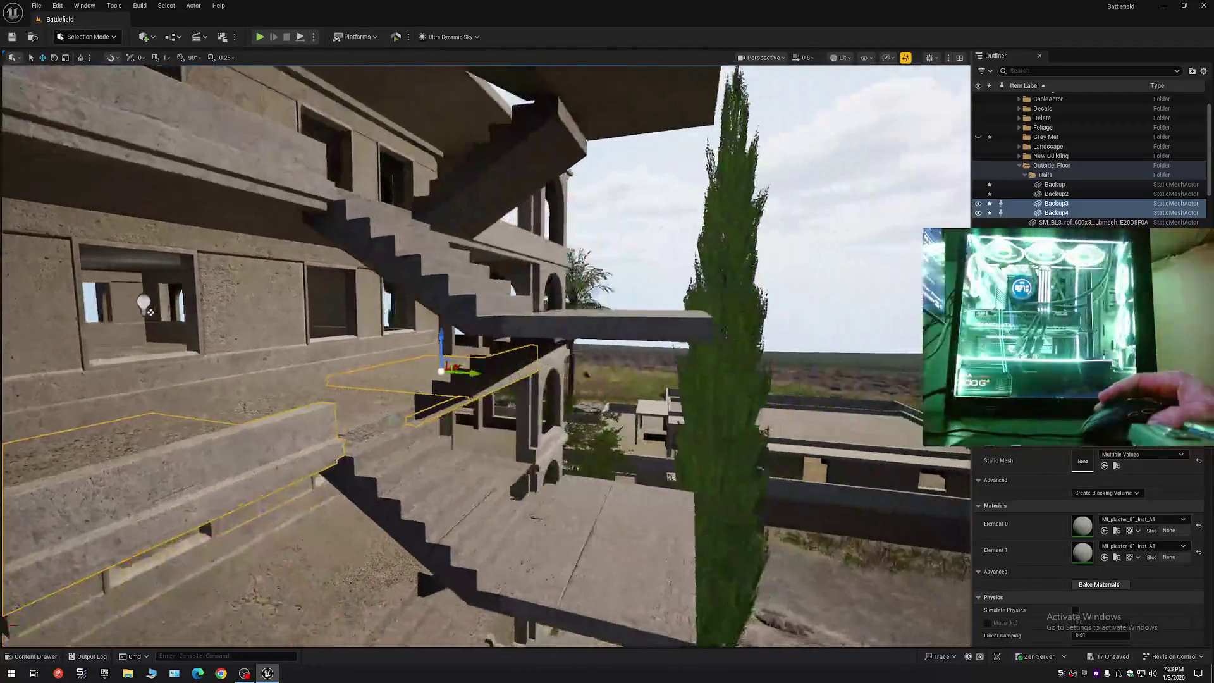
pyautogui.scroll(3, 486, 354)
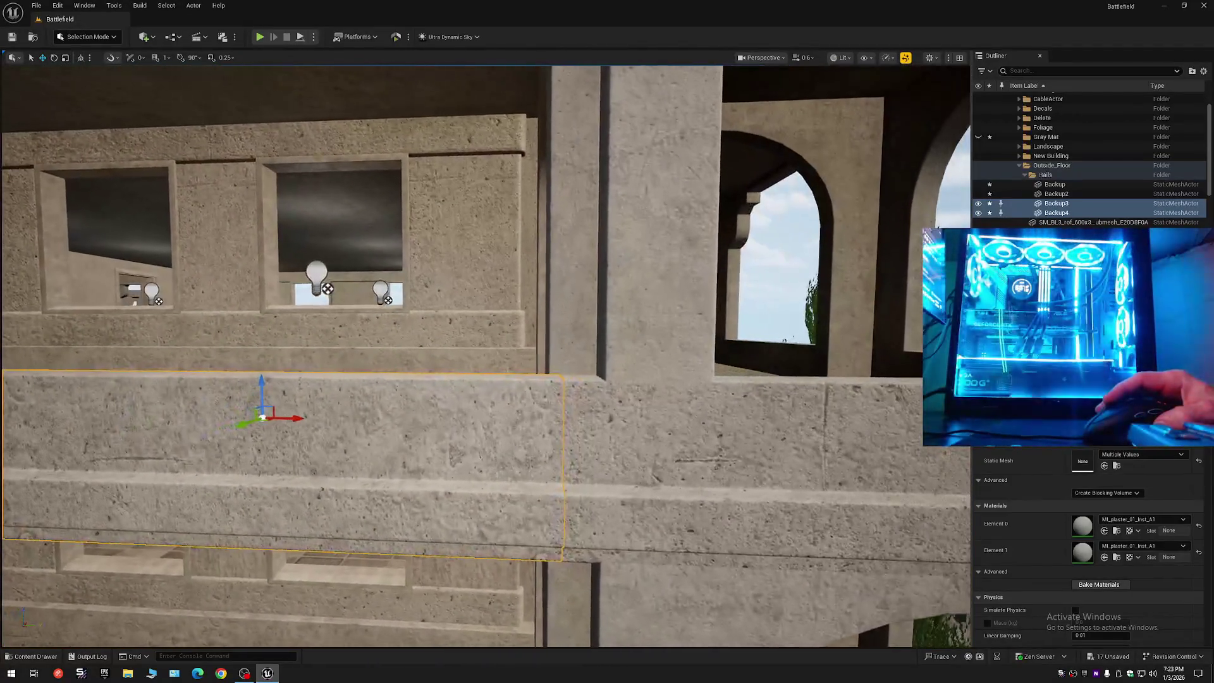
pyautogui.scroll(-5, 537, 400)
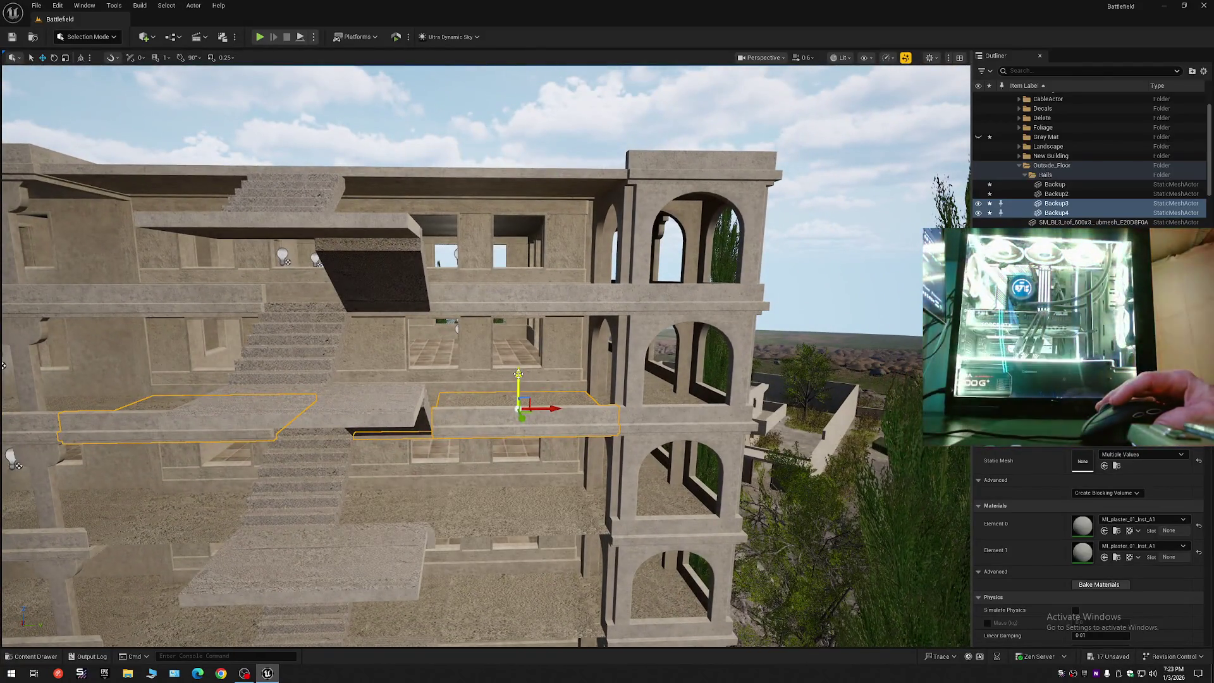
pyautogui.moveTo(518, 374); pyautogui.dragTo(519, 467)
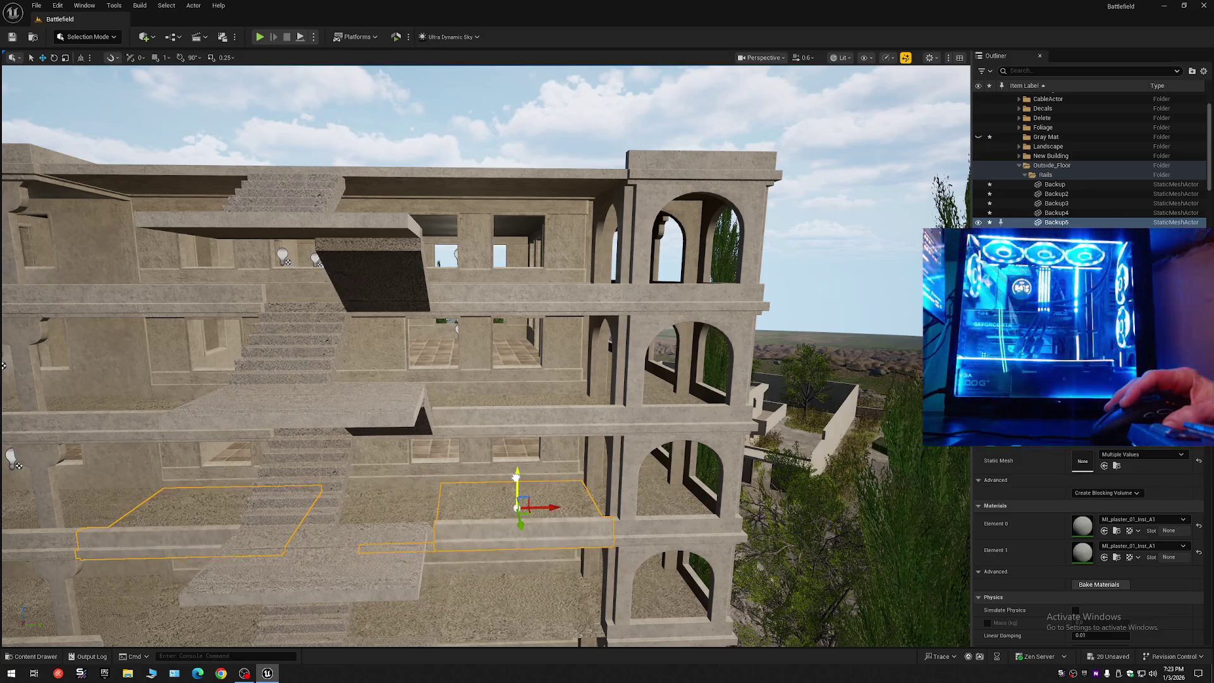
# - Lower the copied rails onto the floor, checking them from above and a wider angle
pyautogui.scroll(10, 517, 475)
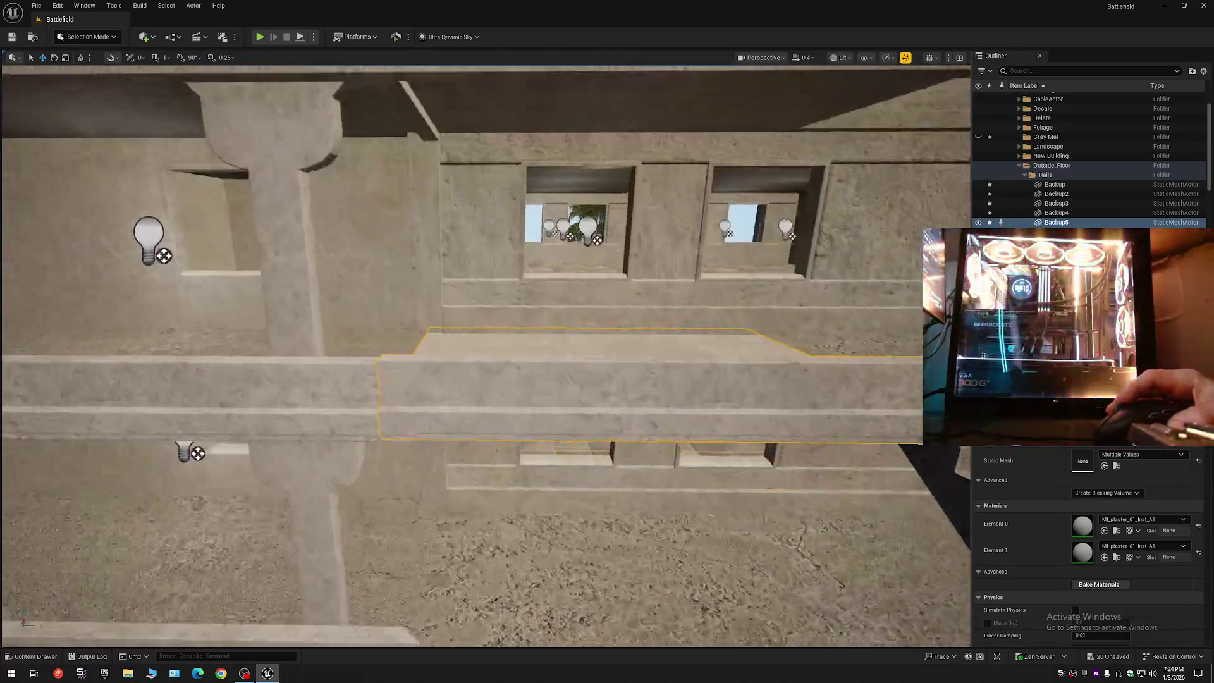
pyautogui.moveTo(516, 476); pyautogui.dragTo(516, 511)
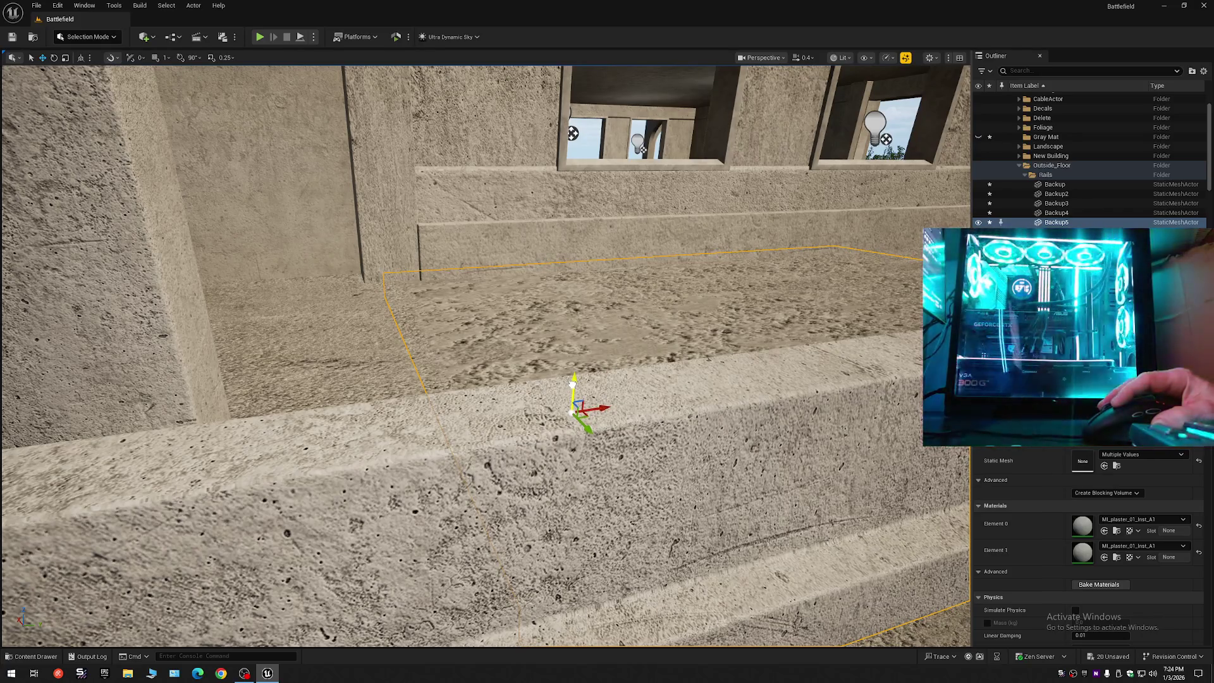
pyautogui.moveTo(486, 354)
pyautogui.mouseDown()
pyautogui.moveTo(468, 370)
pyautogui.moveTo(490, 379)
pyautogui.mouseUp()
pyautogui.moveTo(746, 232); pyautogui.dragTo(690, 332)
pyautogui.moveTo(485, 354); pyautogui.dragTo(485, 392)
pyautogui.moveTo(715, 313)
pyautogui.mouseDown()
pyautogui.moveTo(718, 325)
pyautogui.moveTo(715, 310)
pyautogui.mouseUp()
# - Drop both rail slabs a storey lower to line up along the ledge by the stairs
pyautogui.moveTo(493, 410)
pyautogui.mouseDown()
pyautogui.moveTo(491, 397)
pyautogui.moveTo(492, 407)
pyautogui.mouseUp()
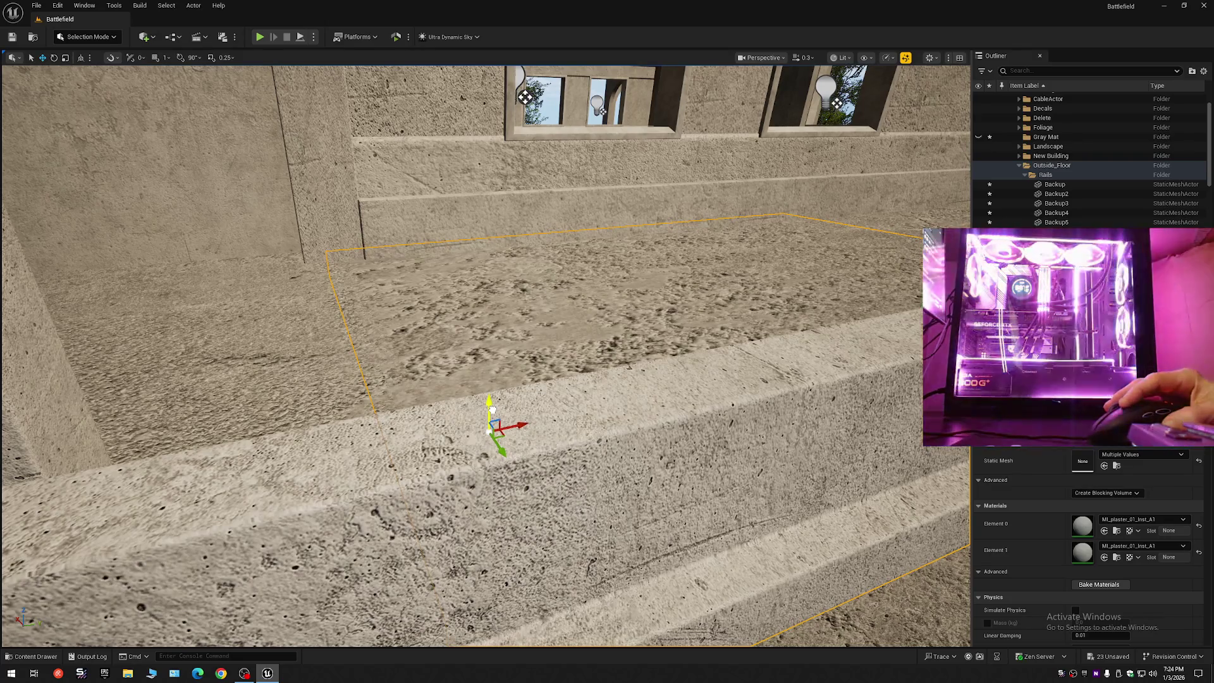
pyautogui.moveTo(582, 406); pyautogui.dragTo(582, 406)
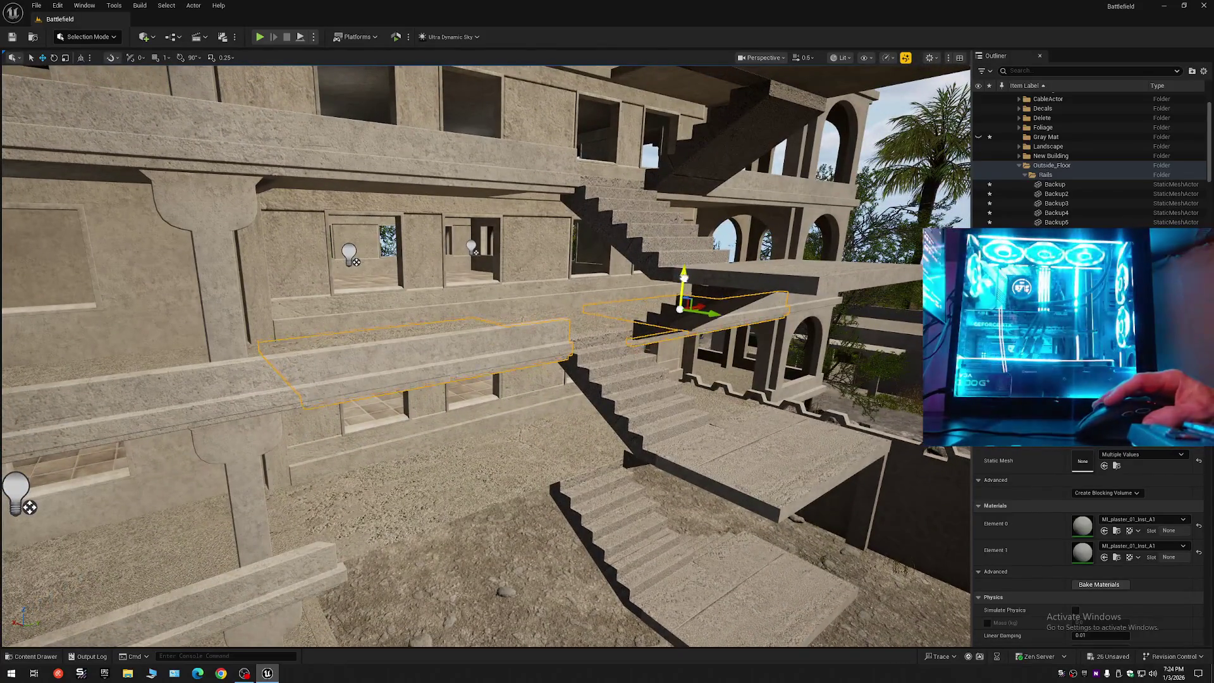
pyautogui.moveTo(684, 288); pyautogui.dragTo(643, 390)
pyautogui.scroll(-1, 643, 390)
pyautogui.moveTo(525, 402); pyautogui.dragTo(525, 412)
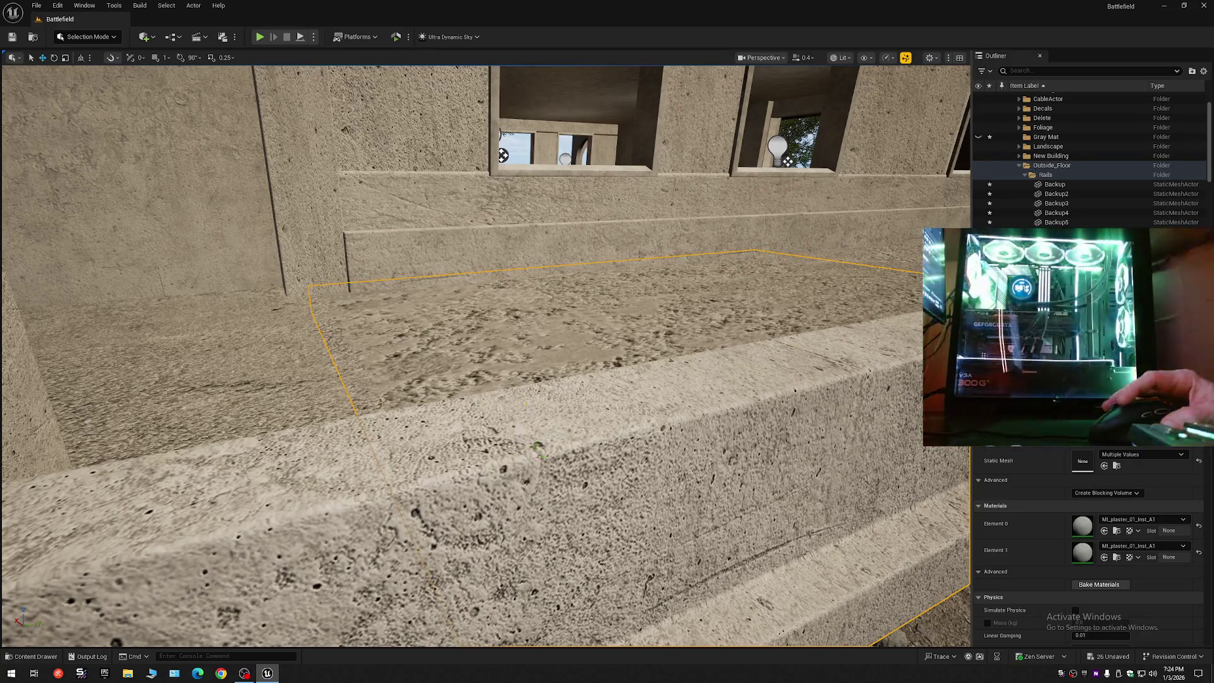
pyautogui.scroll(-6, 525, 413)
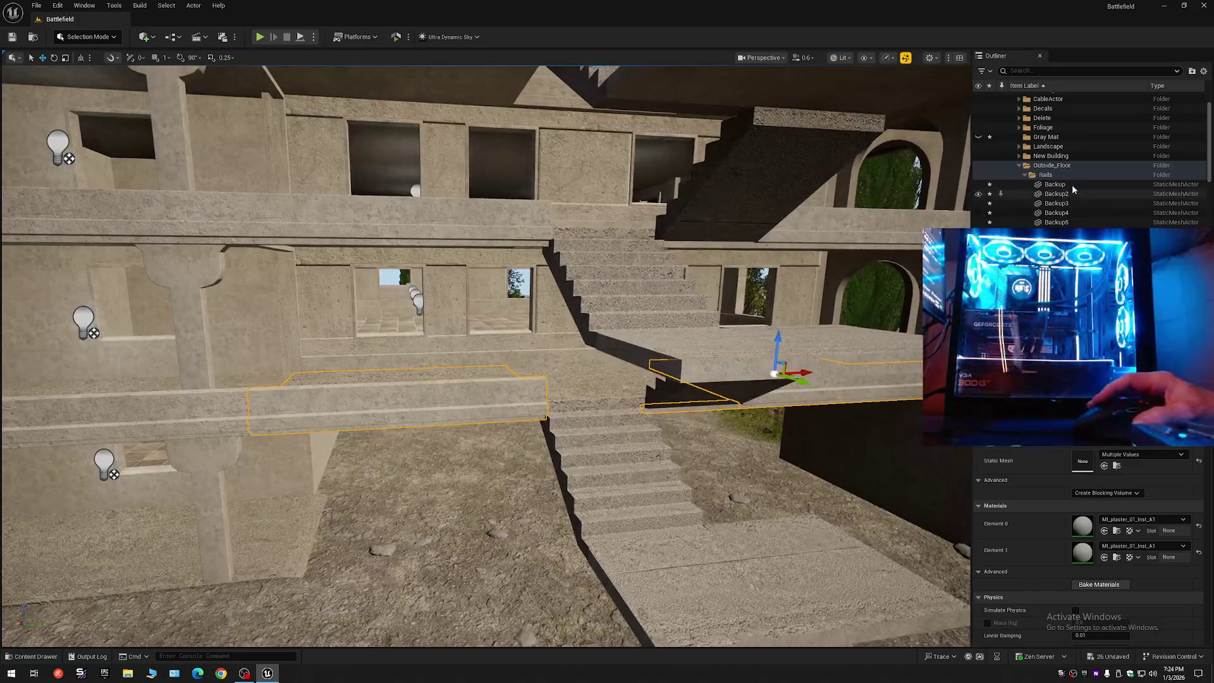
# - Collapse the Outliner hierarchy and pull back to a wide view of the building
pyautogui.click(1204, 70)
pyautogui.click(1125, 118)
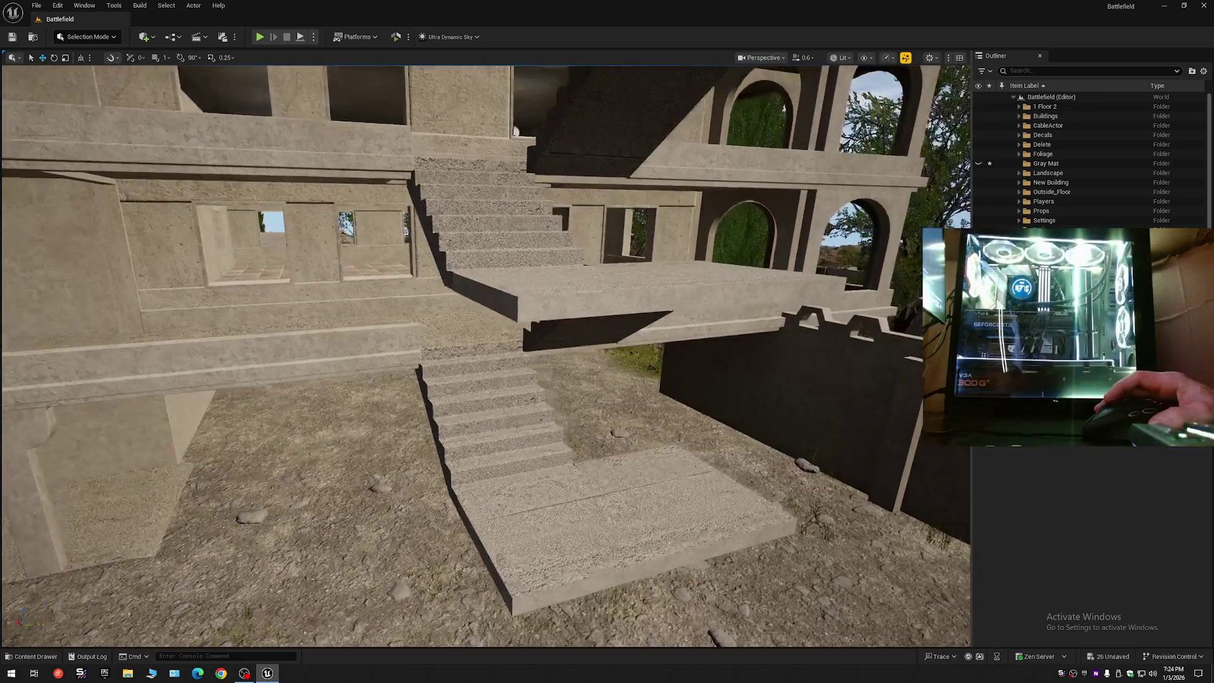
pyautogui.moveTo(516, 131)
pyautogui.mouseDown()
pyautogui.moveTo(746, 382)
pyautogui.moveTo(841, 374)
pyautogui.mouseUp()
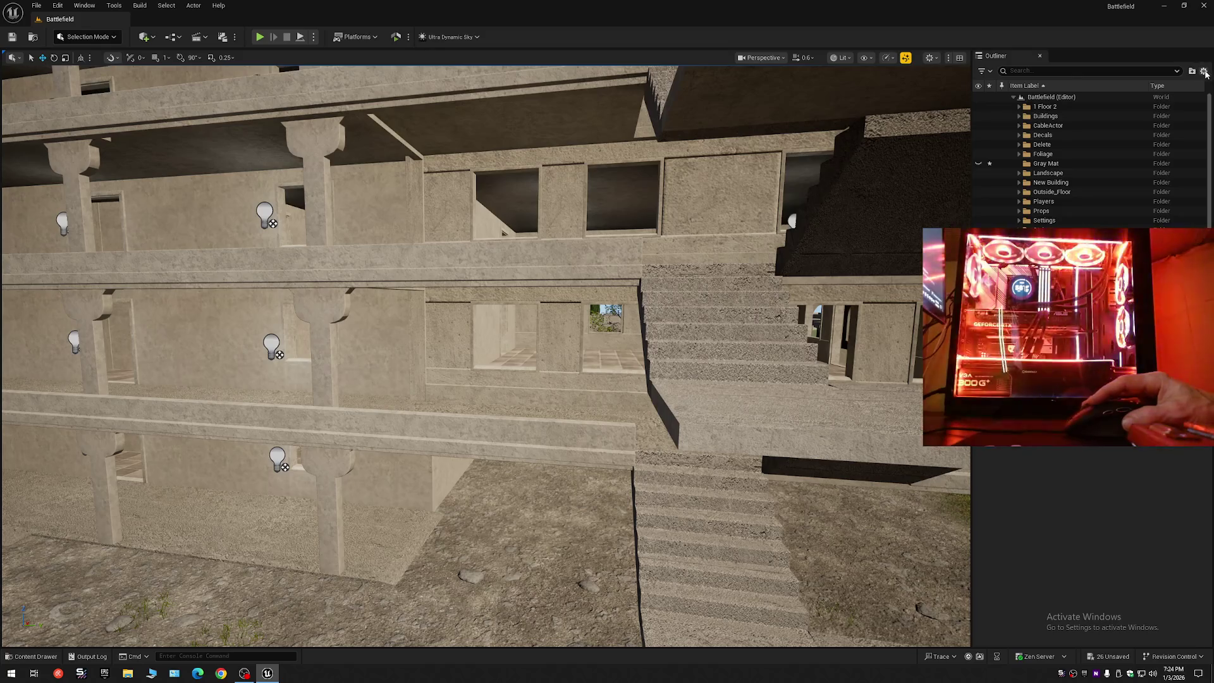
pyautogui.click(1176, 70)
pyautogui.click(1003, 112)
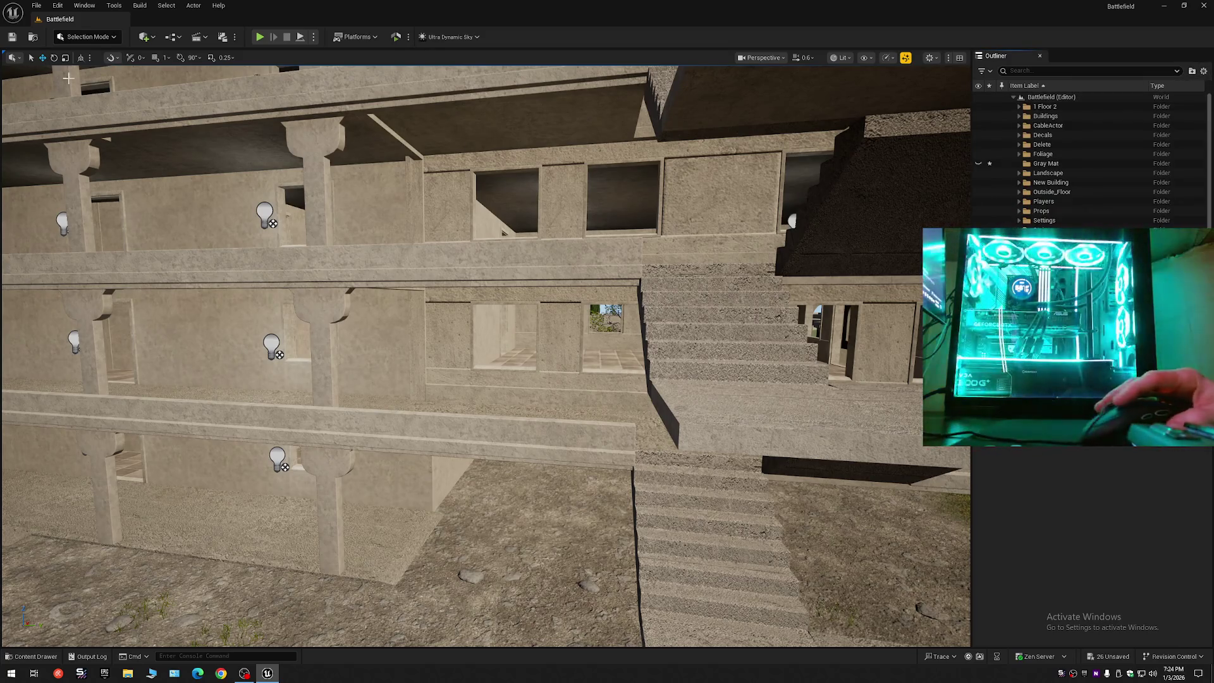
# - Save all changes and resave the level over the existing Battlefield map
pyautogui.click(13, 37)
pyautogui.click(36, 5)
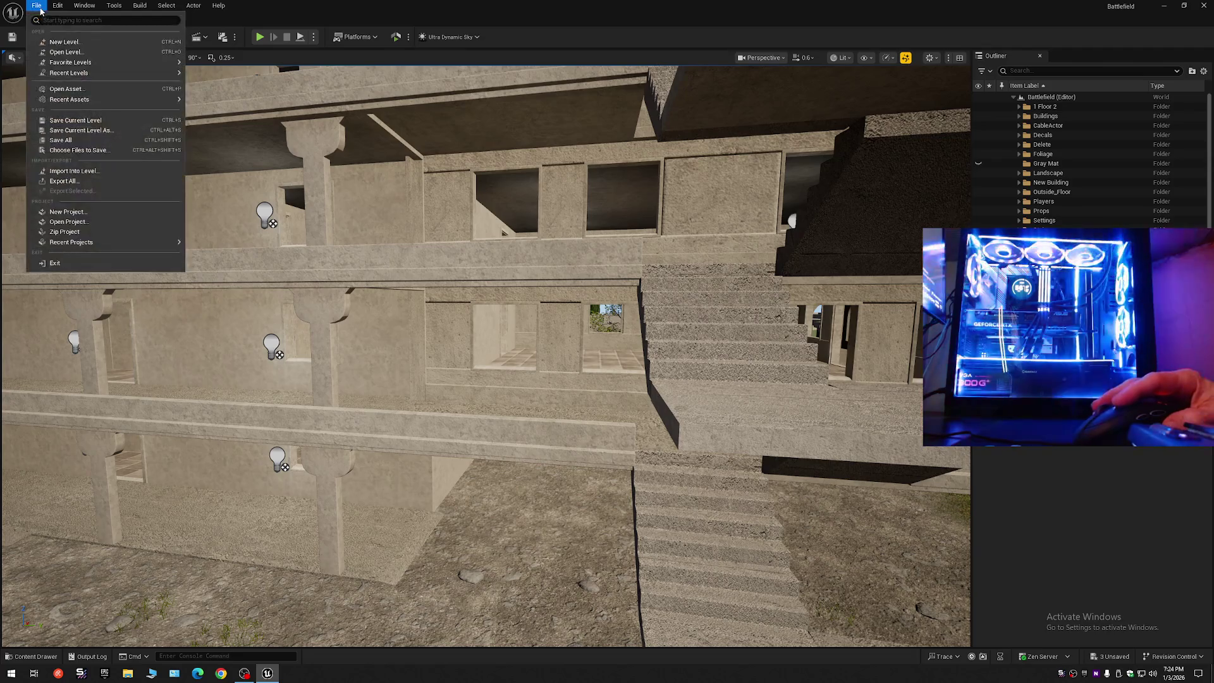
pyautogui.click(57, 98)
pyautogui.click(37, 5)
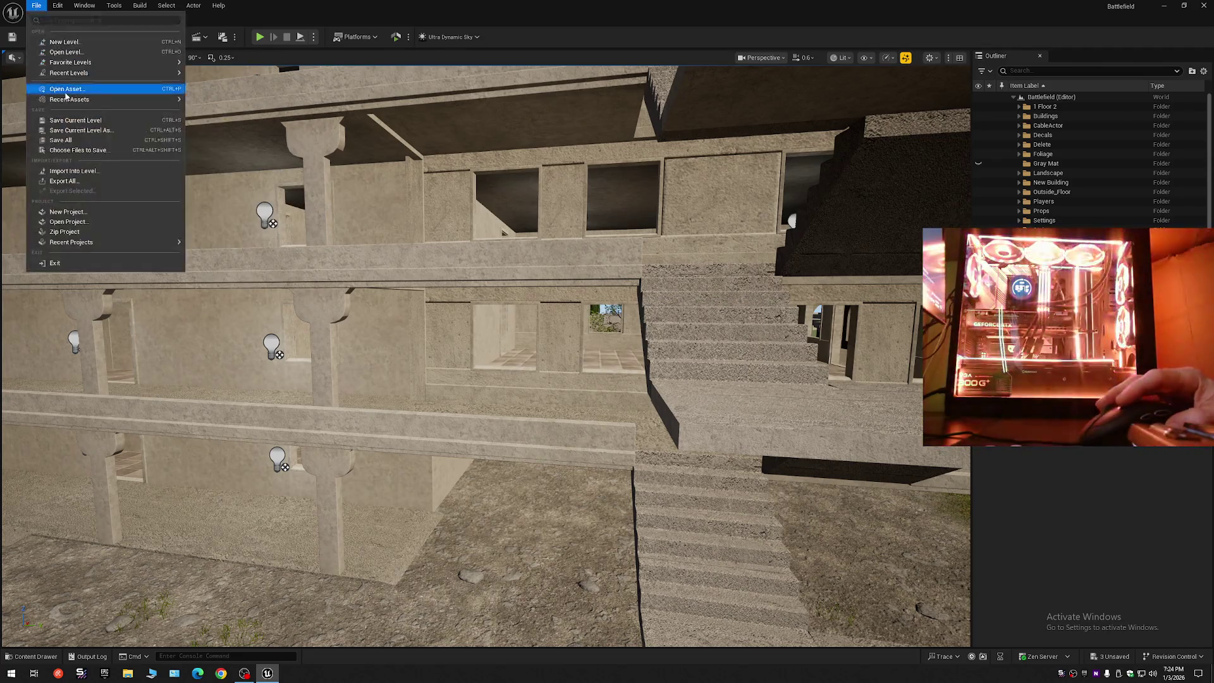
pyautogui.click(61, 140)
pyautogui.click(37, 5)
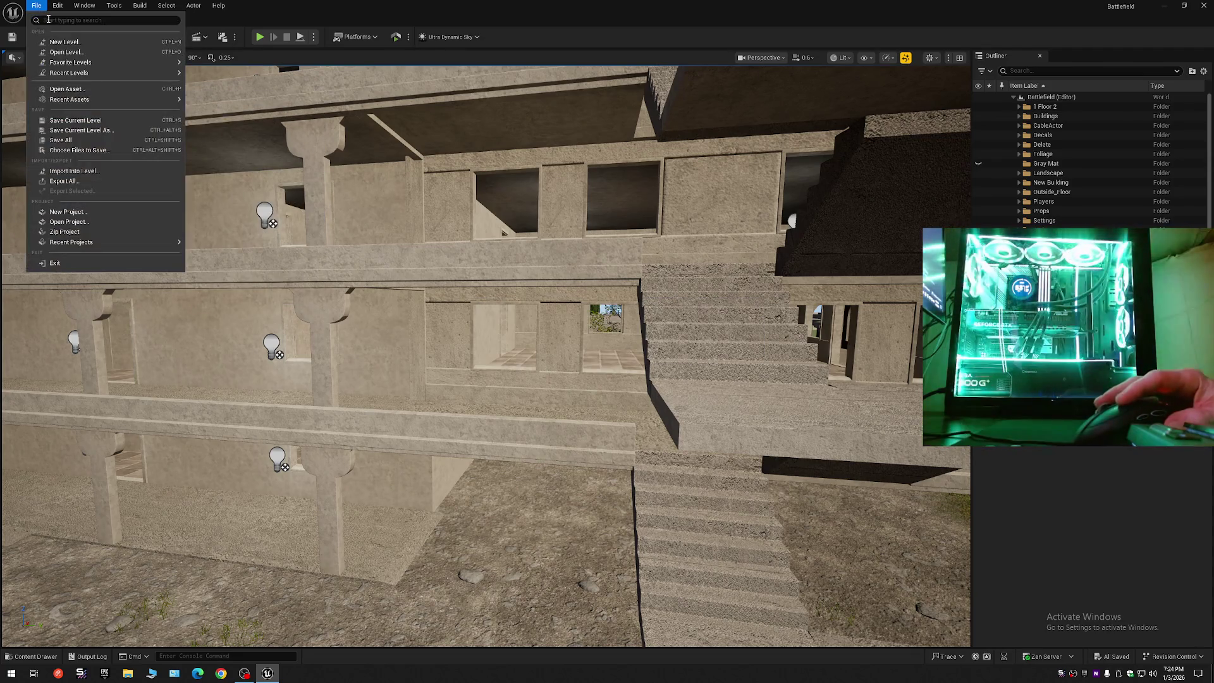
pyautogui.click(74, 130)
pyautogui.doubleClick(561, 250)
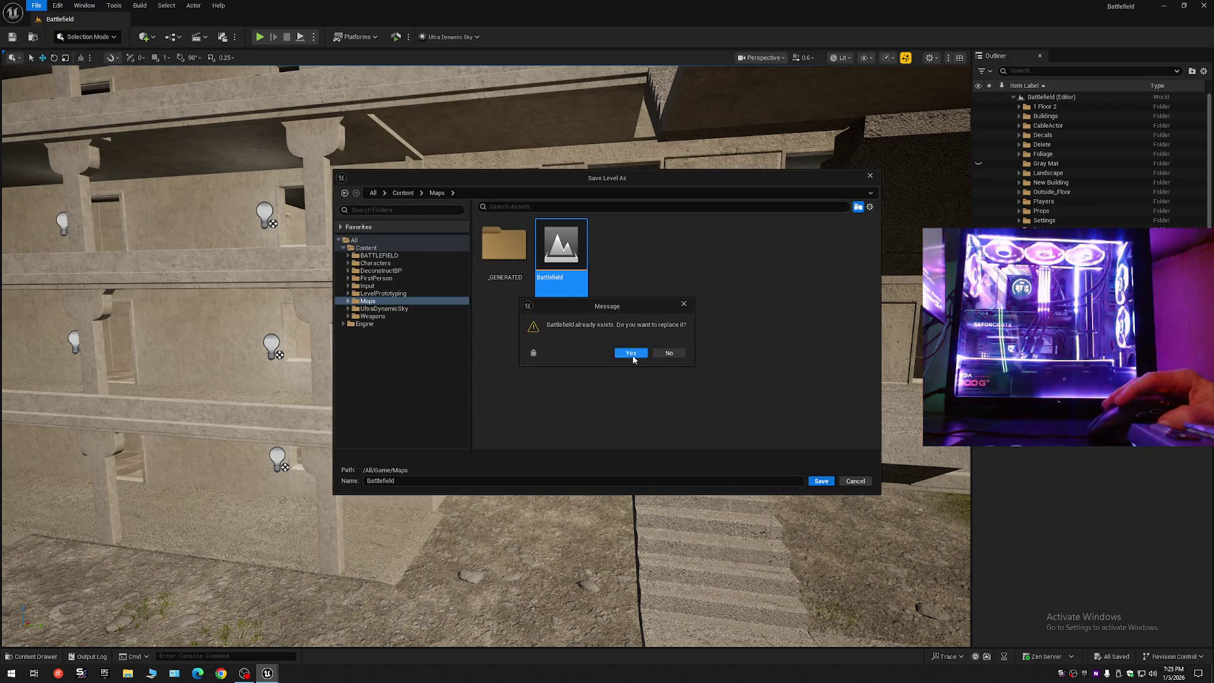
pyautogui.click(633, 355)
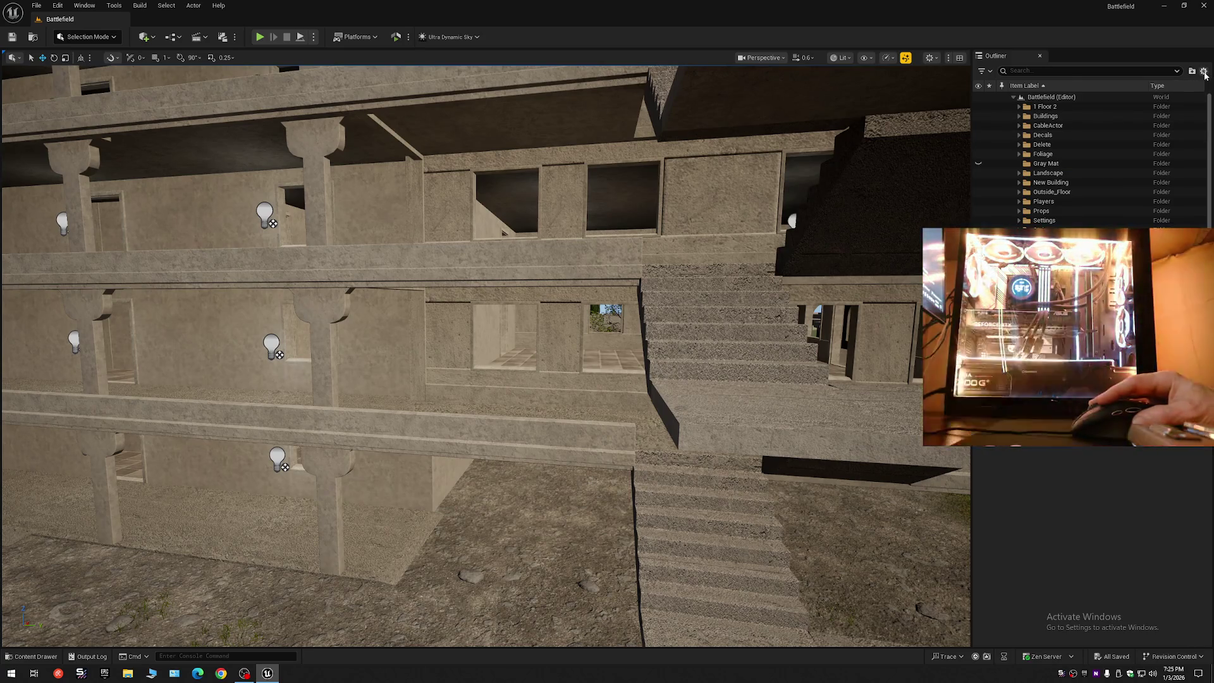
pyautogui.click(1204, 71)
pyautogui.click(1106, 119)
pyautogui.click(1014, 97)
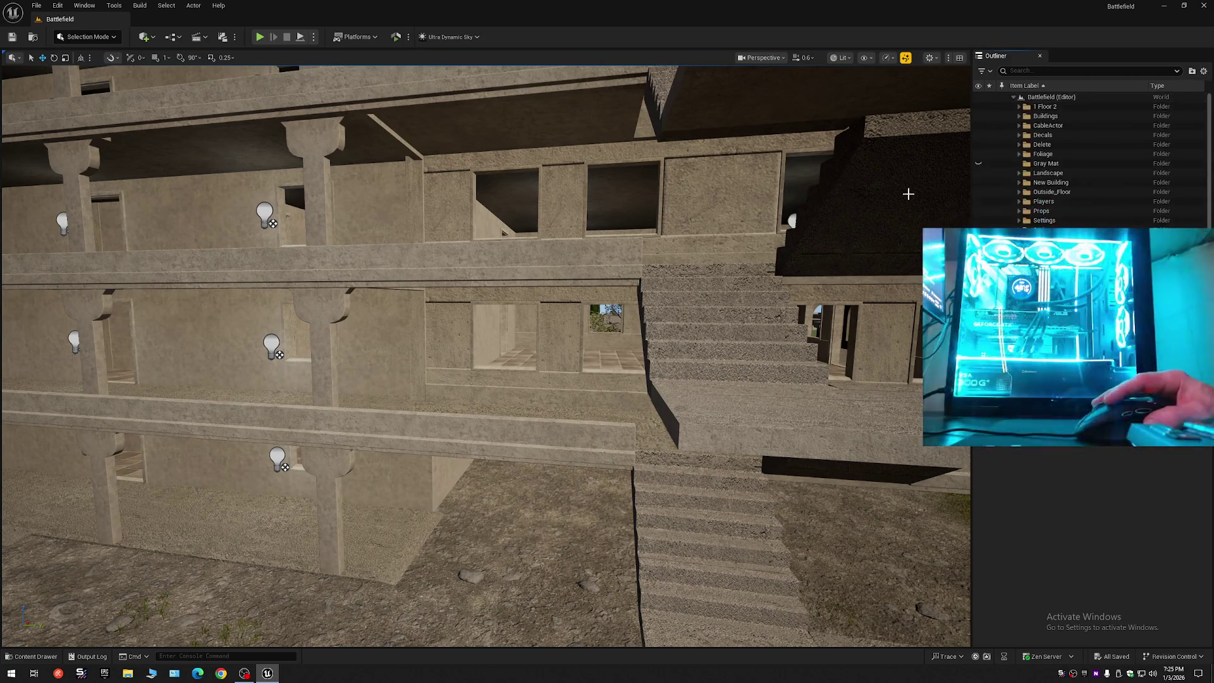
pyautogui.moveTo(908, 190)
pyautogui.mouseDown()
pyautogui.moveTo(253, 189)
pyautogui.moveTo(747, 313)
pyautogui.mouseUp()
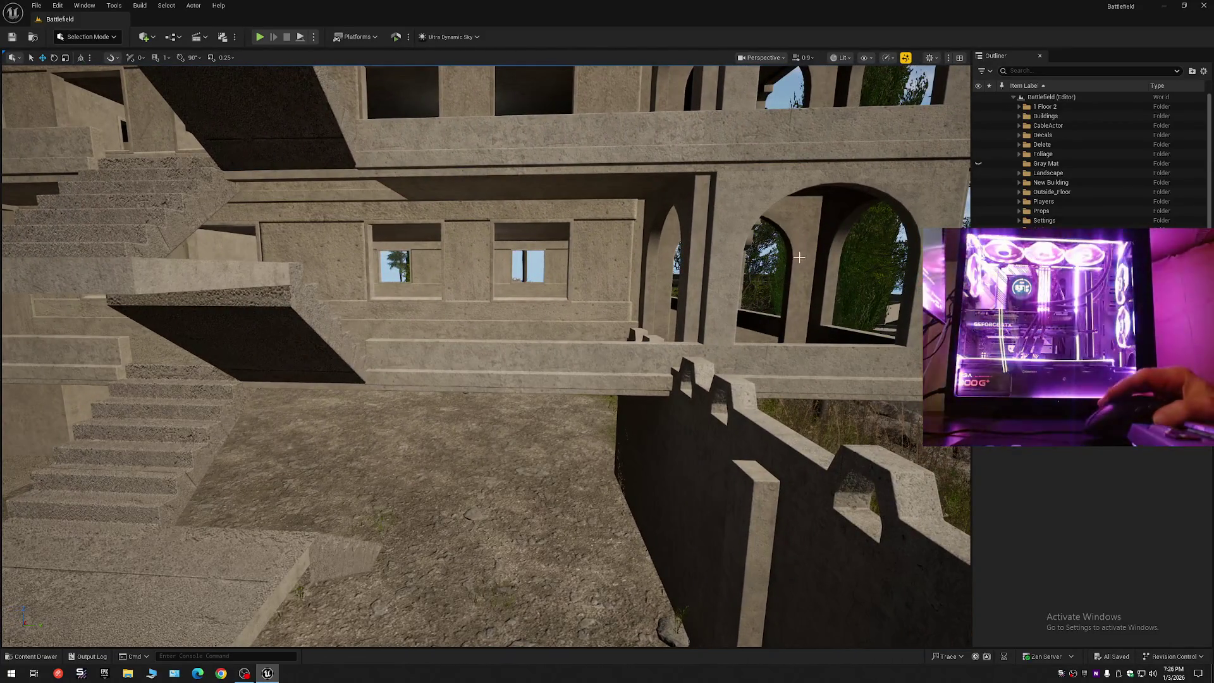
pyautogui.click(1205, 72)
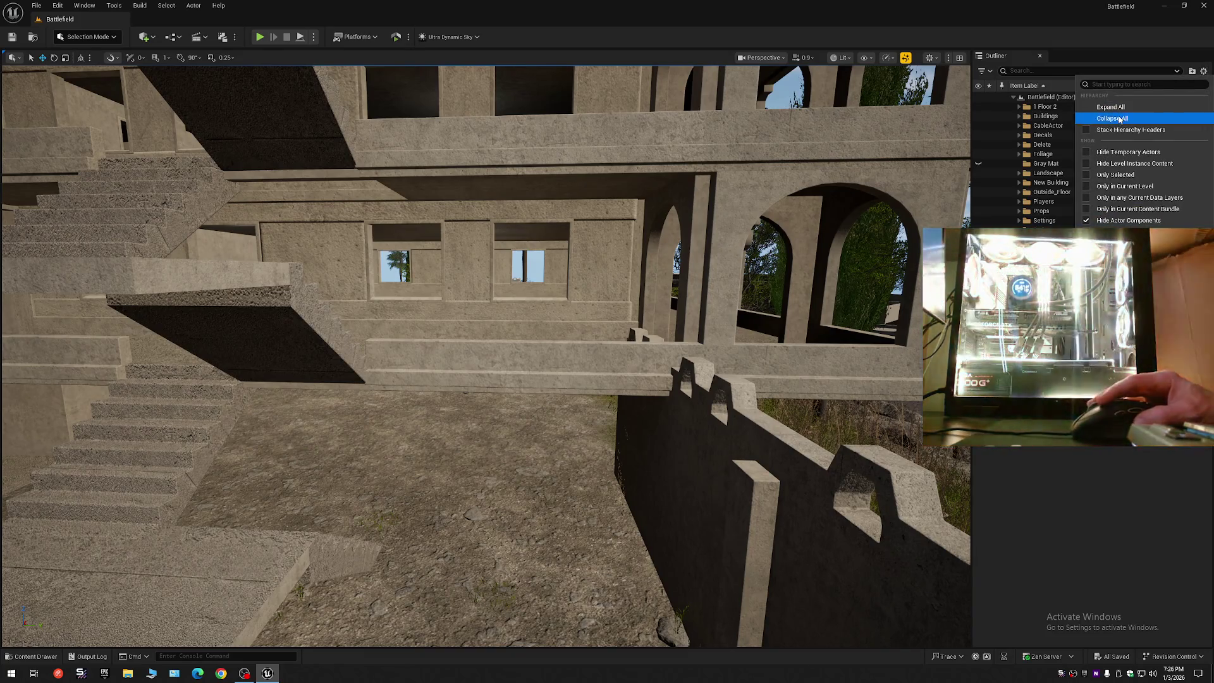
pyautogui.click(1113, 118)
pyautogui.click(1013, 98)
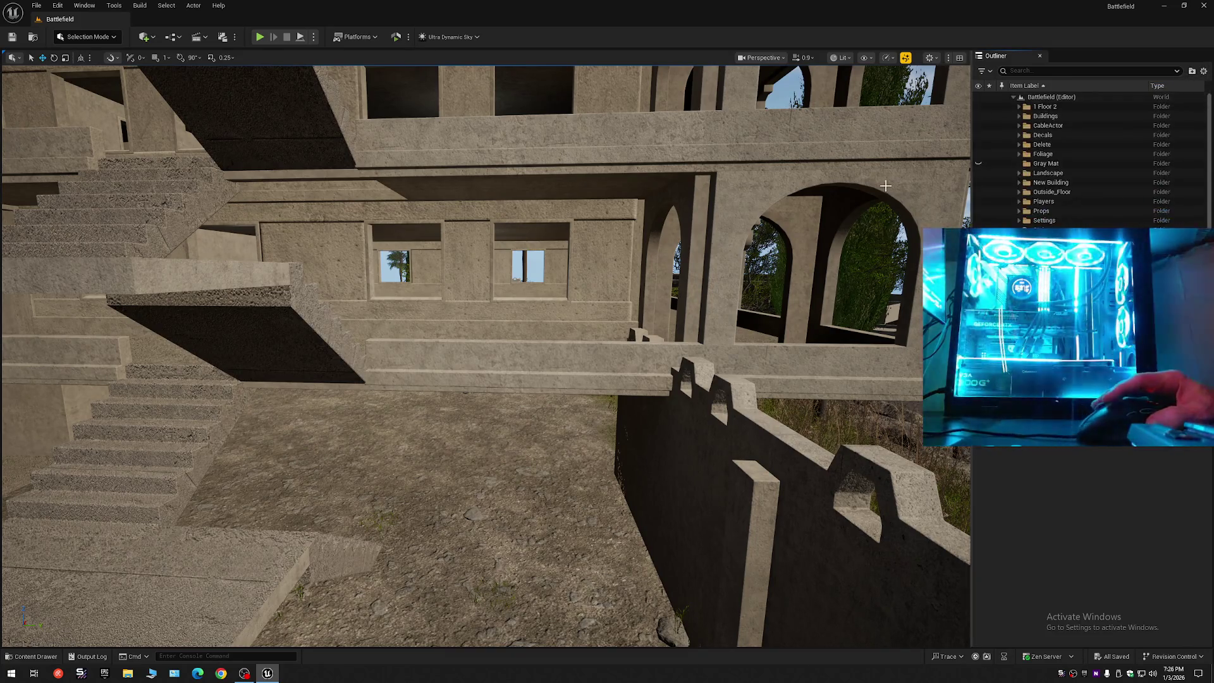
pyautogui.scroll(-2, 485, 354)
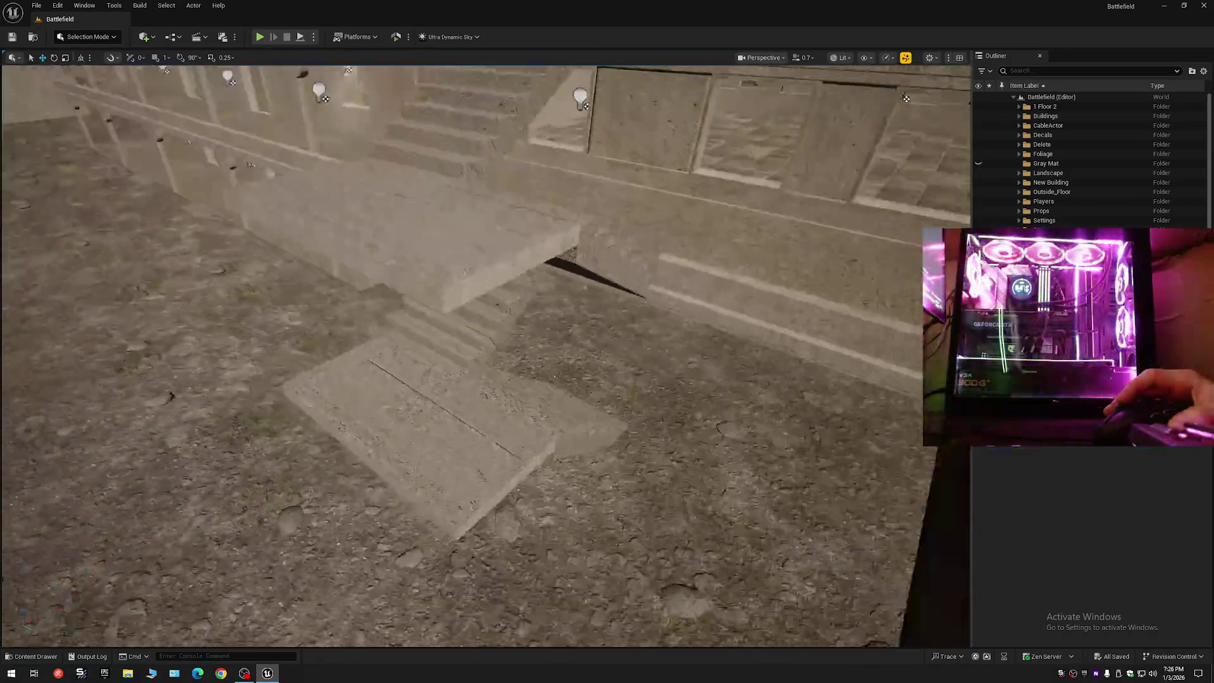
pyautogui.scroll(3, 522, 272)
# - Select the landing slab at the foot of the stairs and view it against the facade
pyautogui.click(456, 295)
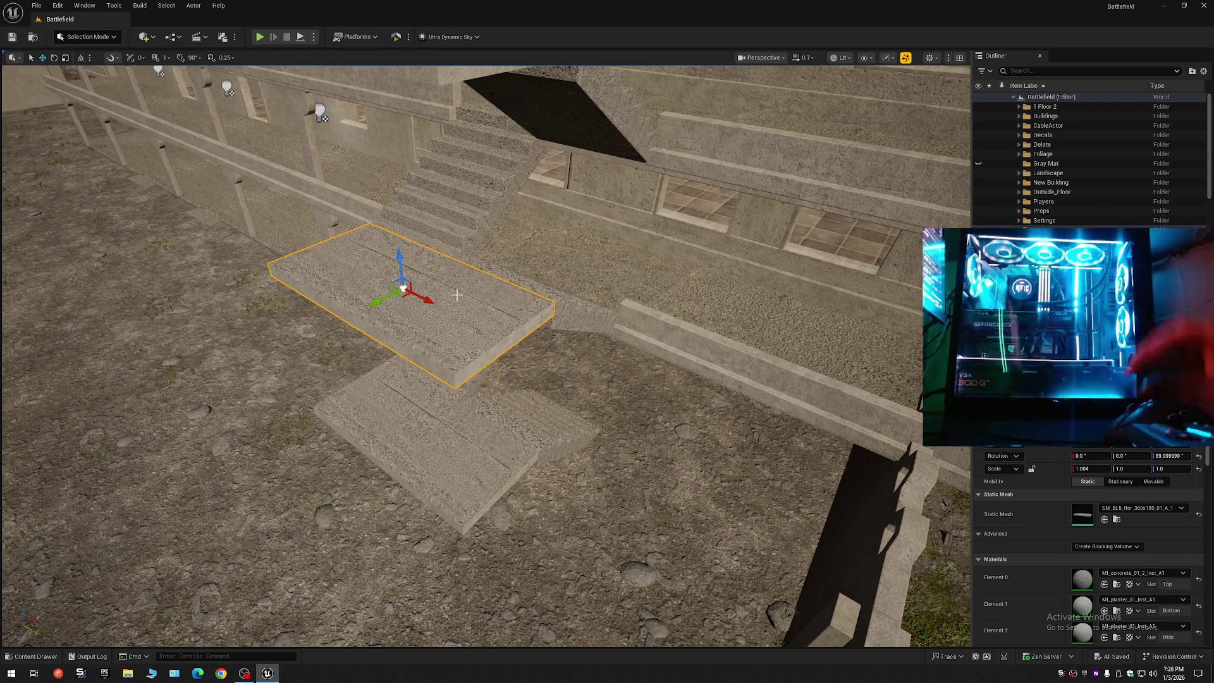
pyautogui.scroll(10, 475, 326)
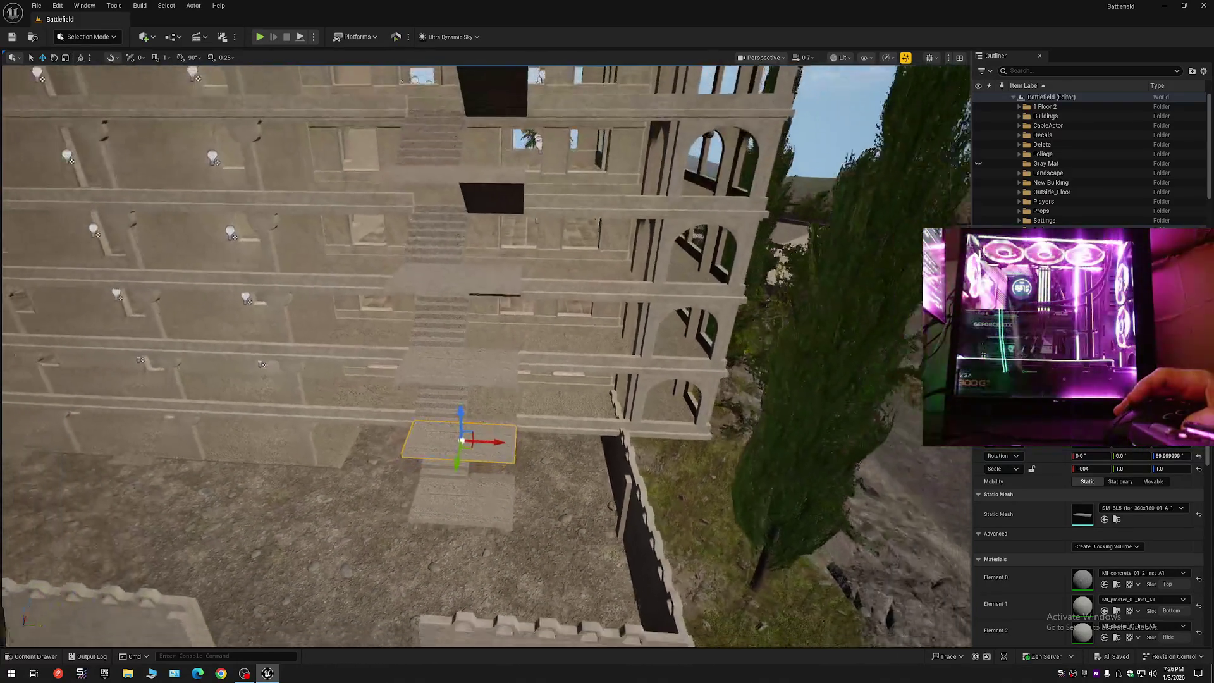
pyautogui.scroll(1, 447, 476)
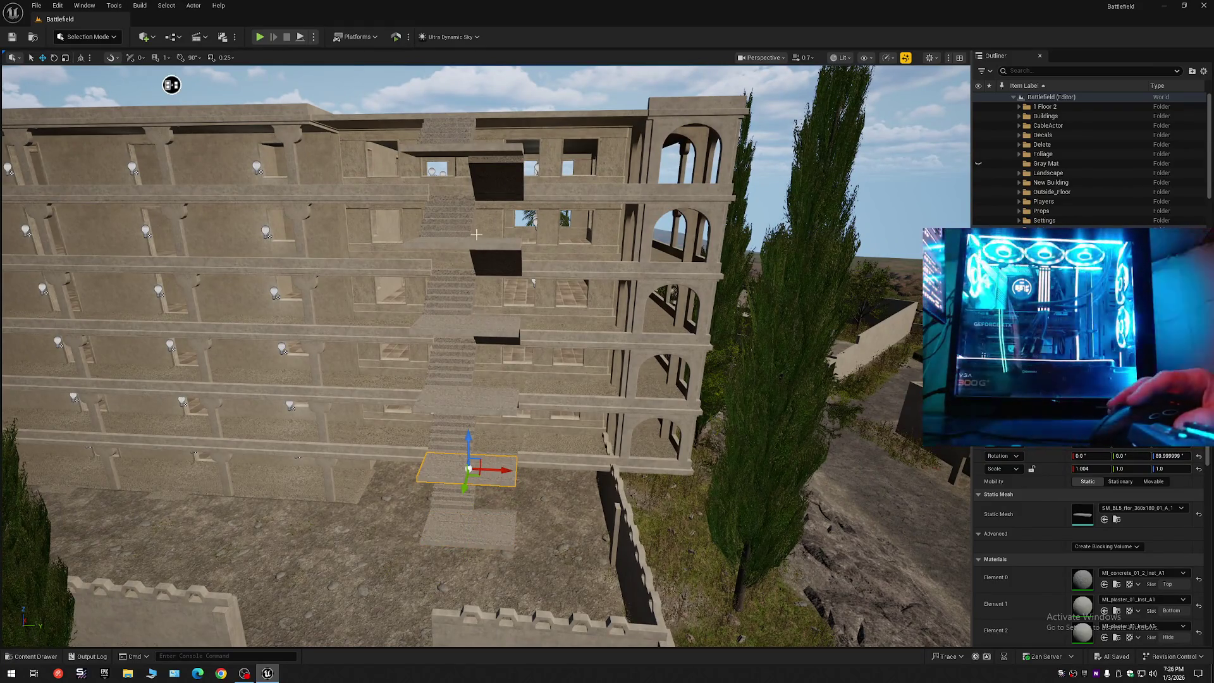
pyautogui.moveTo(171, 85); pyautogui.dragTo(101, 93)
pyautogui.moveTo(486, 355)
pyautogui.mouseDown()
pyautogui.moveTo(405, 322)
pyautogui.moveTo(398, 297)
pyautogui.mouseUp()
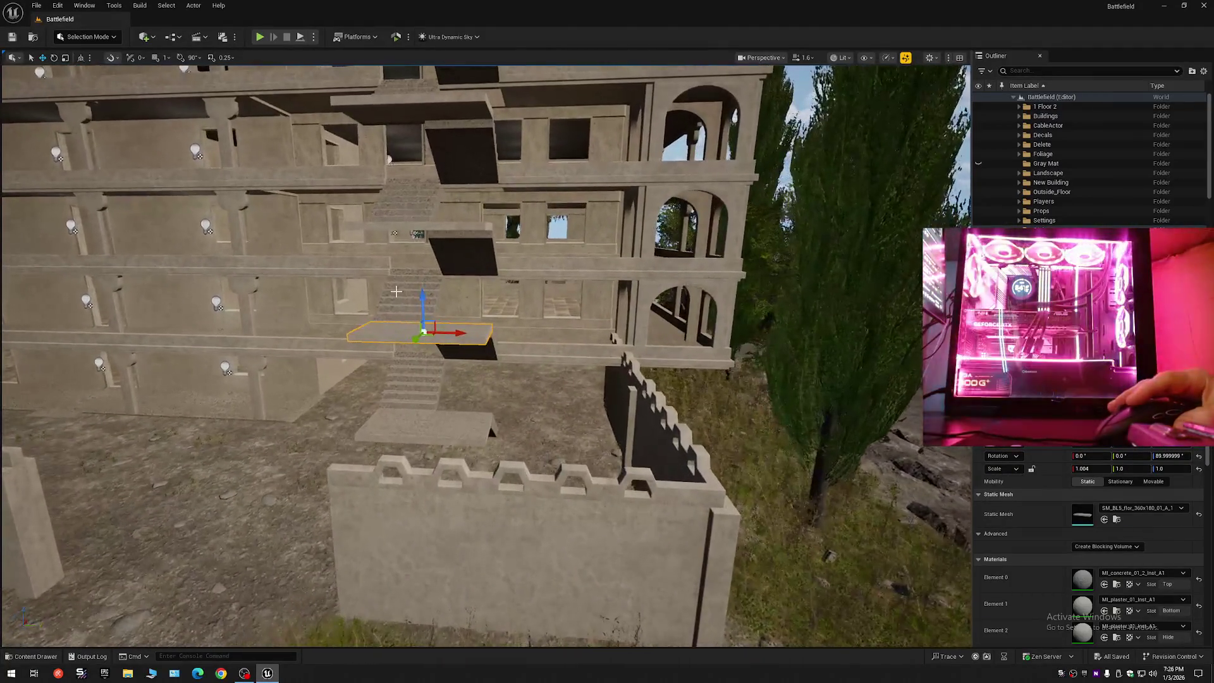
# - Select the stair section above, collapse the Outliner, and frame the Backup rail piece
pyautogui.click(396, 292)
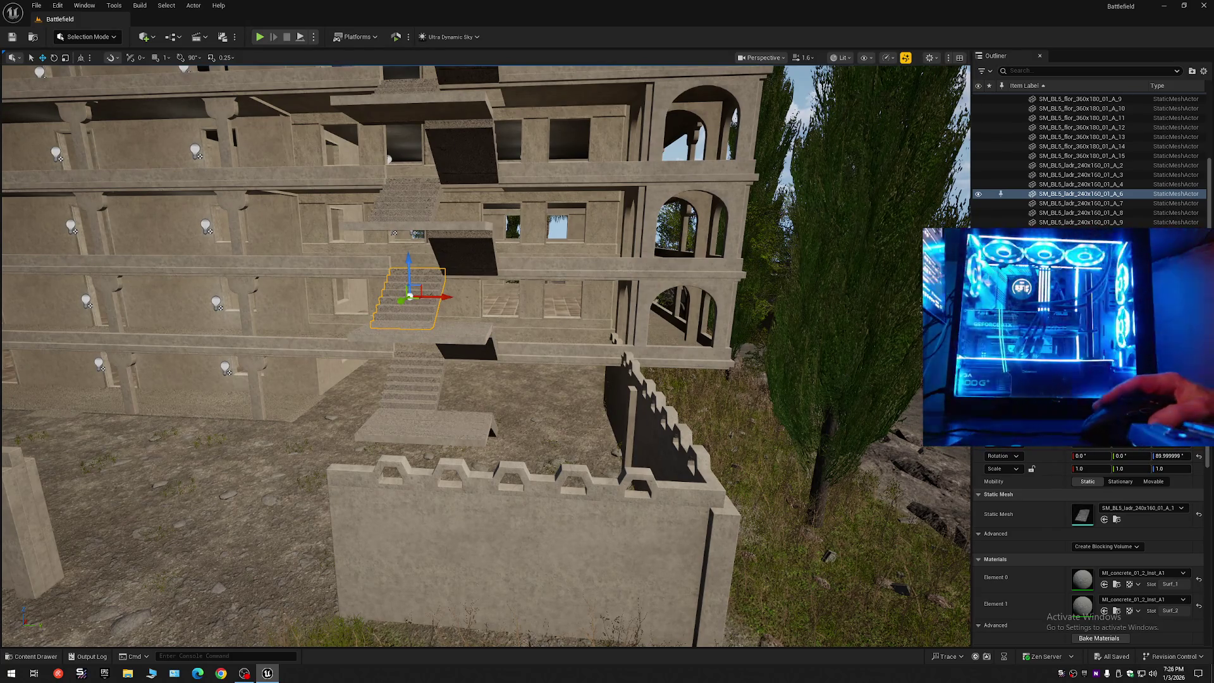
pyautogui.click(1204, 70)
pyautogui.click(1017, 108)
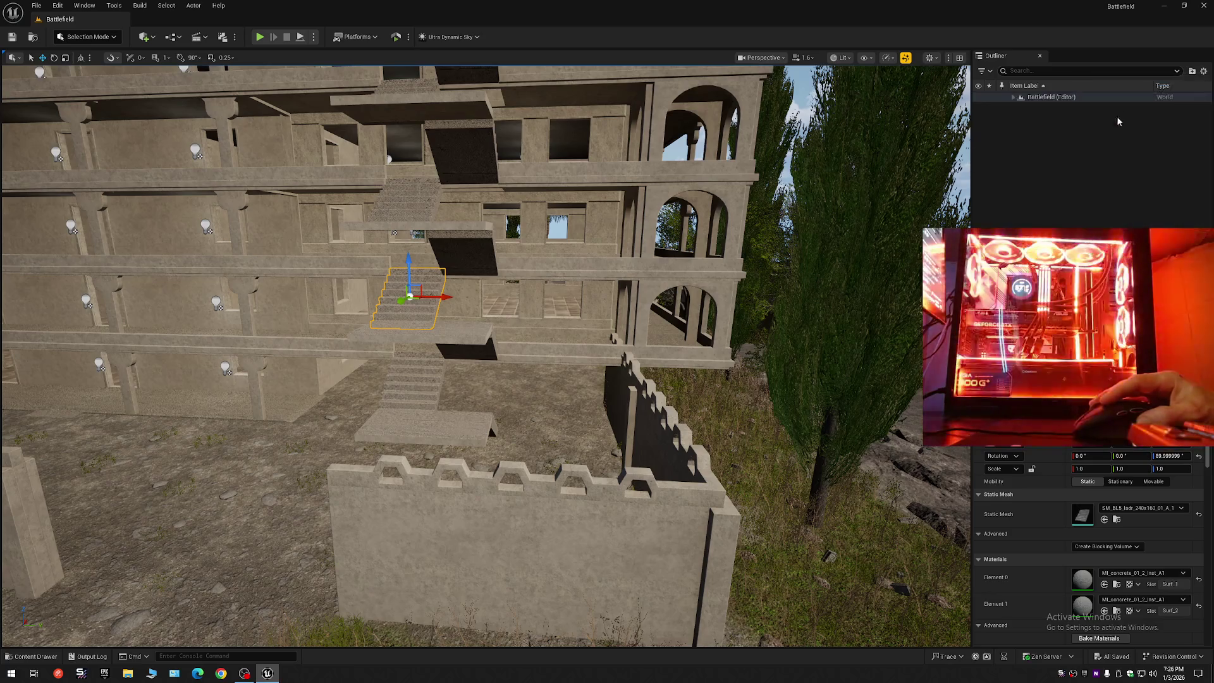
pyautogui.press('f')
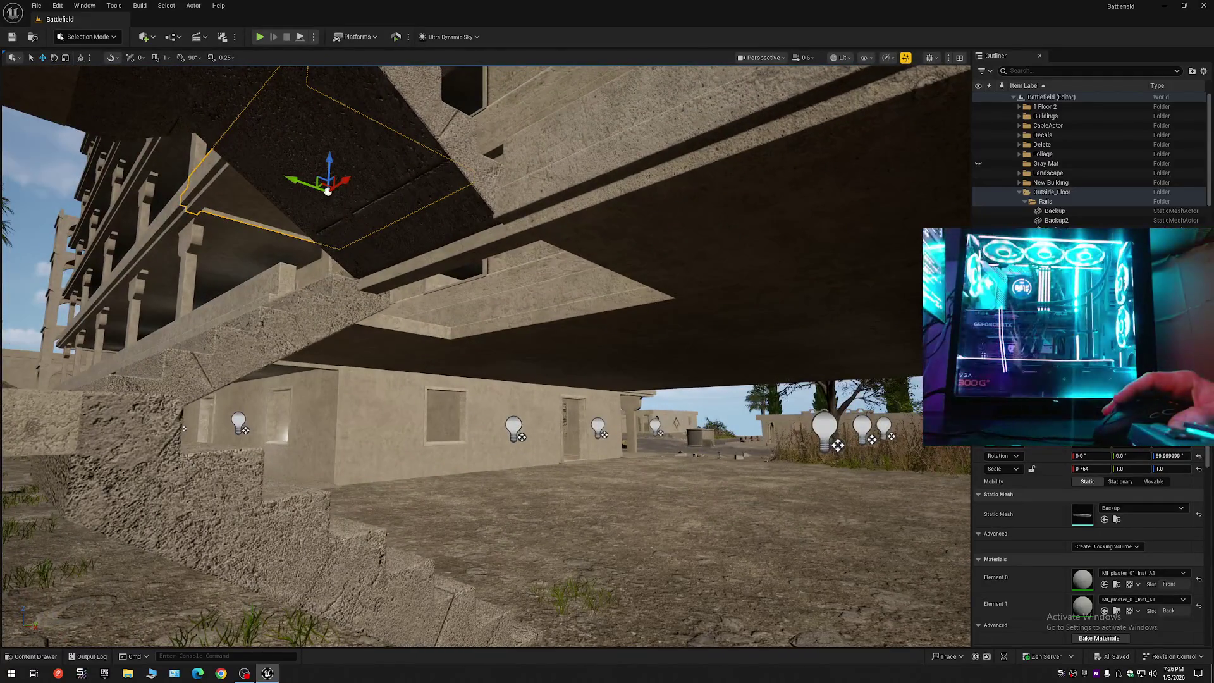
# - Move the view down toward the stairs and reset the Outliner to show the level's folders
pyautogui.moveTo(184, 429); pyautogui.dragTo(184, 429)
pyautogui.scroll(-2, 184, 429)
pyautogui.scroll(2, 184, 428)
pyautogui.scroll(2, 184, 428)
pyautogui.scroll(1, 184, 428)
pyautogui.scroll(1, 184, 429)
pyautogui.click(1204, 70)
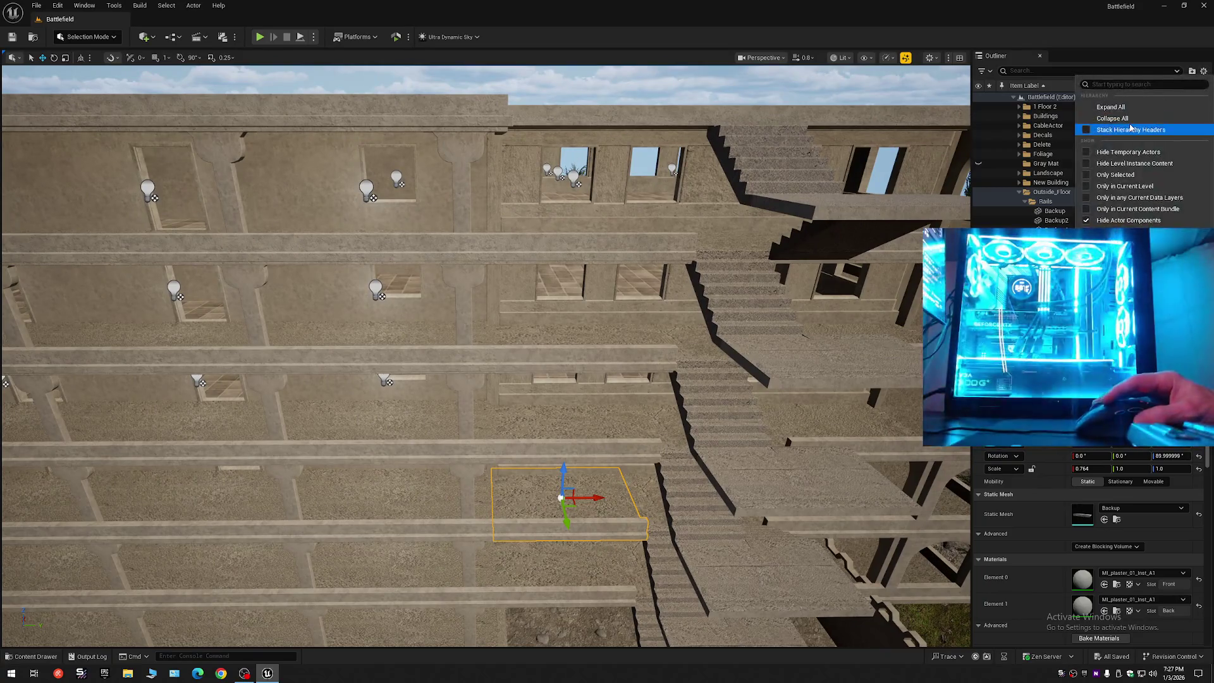
pyautogui.click(1125, 118)
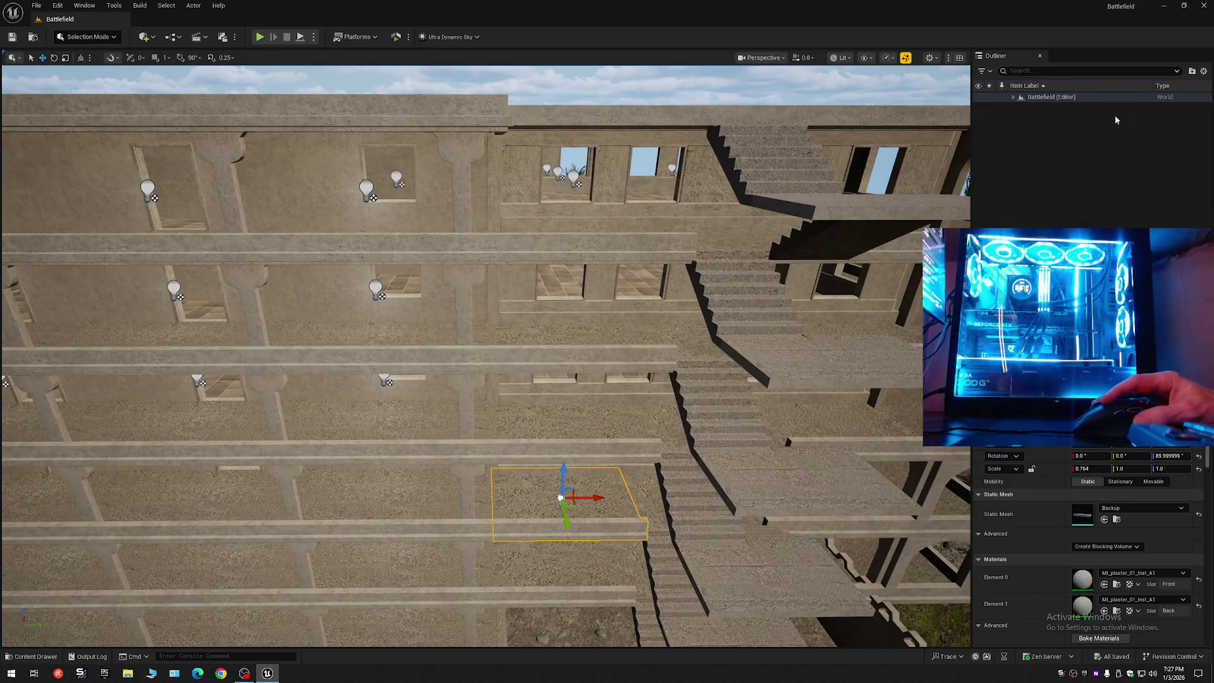
pyautogui.click(1014, 97)
# - Alt-drag copies of the middle-floor Backup rail down onto the lower floors
pyautogui.moveTo(173, 67)
pyautogui.mouseDown()
pyautogui.moveTo(279, 127)
pyautogui.moveTo(480, 182)
pyautogui.moveTo(228, 65)
pyautogui.mouseUp()
pyautogui.scroll(1, 279, 127)
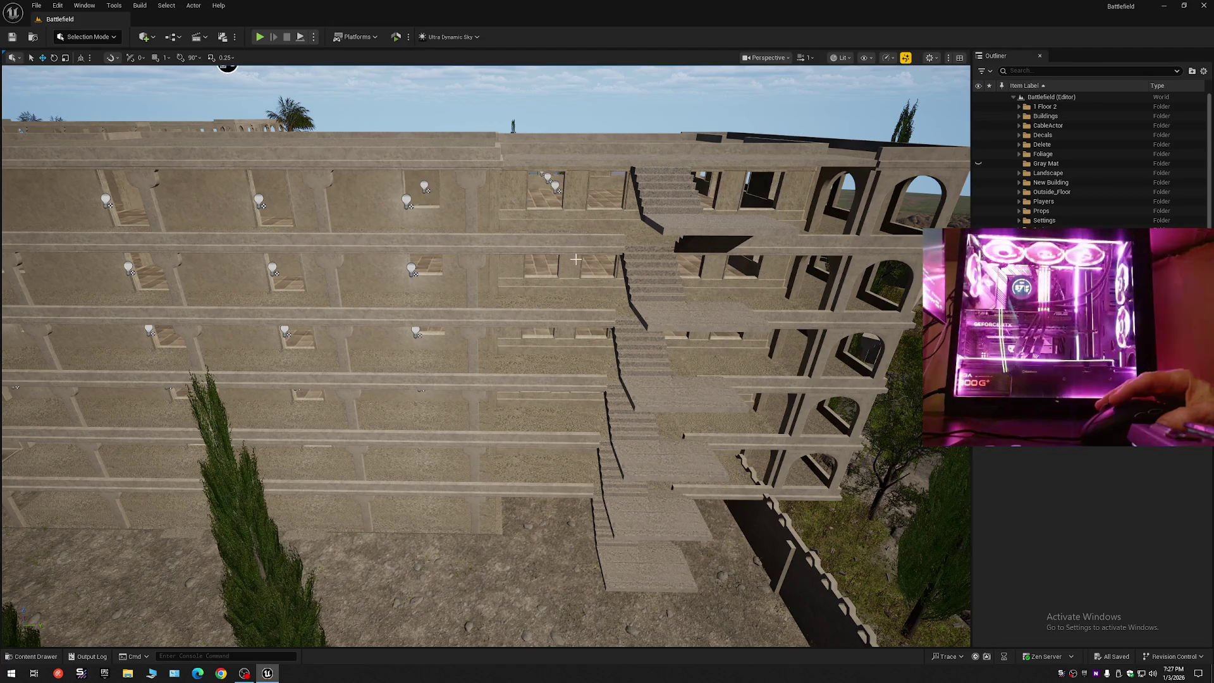
pyautogui.click(563, 244)
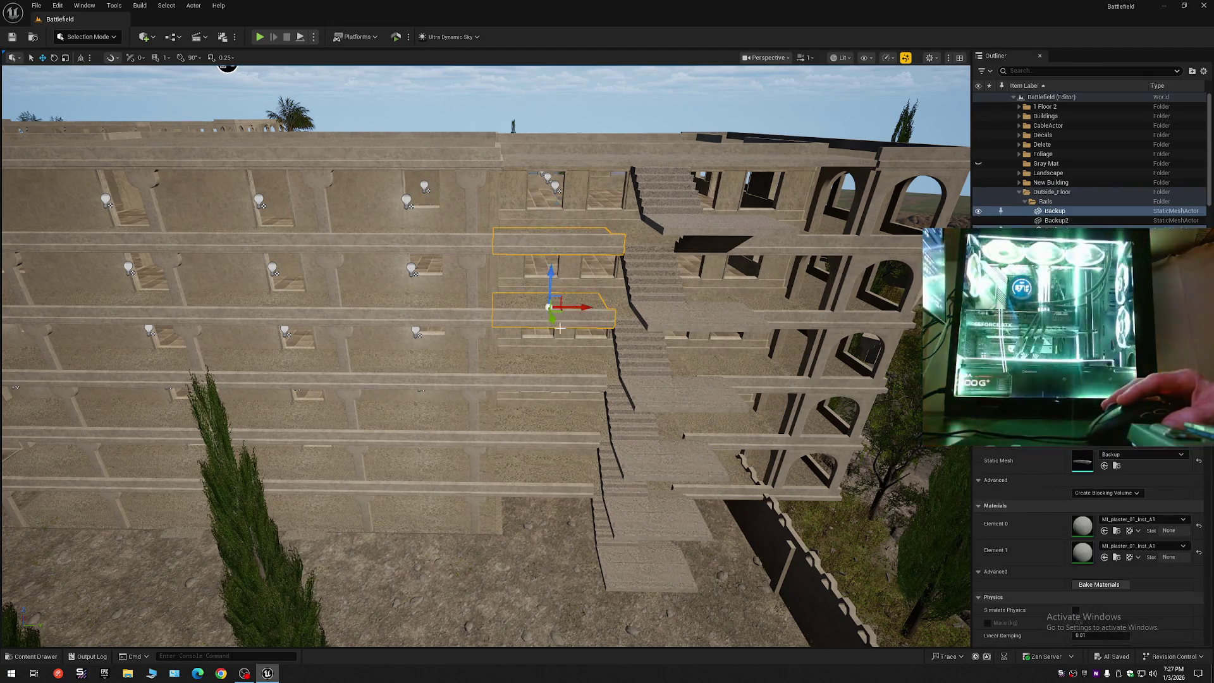
pyautogui.moveTo(557, 374)
pyautogui.mouseDown()
pyautogui.moveTo(537, 500)
pyautogui.moveTo(320, 101)
pyautogui.moveTo(884, 136)
pyautogui.moveTo(815, 154)
pyautogui.moveTo(848, 155)
pyautogui.moveTo(239, 179)
pyautogui.moveTo(8, 141)
pyautogui.moveTo(74, 185)
pyautogui.moveTo(3, 114)
pyautogui.moveTo(8, 81)
pyautogui.mouseUp()
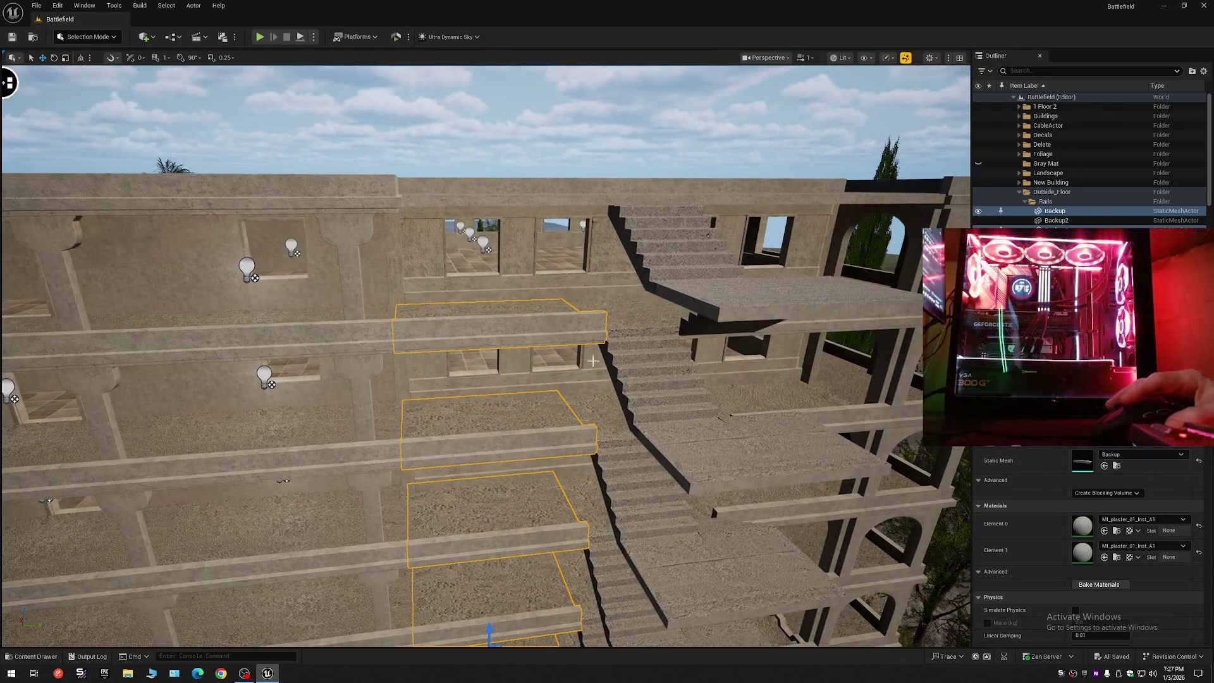
# - Select the five SM_BL3_rof floor slabs and Alt-drag duplicates left along the Y axis
pyautogui.click(601, 381)
pyautogui.keyDown('ctrl'); pyautogui.click(590, 437); pyautogui.keyUp('ctrl')
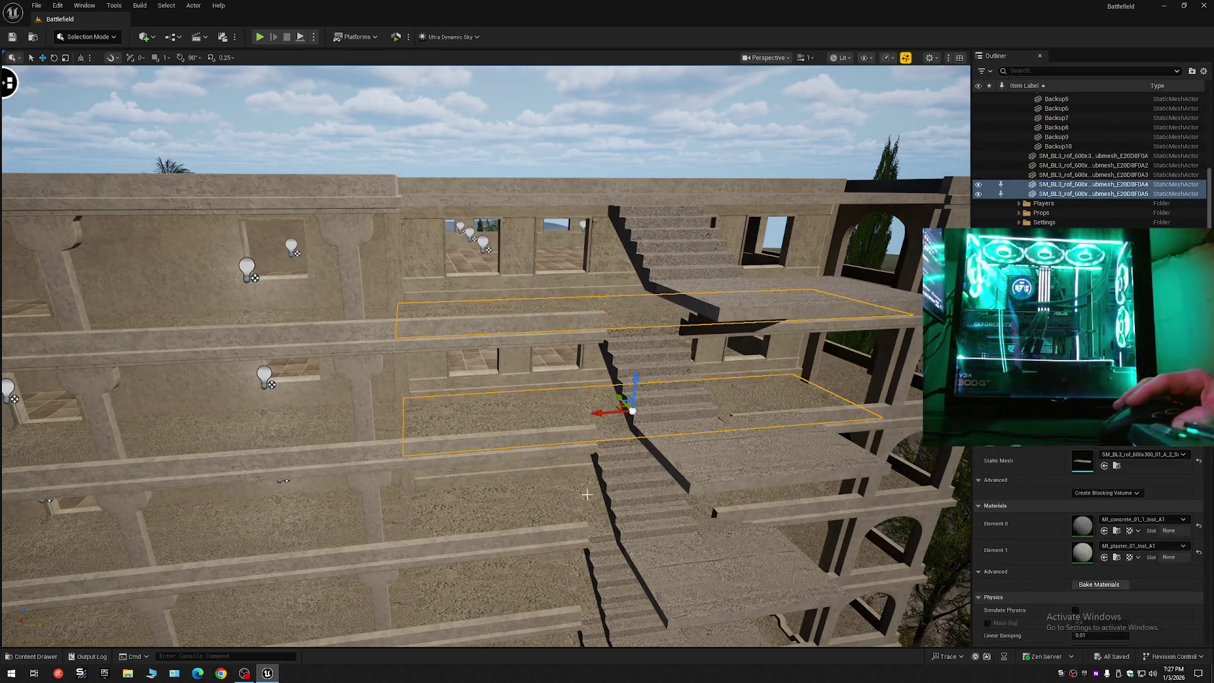
pyautogui.keyDown('ctrl'); pyautogui.click(584, 506); pyautogui.keyUp('ctrl')
pyautogui.keyDown('ctrl'); pyautogui.click(579, 591); pyautogui.keyUp('ctrl')
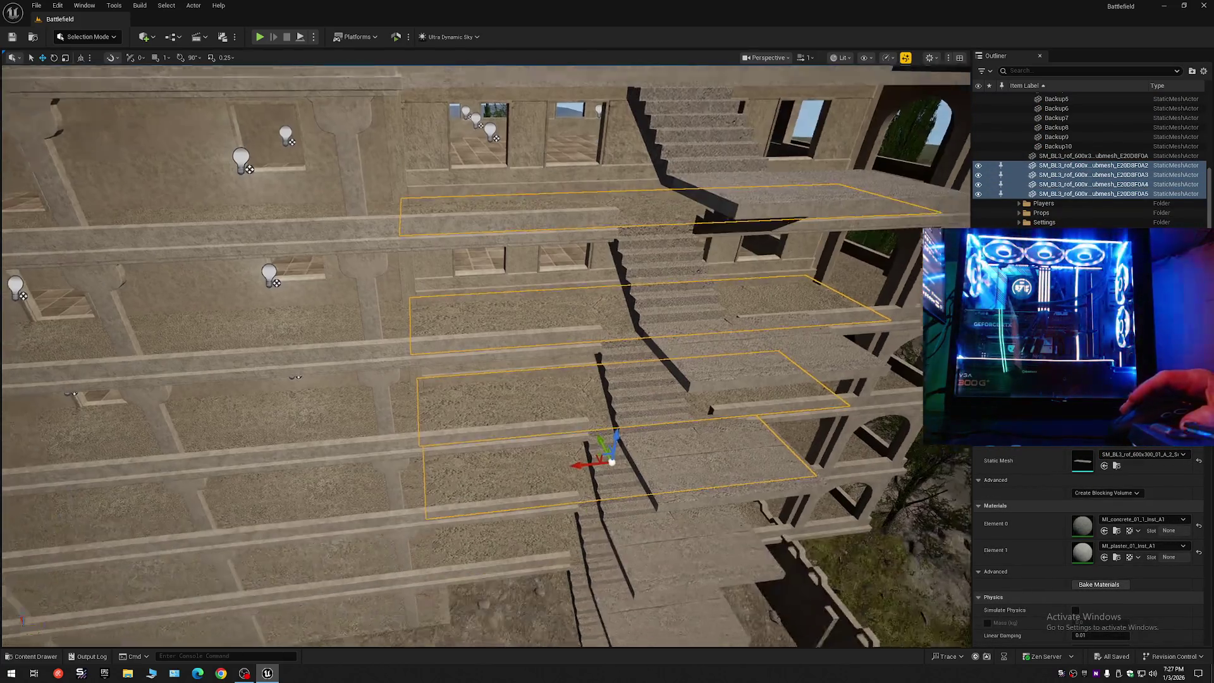
pyautogui.keyDown('ctrl'); pyautogui.click(571, 544); pyautogui.keyUp('ctrl')
pyautogui.scroll(-10, 571, 543)
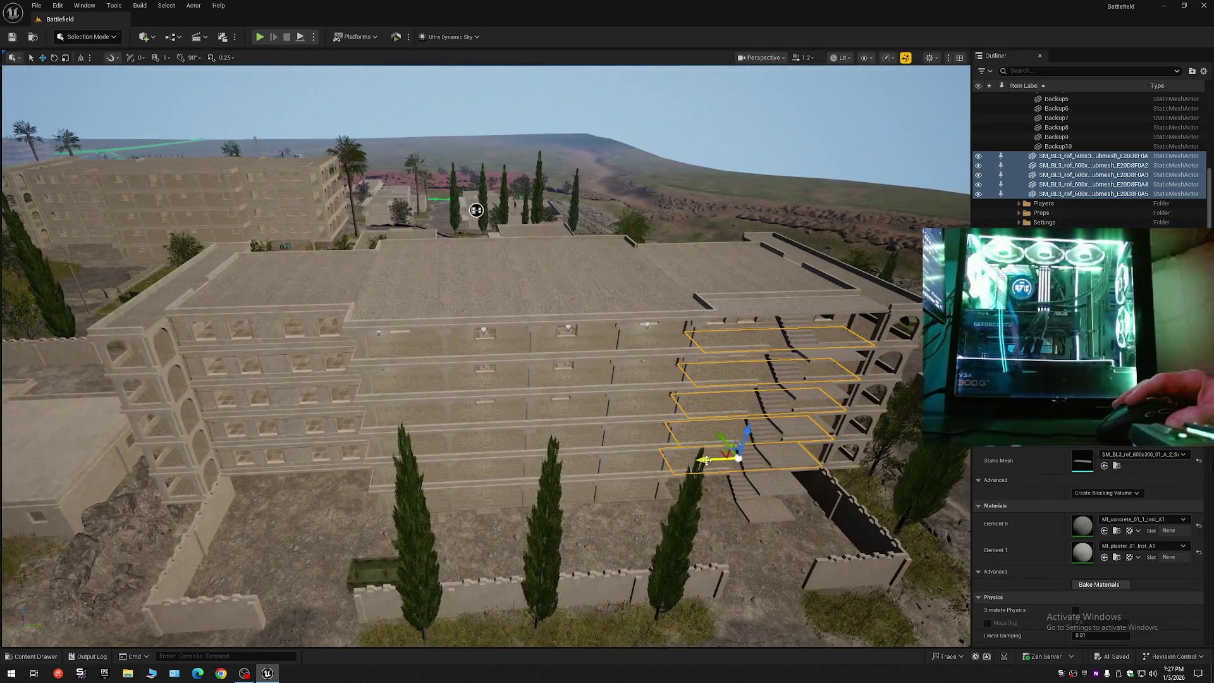
pyautogui.keyDown('alt'); pyautogui.moveTo(705, 460); pyautogui.dragTo(441, 468); pyautogui.keyUp('alt')
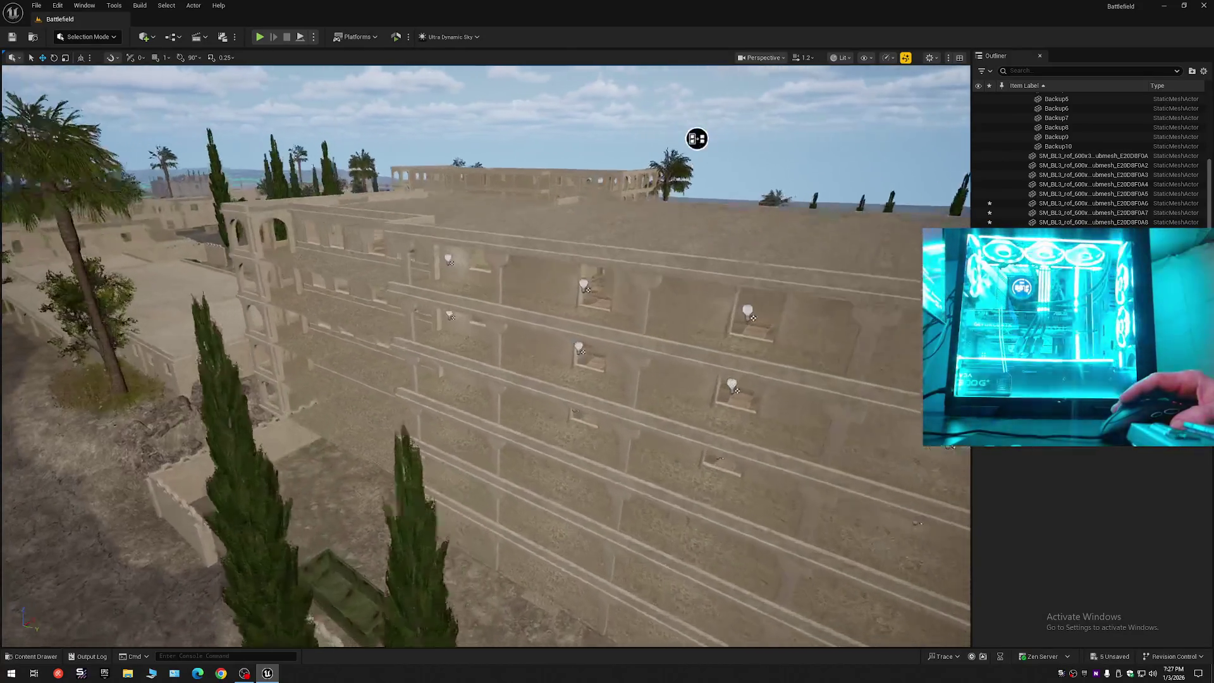
# - Fly through the covered walkway and its arch to inspect the floor, then pull back to view the whole building
pyautogui.press('w')
pyautogui.scroll(-2, 485, 354)
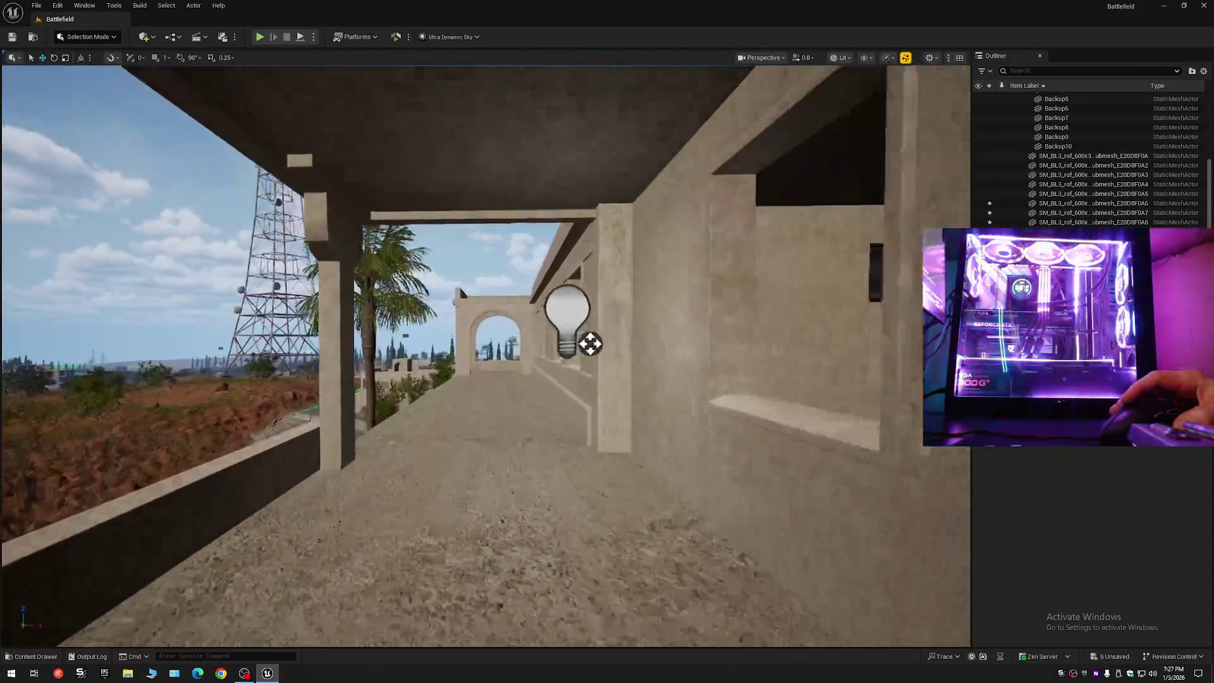
pyautogui.moveTo(590, 343); pyautogui.dragTo(958, 83)
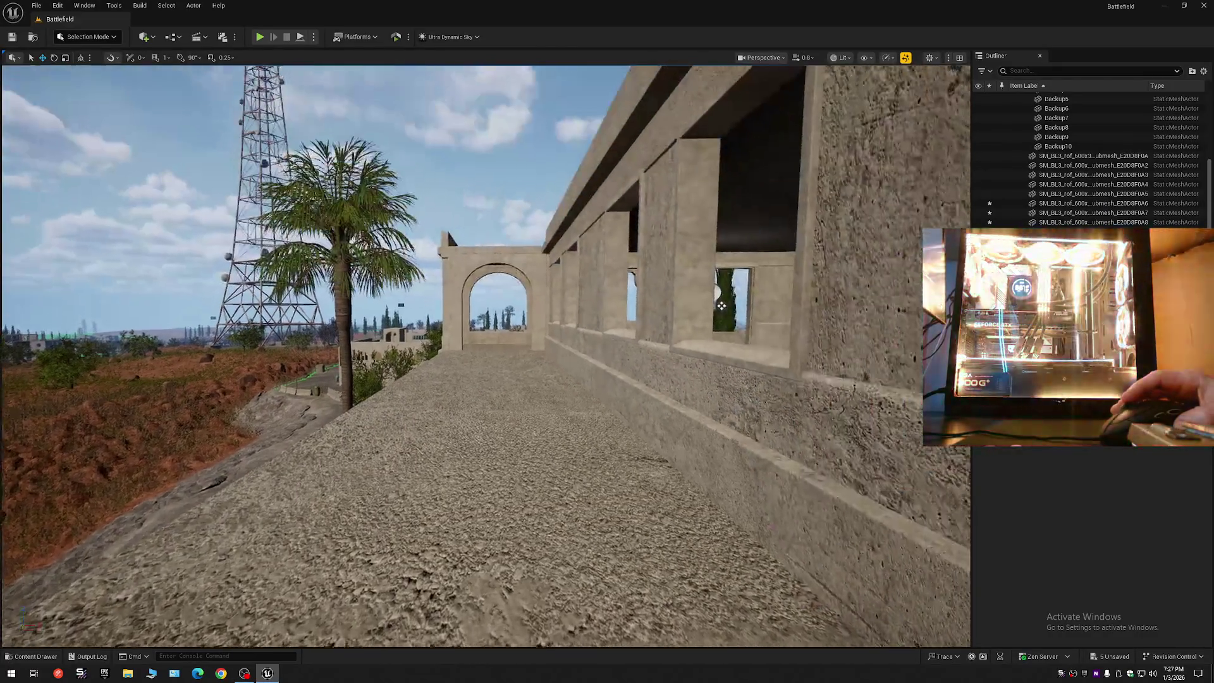
pyautogui.press('w')
pyautogui.scroll(-1, 485, 355)
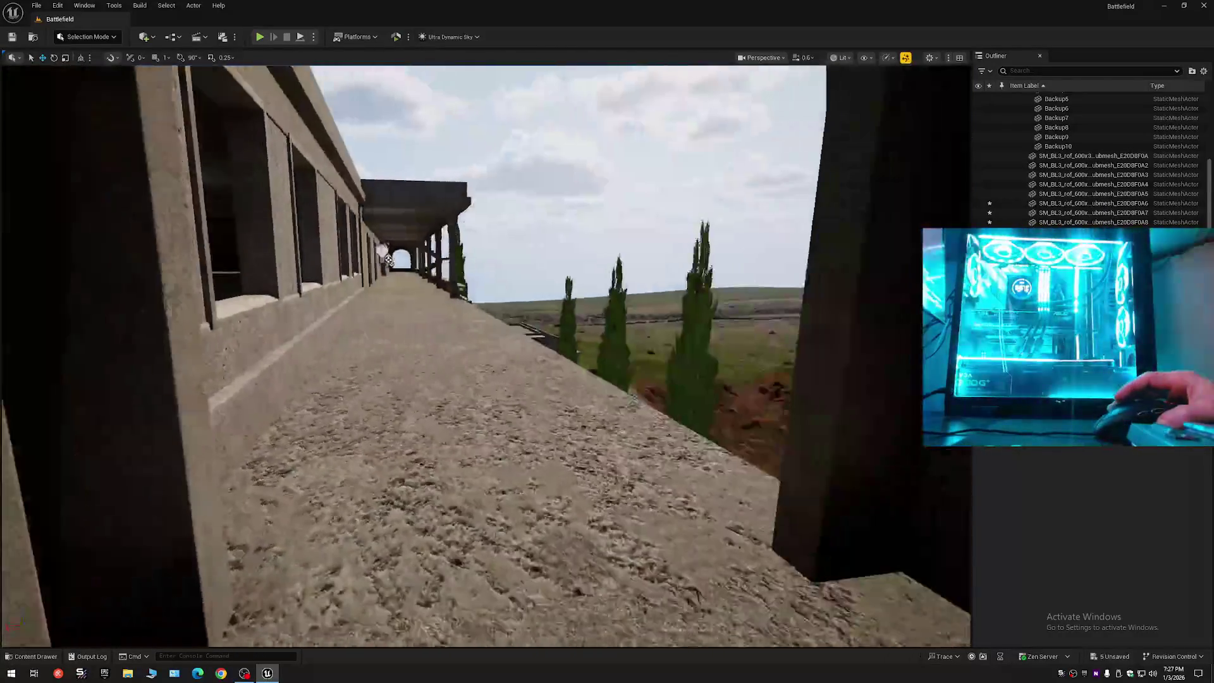
pyautogui.press('w')
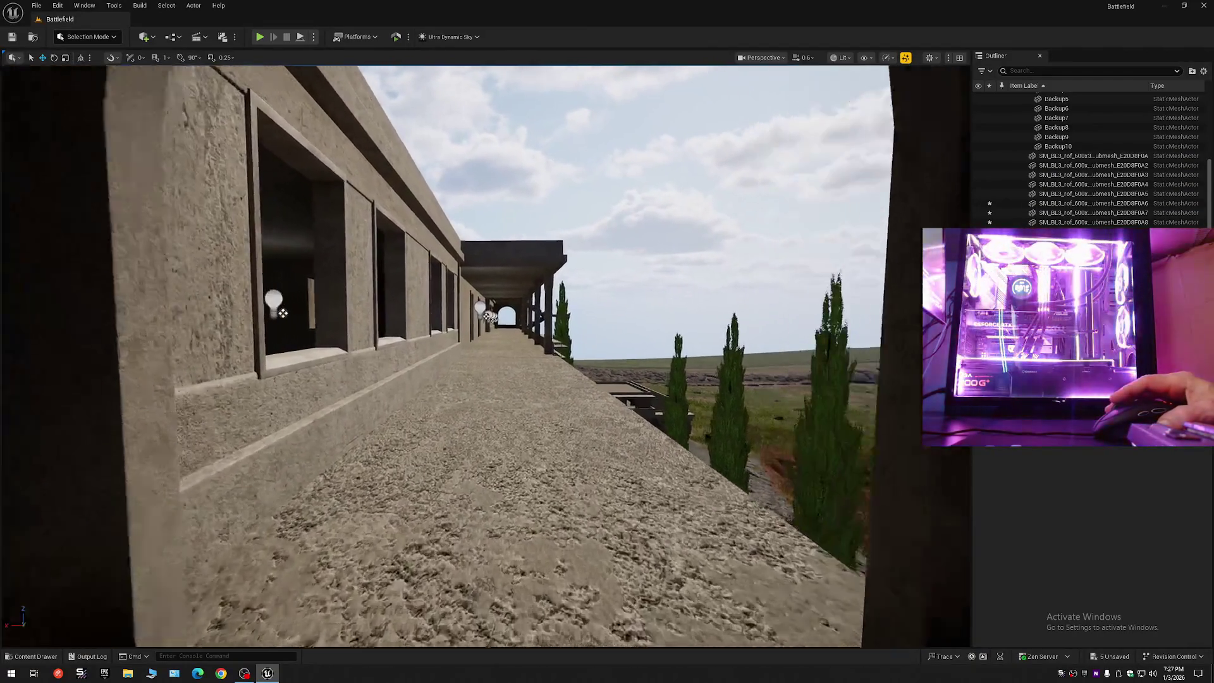
pyautogui.press('w')
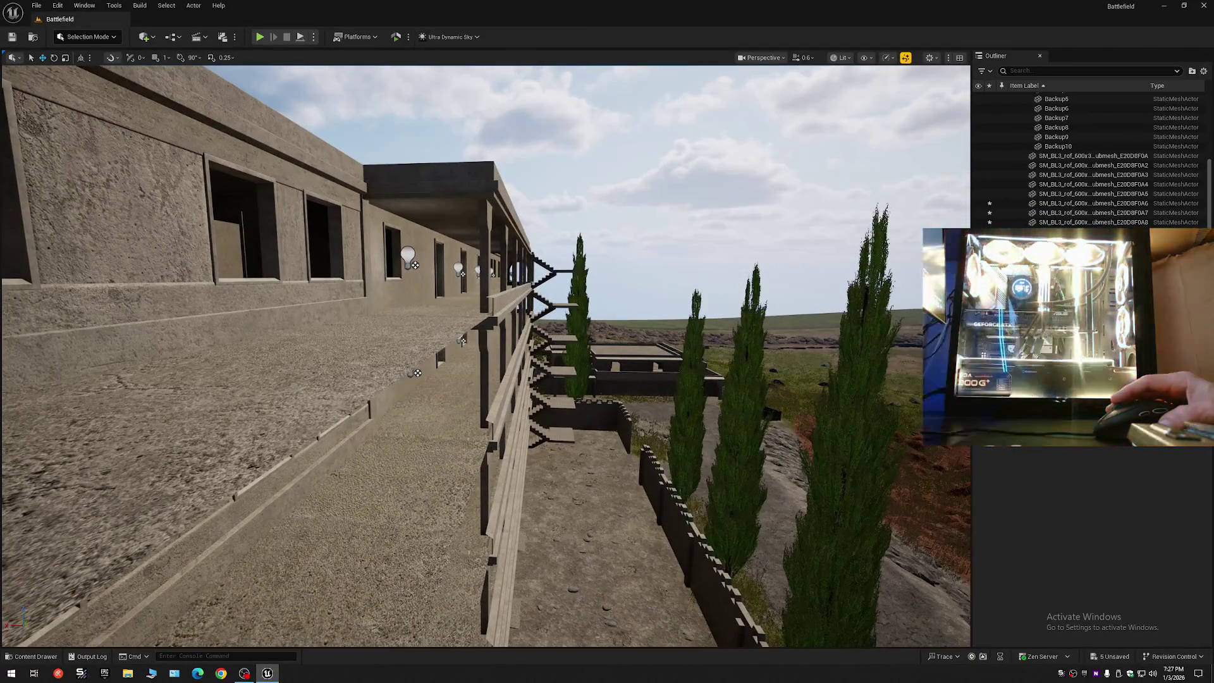
pyautogui.scroll(3, 486, 354)
pyautogui.press('s')
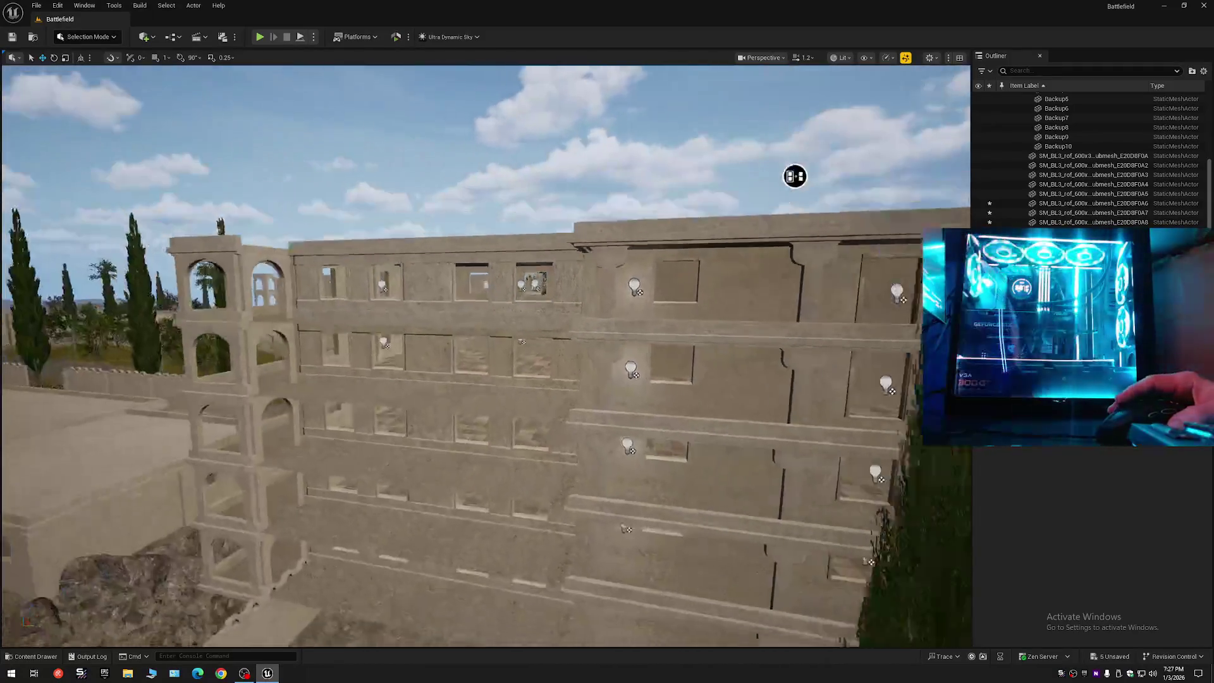
pyautogui.press('s')
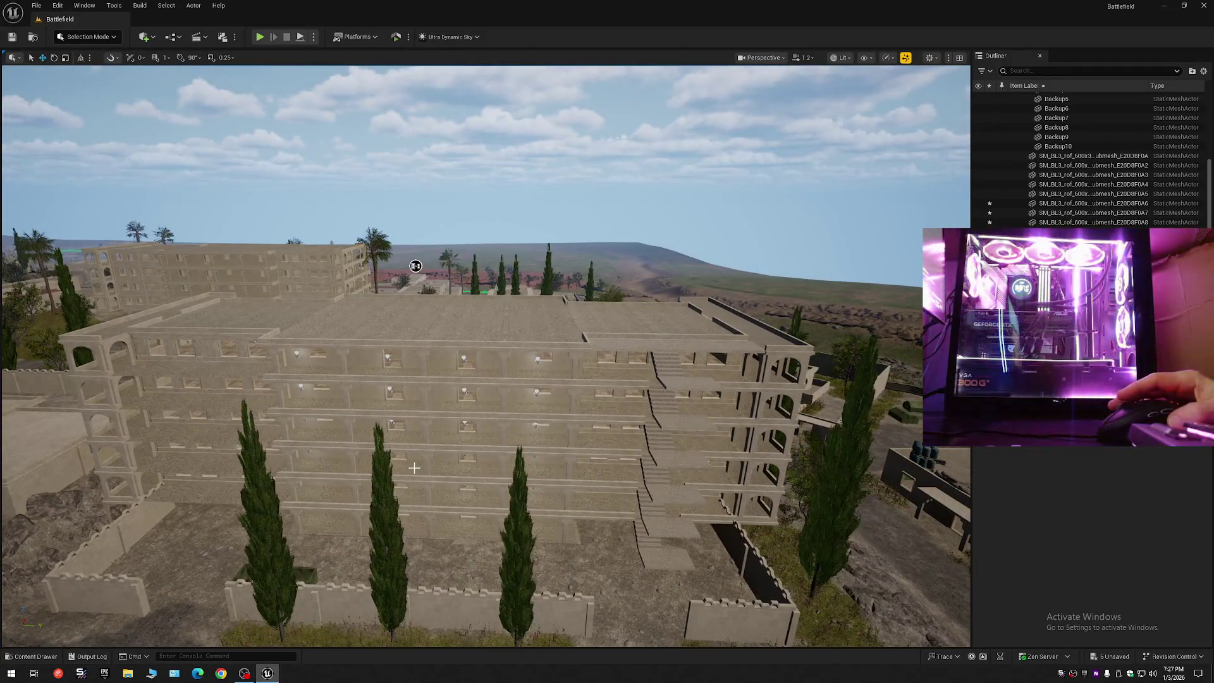
pyautogui.hotkey('ctrl', 'z')
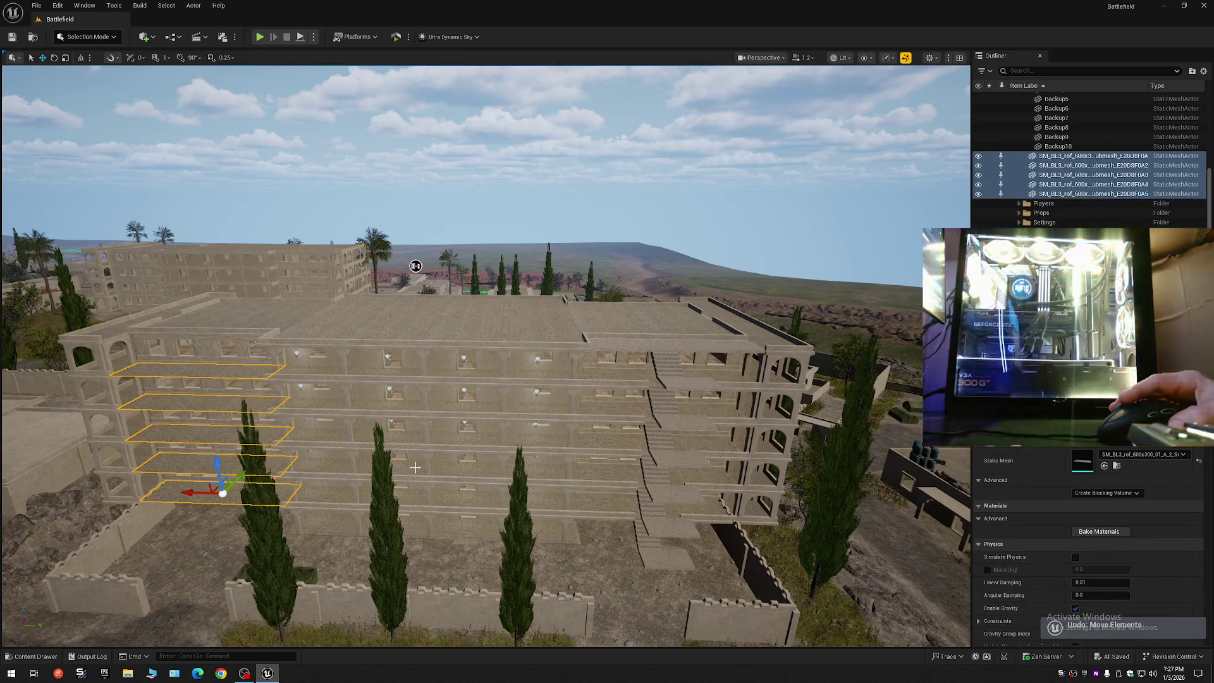
pyautogui.scroll(10, 461, 454)
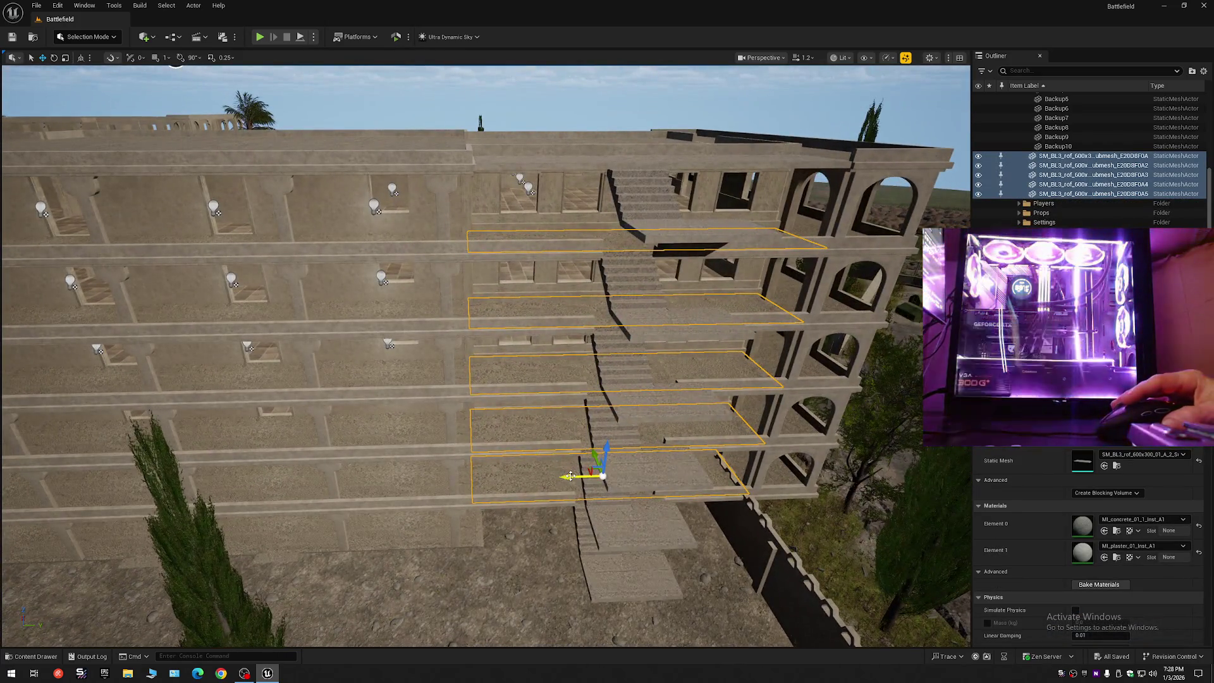
pyautogui.moveTo(570, 476); pyautogui.dragTo(390, 481)
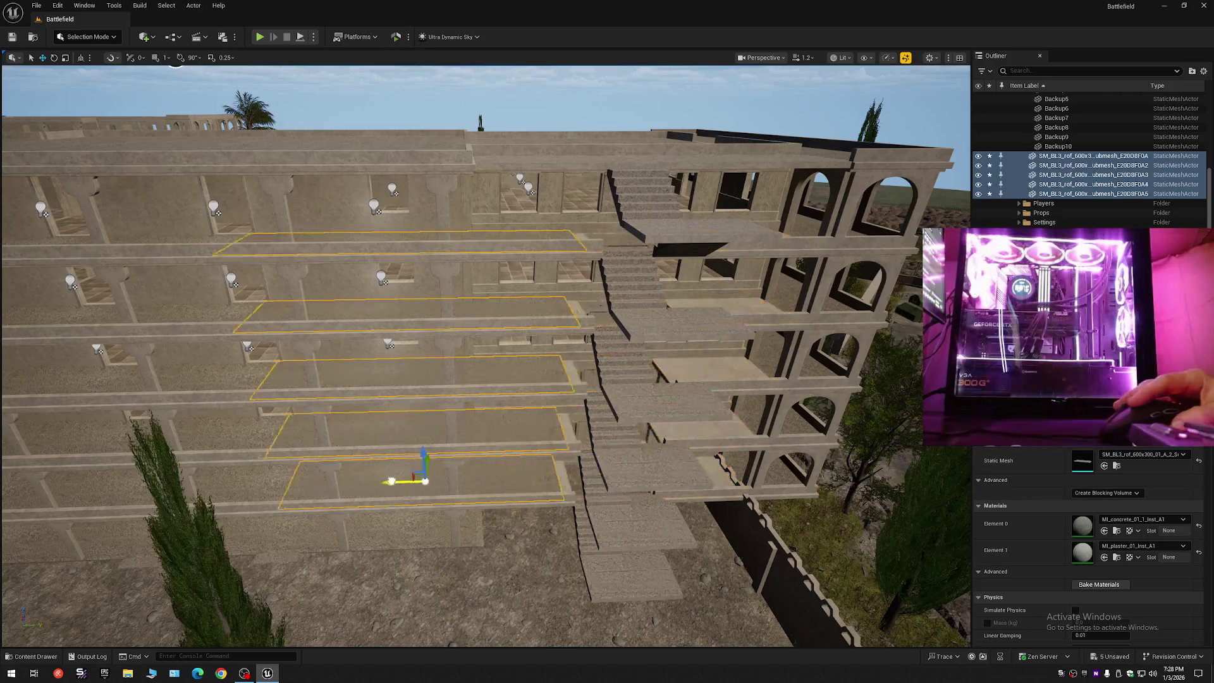
pyautogui.hotkey('ctrl', 'z')
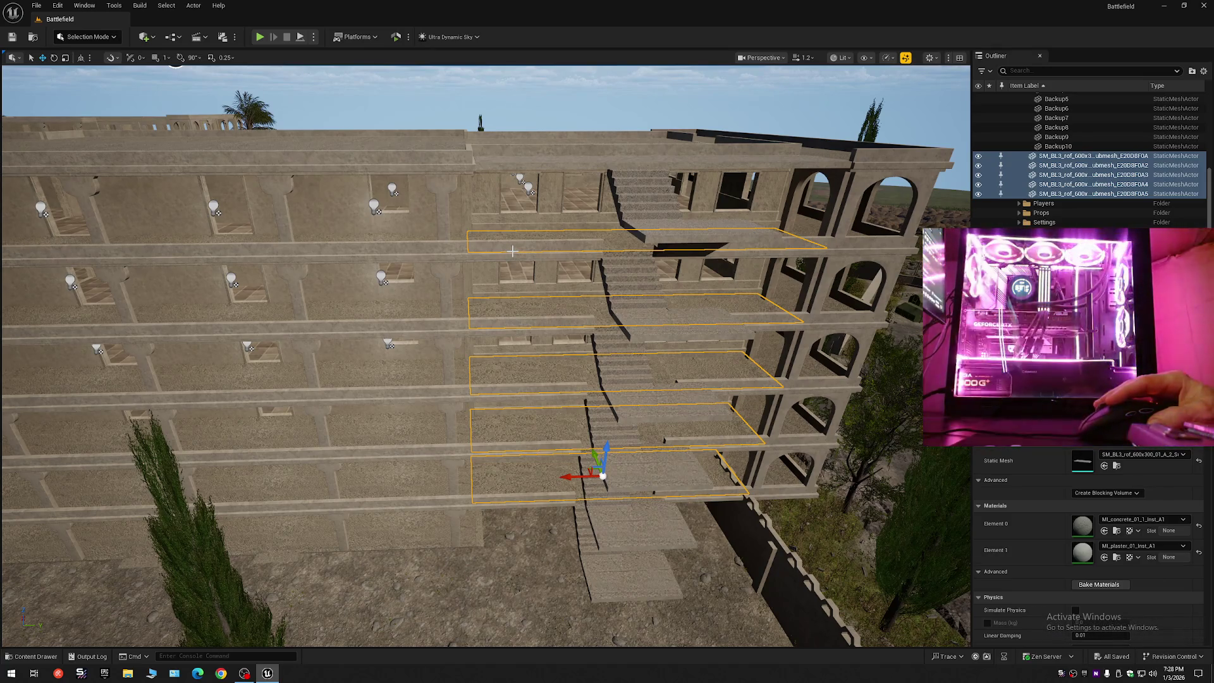
# - Select the five stacked balcony slabs and Alt-drag them along X to create copies alongside
pyautogui.keyDown('ctrl'); pyautogui.click(509, 252); pyautogui.keyUp('ctrl')
pyautogui.keyDown('ctrl'); pyautogui.click(522, 329); pyautogui.keyUp('ctrl')
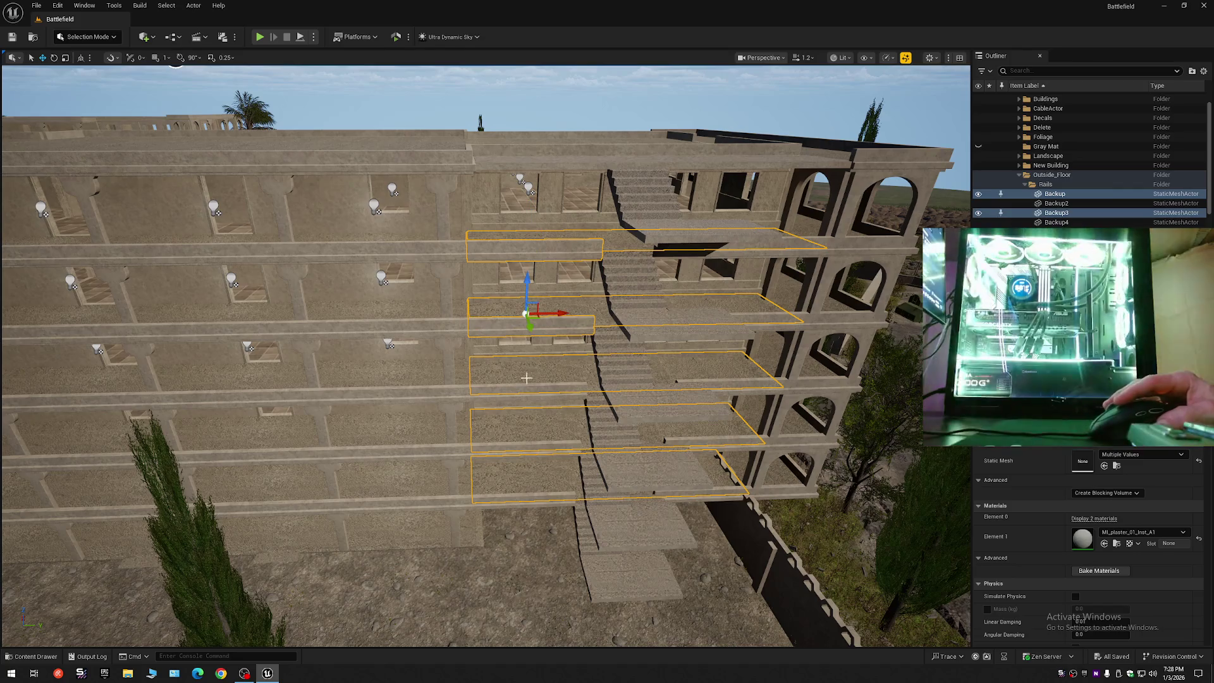
pyautogui.keyDown('ctrl'); pyautogui.click(525, 391); pyautogui.keyUp('ctrl')
pyautogui.keyDown('ctrl'); pyautogui.click(523, 449); pyautogui.keyUp('ctrl')
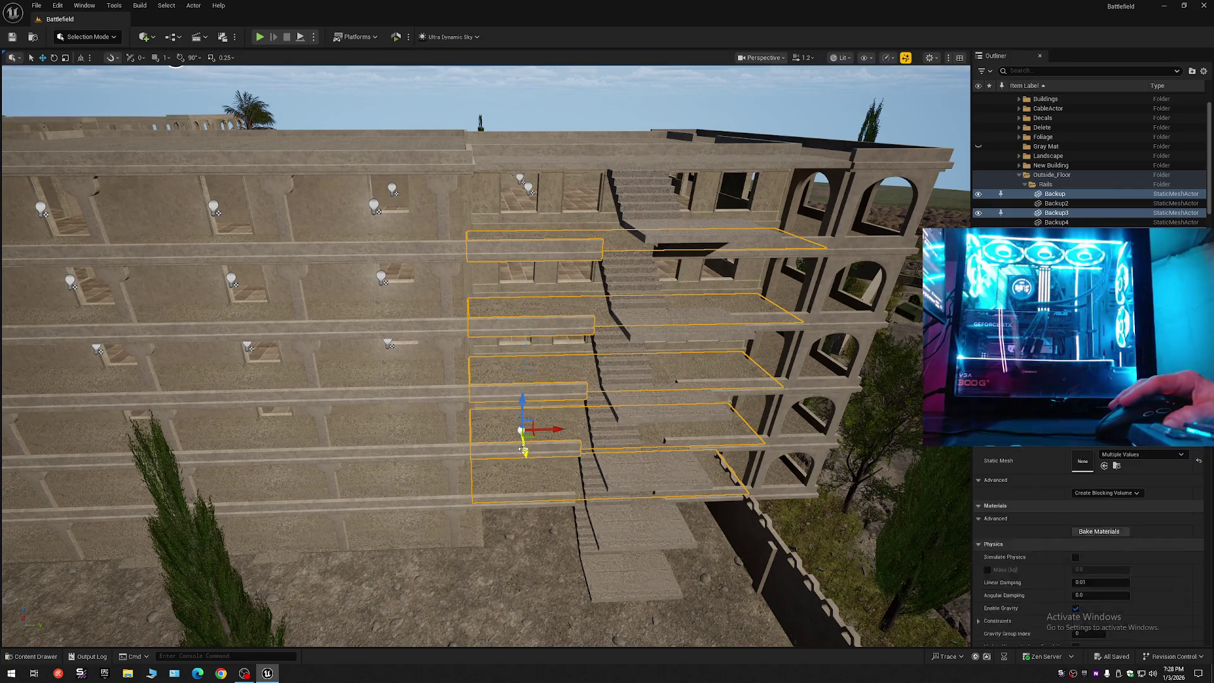
pyautogui.keyDown('ctrl'); pyautogui.click(526, 500); pyautogui.keyUp('ctrl')
pyautogui.moveTo(555, 479)
pyautogui.keyDown('alt'); pyautogui.mouseDown()
pyautogui.moveTo(570, 481)
pyautogui.moveTo(91, 488)
pyautogui.mouseUp(); pyautogui.keyUp('alt')
# - Frame the copied slabs and orbit along their edges and the arch, then reselect the top slab
pyautogui.press('f')
pyautogui.keyDown('alt'); pyautogui.moveTo(671, 463); pyautogui.dragTo(421, 460); pyautogui.keyUp('alt')
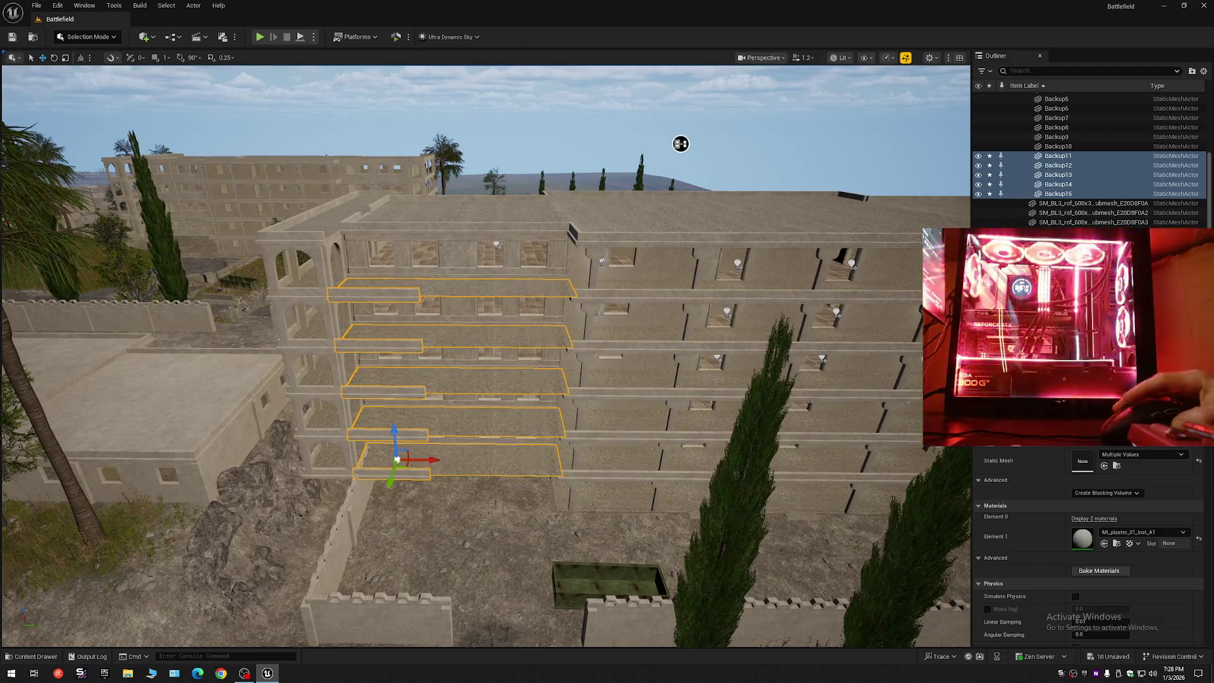
pyautogui.scroll(10, 421, 460)
pyautogui.scroll(-2, 486, 354)
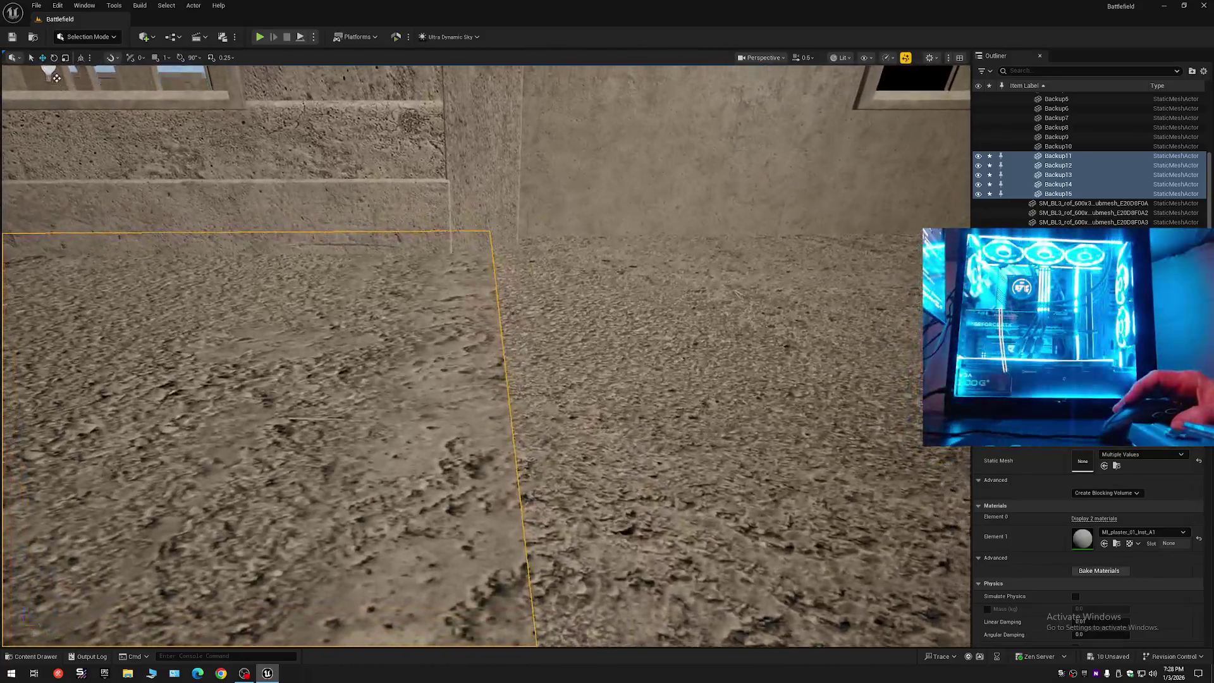
pyautogui.moveTo(57, 78); pyautogui.dragTo(56, 78)
pyautogui.moveTo(511, 403); pyautogui.dragTo(511, 403)
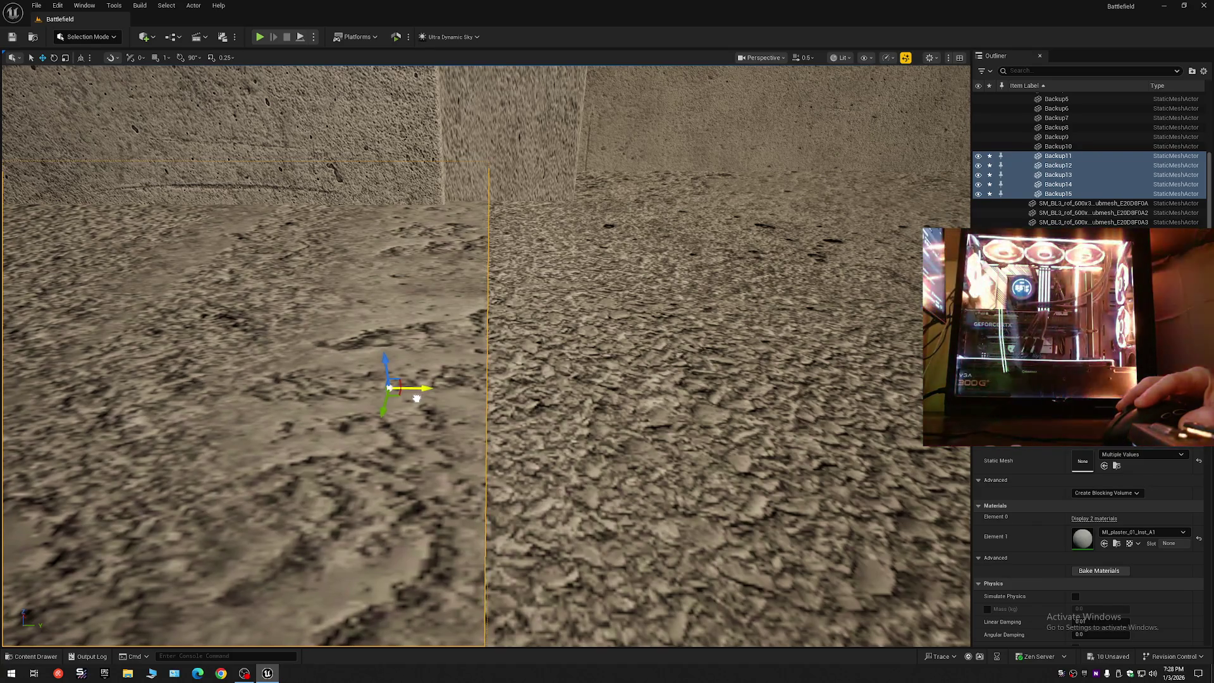
pyautogui.moveTo(511, 403); pyautogui.dragTo(511, 404)
pyautogui.moveTo(611, 401); pyautogui.dragTo(611, 400)
pyautogui.click(392, 345)
pyautogui.keyDown('ctrl'); pyautogui.click(404, 420); pyautogui.keyUp('ctrl')
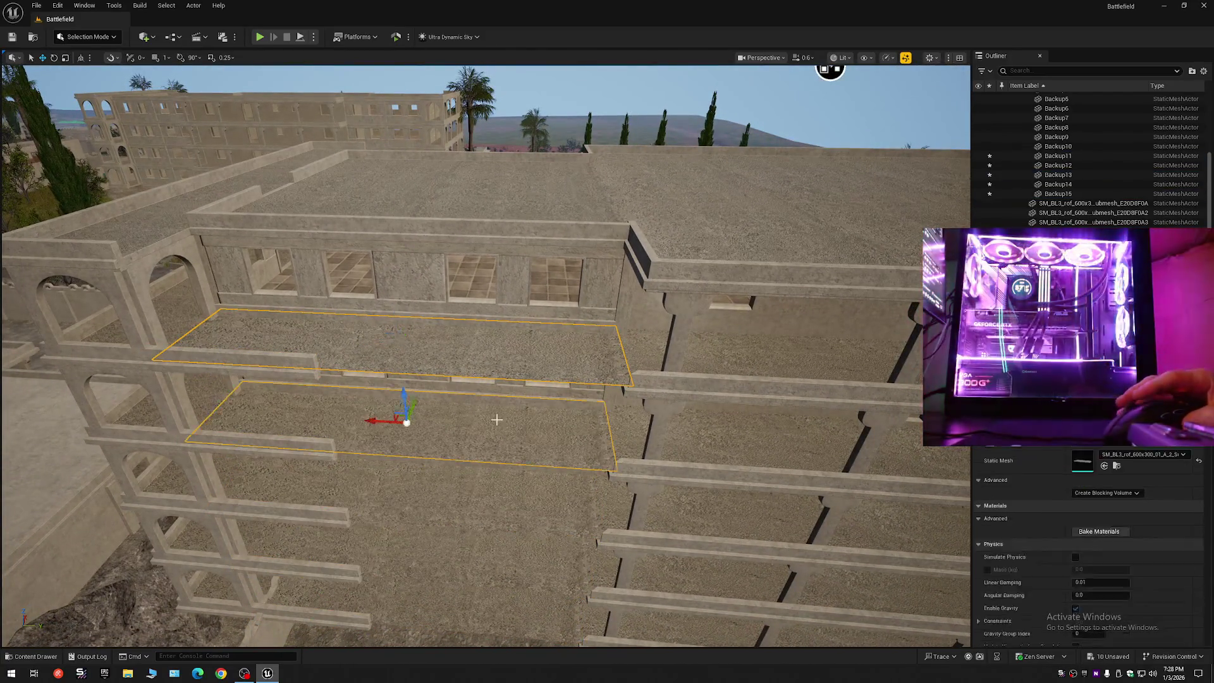
pyautogui.keyDown('ctrl'); pyautogui.click(482, 491); pyautogui.keyUp('ctrl')
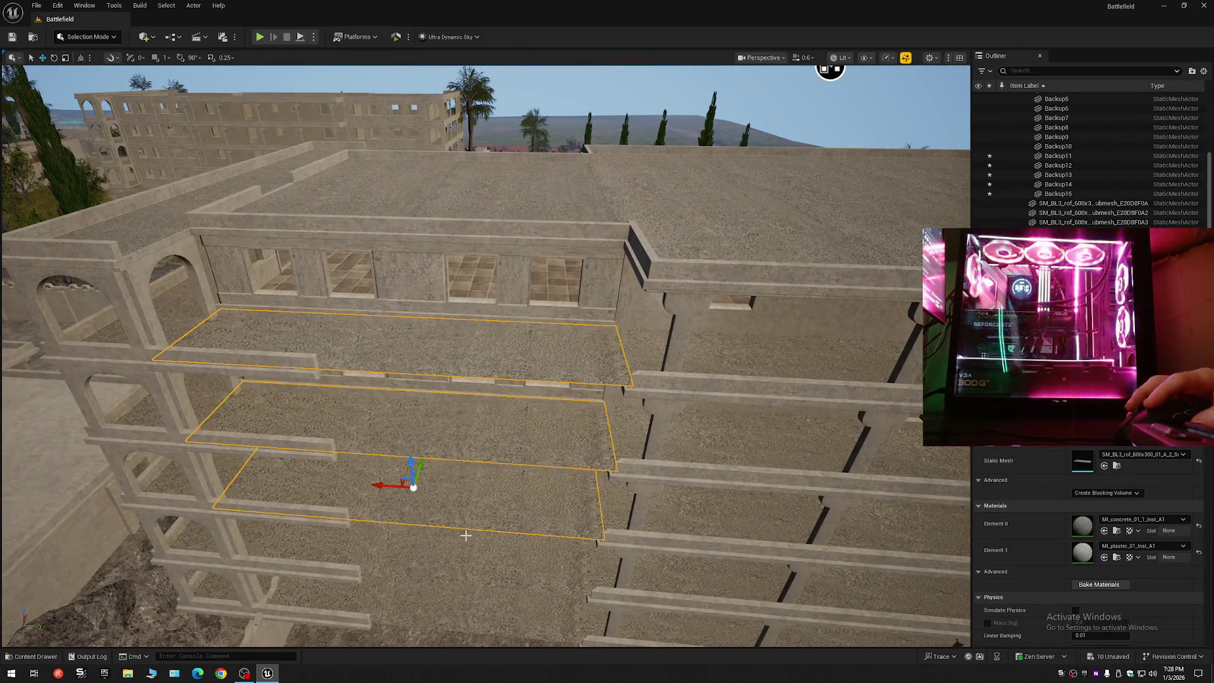
pyautogui.keyDown('ctrl'); pyautogui.click(468, 608); pyautogui.keyUp('ctrl')
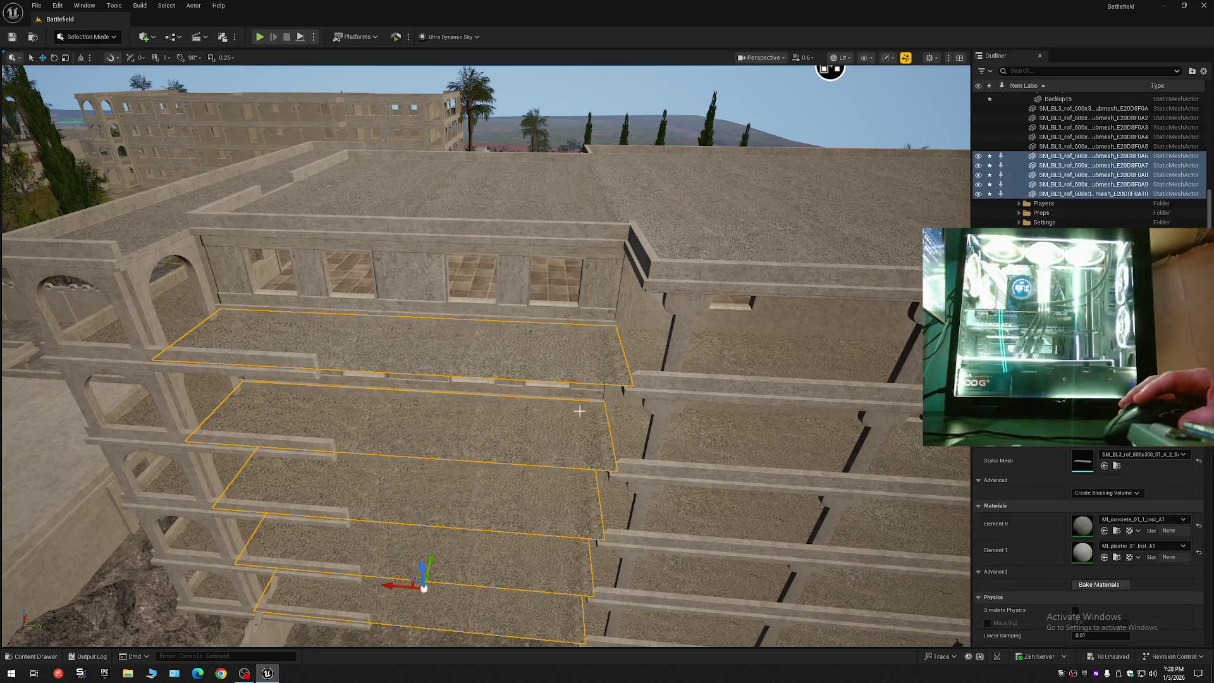
pyautogui.keyDown('shift'); pyautogui.click(586, 359); pyautogui.keyUp('shift')
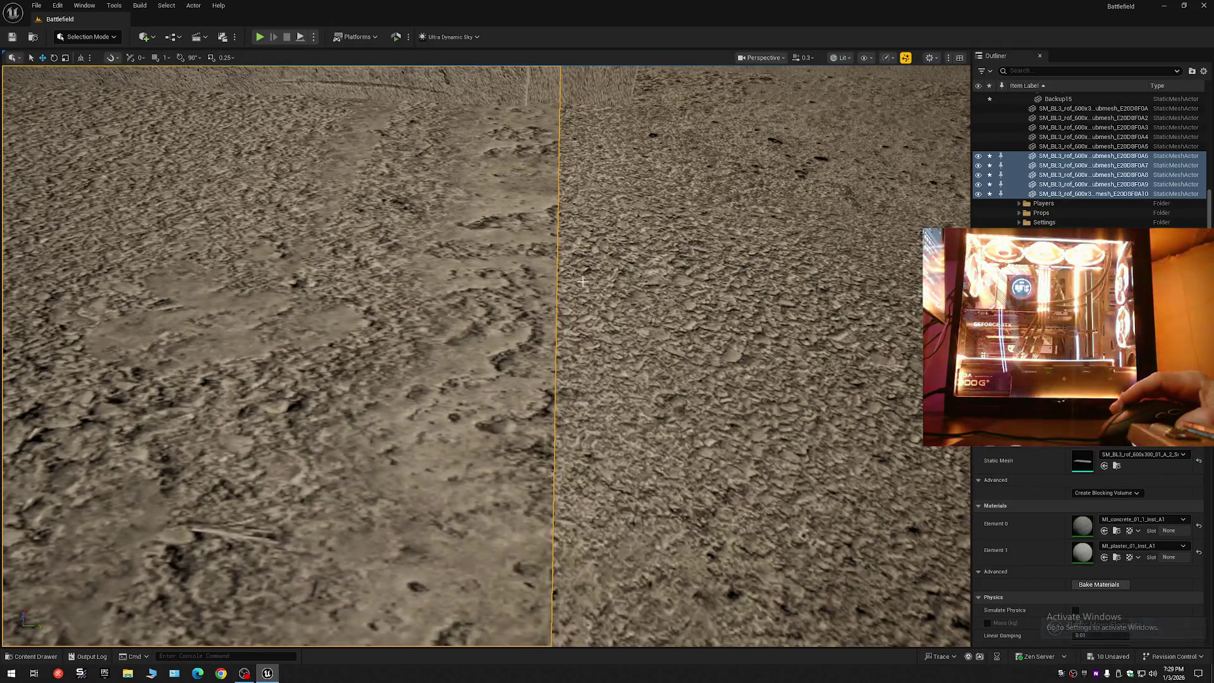
pyautogui.press('Escape')
pyautogui.moveTo(485, 354)
pyautogui.mouseDown()
pyautogui.moveTo(474, 291)
pyautogui.moveTo(532, 310)
pyautogui.moveTo(544, 329)
pyautogui.moveTo(461, 317)
pyautogui.mouseUp()
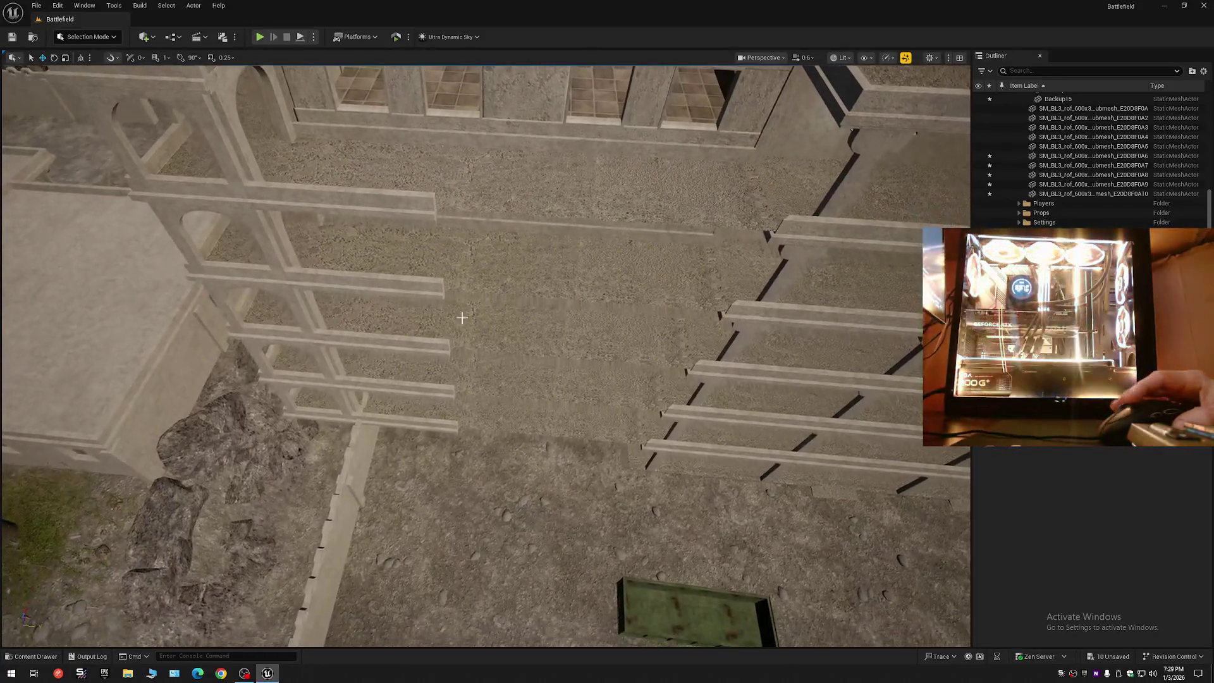
# - Select the copied slabs Backup15, Backup14, Backup13, Backup12 and Backup11 together
pyautogui.click(395, 386)
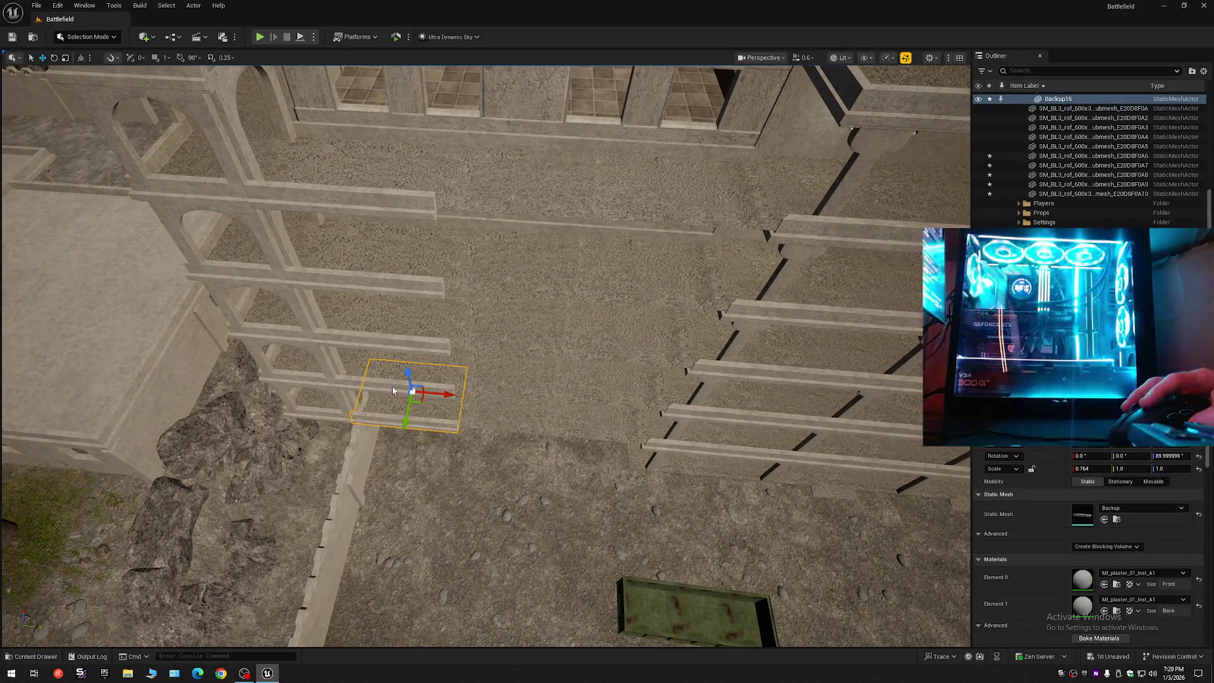
pyautogui.keyDown('ctrl'); pyautogui.click(395, 373); pyautogui.keyUp('ctrl')
pyautogui.keyDown('ctrl'); pyautogui.click(393, 334); pyautogui.keyUp('ctrl')
pyautogui.keyDown('ctrl'); pyautogui.click(395, 289); pyautogui.keyUp('ctrl')
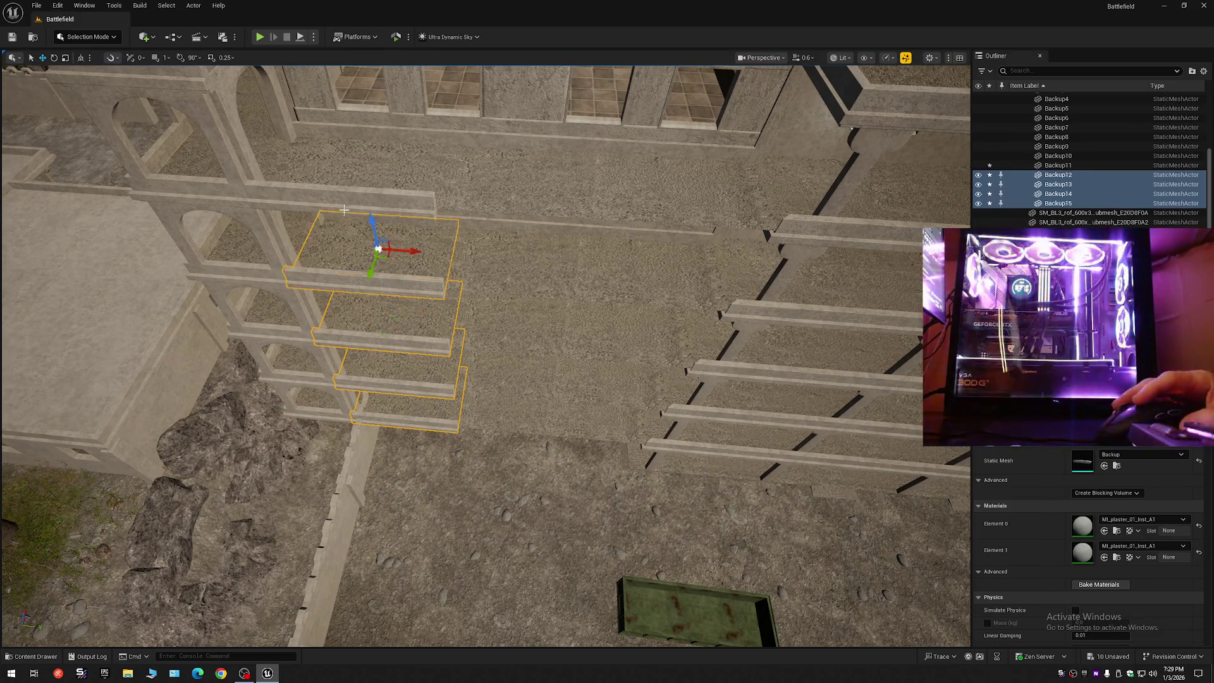
pyautogui.keyDown('ctrl'); pyautogui.click(389, 209); pyautogui.keyUp('ctrl')
# - Fly alongside the copies, frame the five selected slabs, and move down beside the wall to ground level
pyautogui.moveTo(389, 208); pyautogui.dragTo(389, 158)
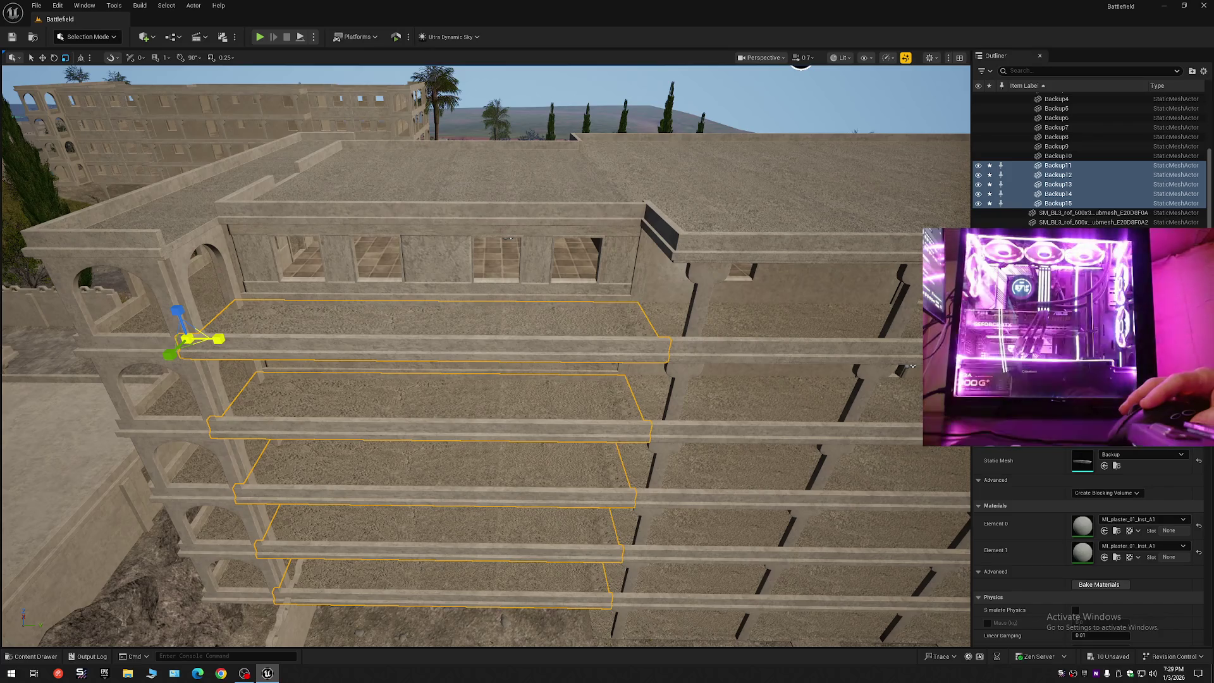
pyautogui.moveTo(913, 366)
pyautogui.mouseDown()
pyautogui.moveTo(759, 284)
pyautogui.moveTo(597, 258)
pyautogui.moveTo(431, 71)
pyautogui.moveTo(538, 316)
pyautogui.moveTo(588, 303)
pyautogui.moveTo(706, 206)
pyautogui.moveTo(667, 204)
pyautogui.moveTo(396, 342)
pyautogui.mouseUp()
pyautogui.scroll(2, 550, 313)
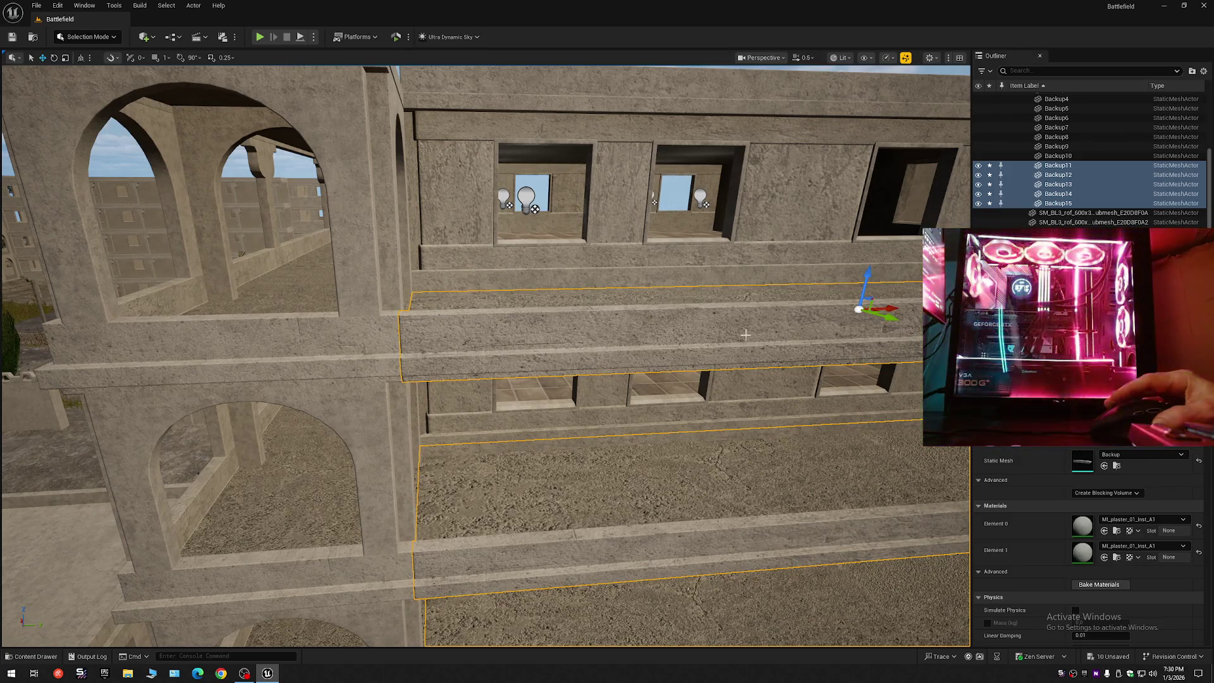
pyautogui.moveTo(745, 335)
pyautogui.mouseDown()
pyautogui.moveTo(721, 337)
pyautogui.moveTo(737, 335)
pyautogui.moveTo(718, 319)
pyautogui.mouseUp()
pyautogui.scroll(4, 727, 319)
pyautogui.press('f')
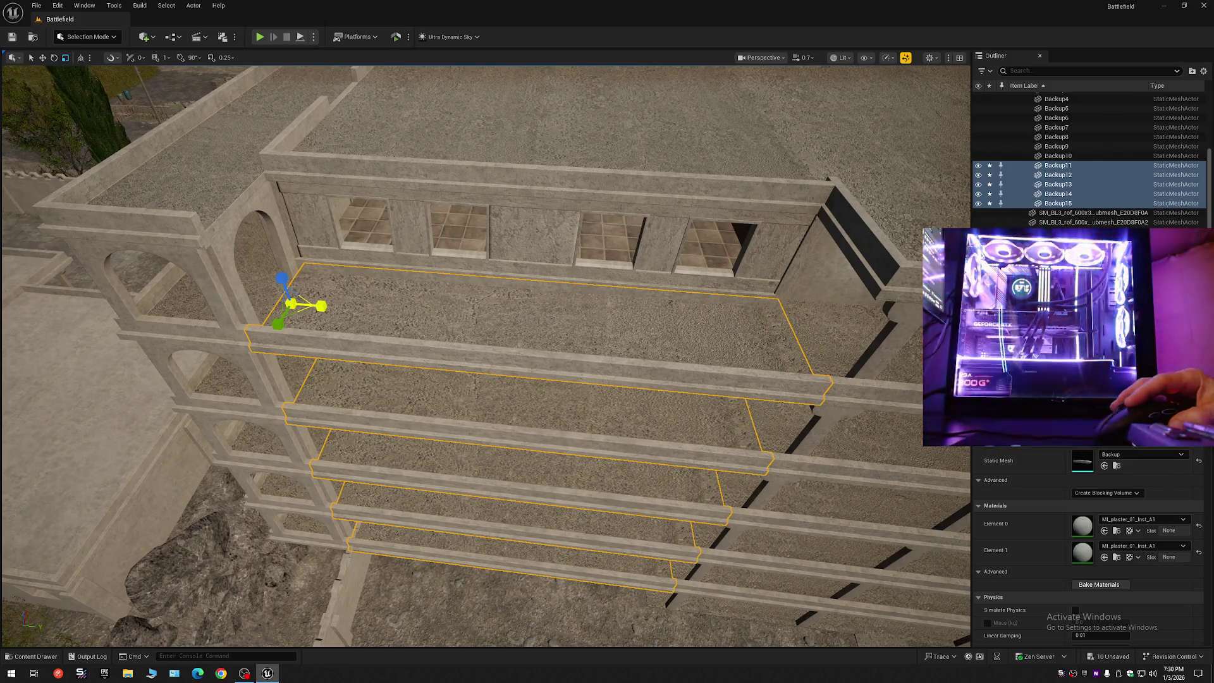
pyautogui.moveTo(588, 225)
pyautogui.mouseDown()
pyautogui.moveTo(700, 246)
pyautogui.moveTo(105, 145)
pyautogui.moveTo(781, 272)
pyautogui.mouseUp()
pyautogui.scroll(-1, 588, 225)
pyautogui.scroll(1, 316, 189)
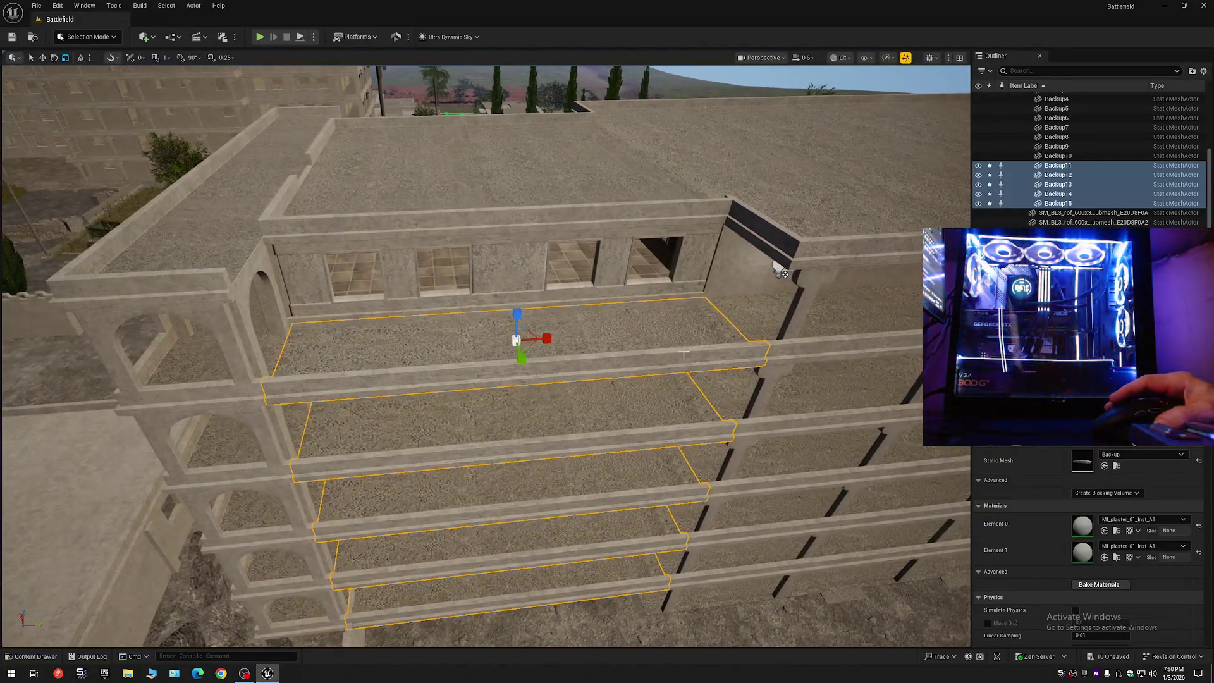
# - Move the pivot to the slabs' outer edge, switch to rotation, and undo the trial rotation
pyautogui.middleClick(736, 352)
pyautogui.press('e')
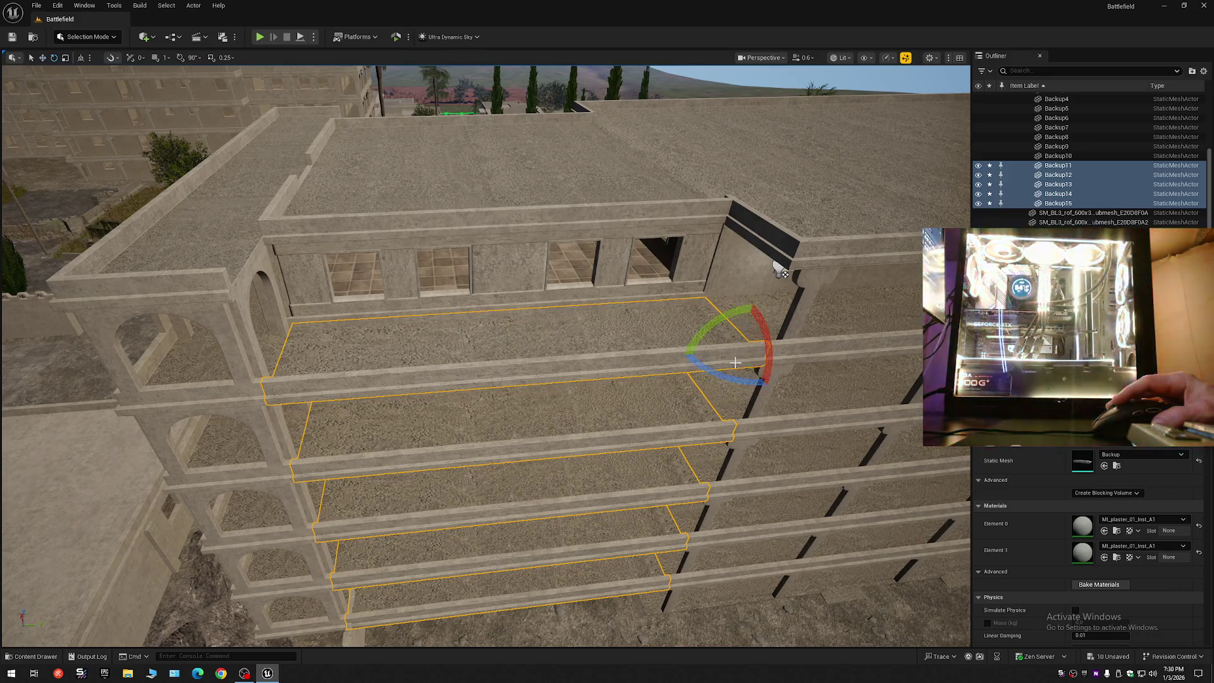
pyautogui.moveTo(781, 272)
pyautogui.mouseDown()
pyautogui.moveTo(833, 171)
pyautogui.moveTo(832, 315)
pyautogui.mouseUp()
pyautogui.hotkey('ctrl', 'z')
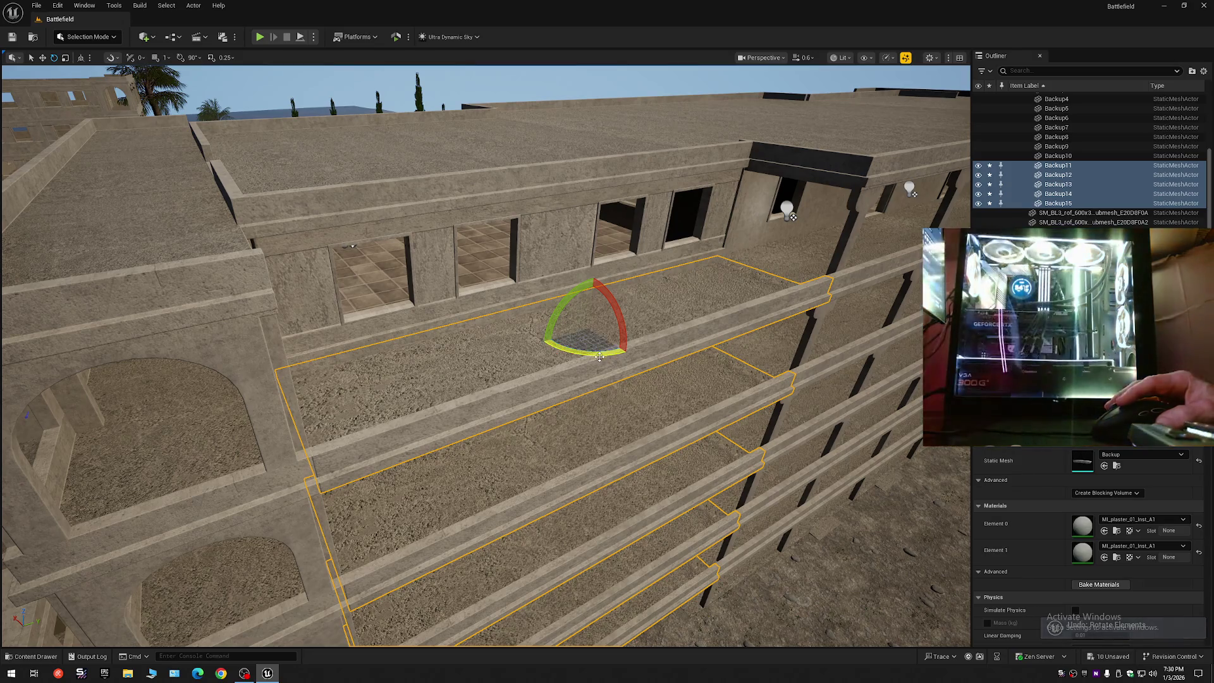
# - Rotate the five Backup slabs by roughly 0.93° so they line up with the building's floors
pyautogui.moveTo(599, 357); pyautogui.dragTo(599, 356)
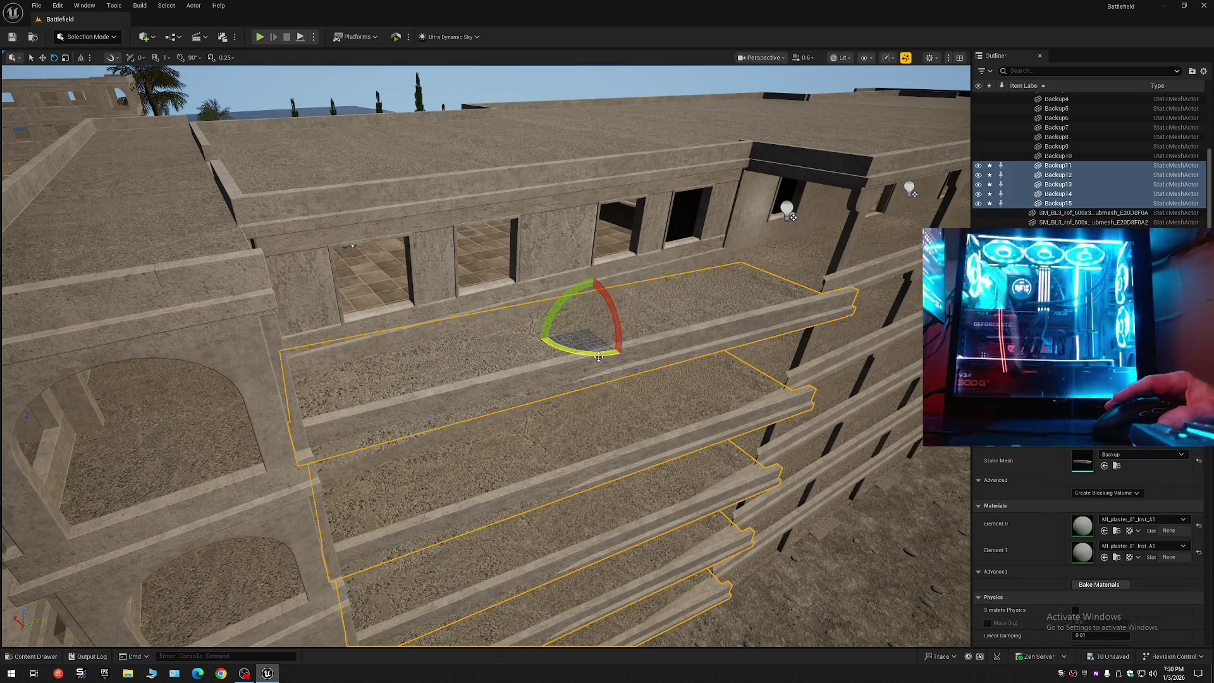
pyautogui.hotkey('ctrl', 'z')
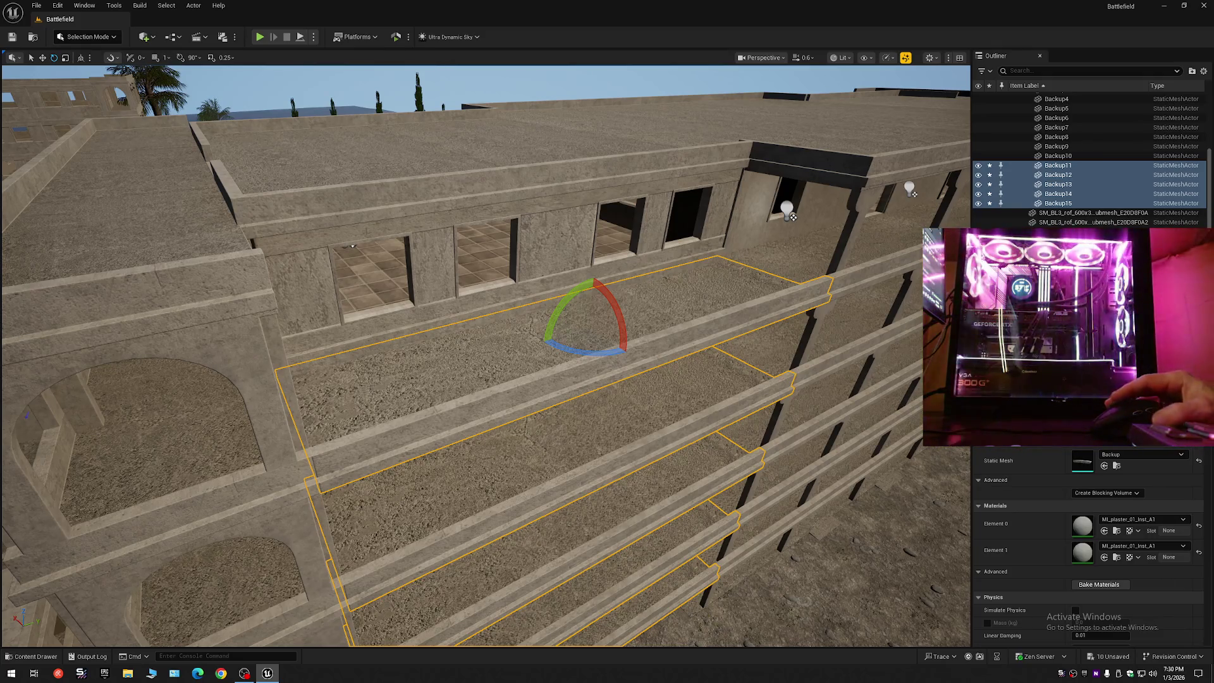
pyautogui.hotkey('ctrl', 'y')
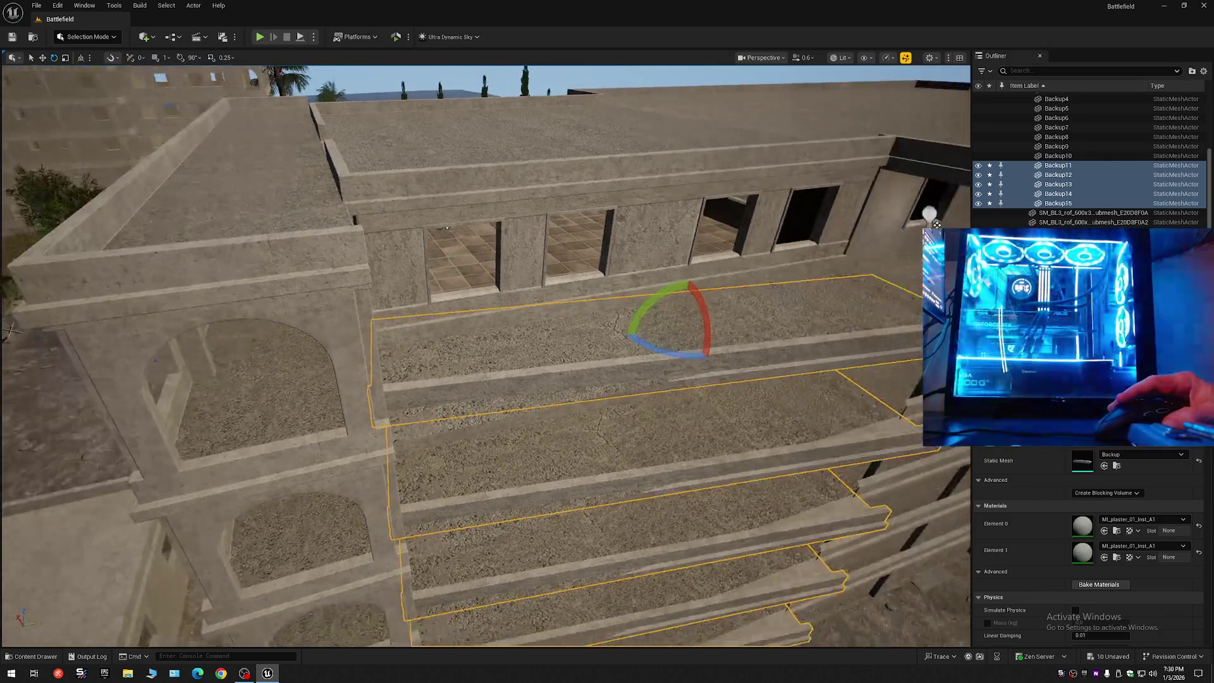
pyautogui.hotkey('ctrl', 'z')
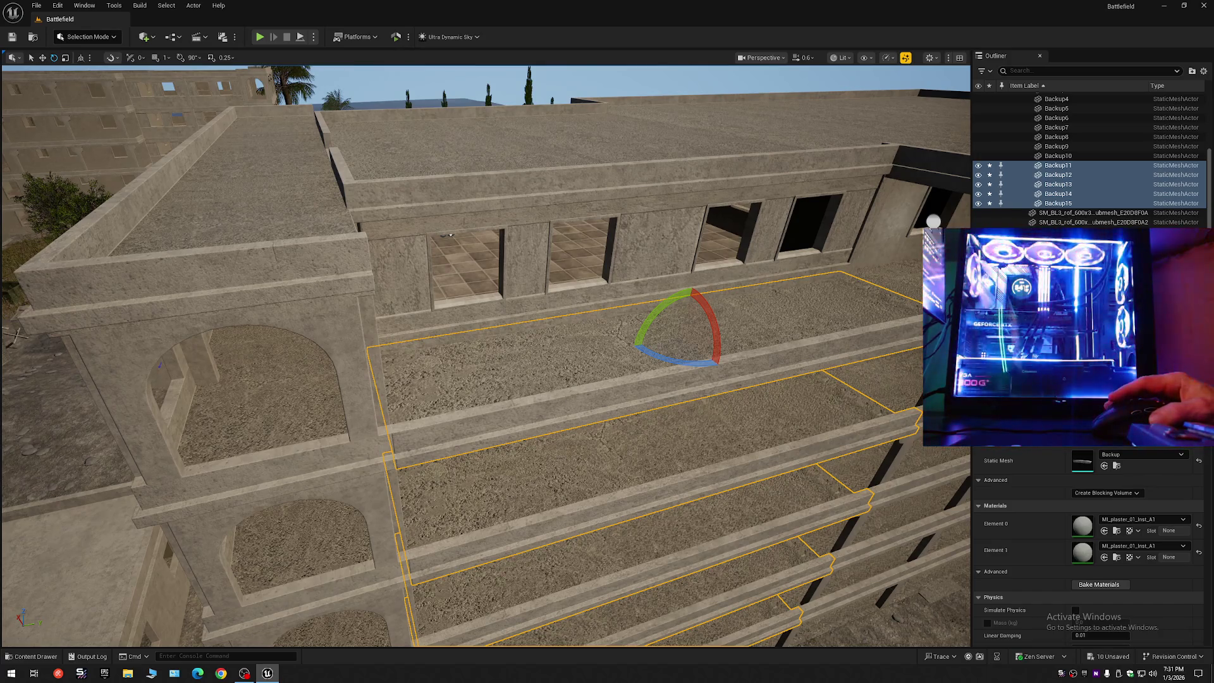
pyautogui.moveTo(880, 393); pyautogui.dragTo(879, 393)
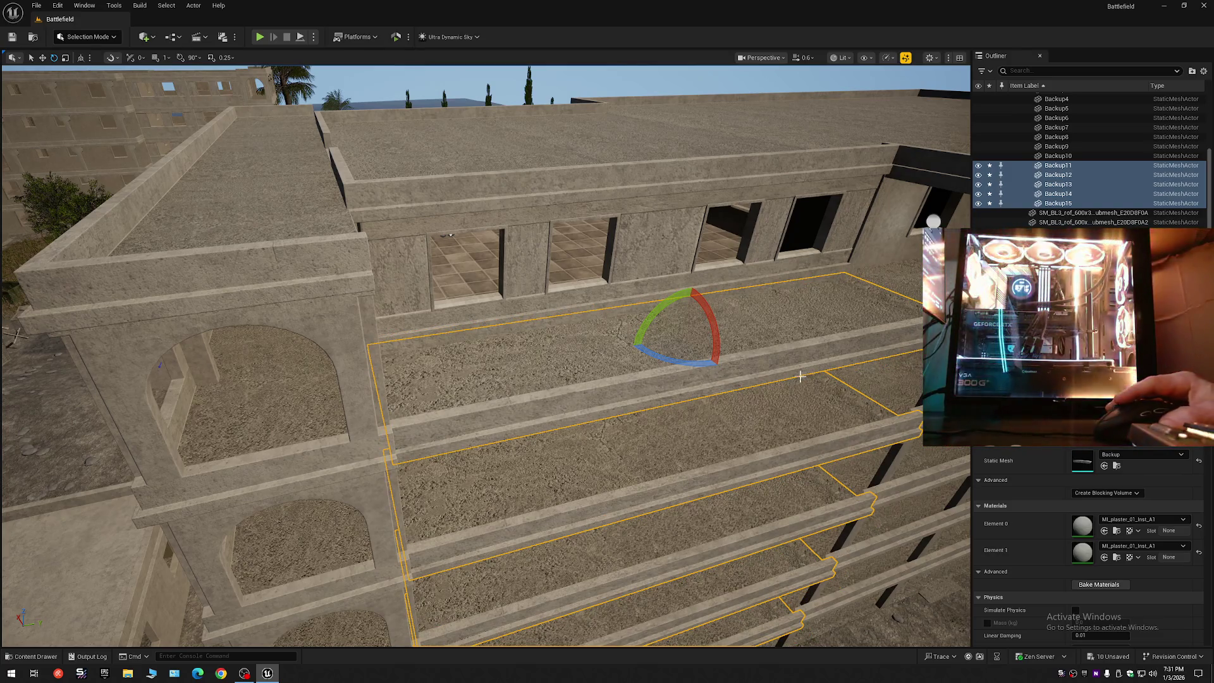
pyautogui.moveTo(885, 228)
pyautogui.mouseDown()
pyautogui.moveTo(828, 224)
pyautogui.moveTo(881, 243)
pyautogui.mouseUp()
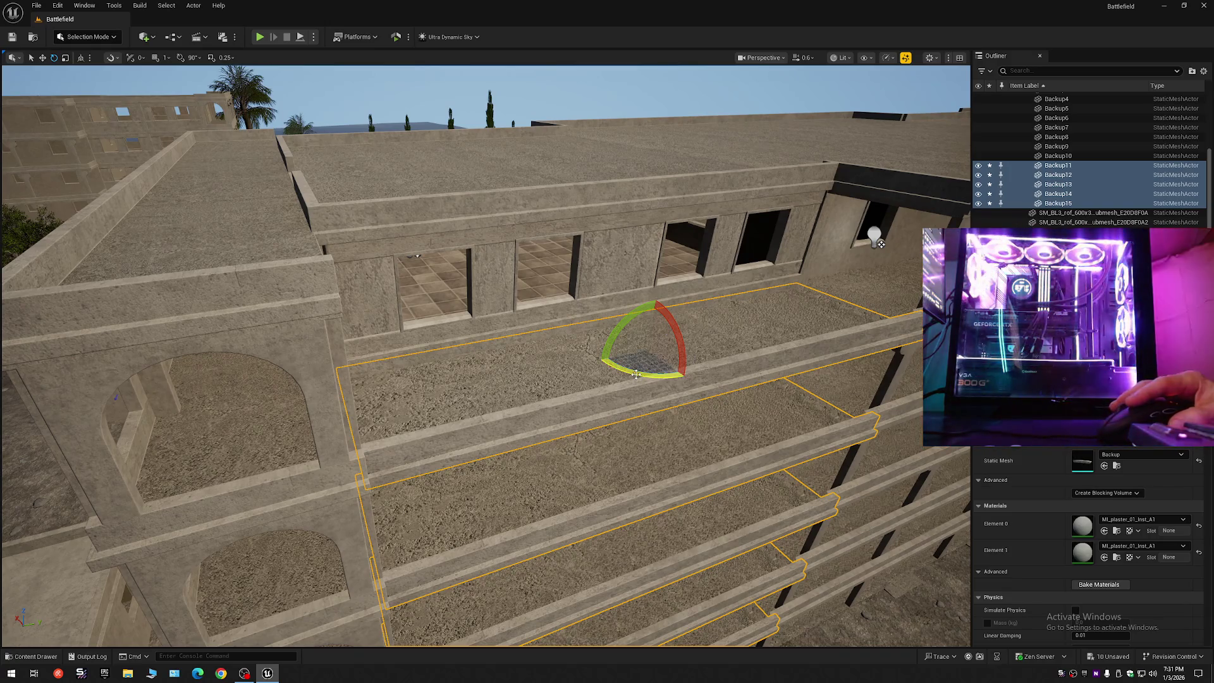
pyautogui.moveTo(658, 375)
pyautogui.mouseDown()
pyautogui.moveTo(693, 381)
pyautogui.moveTo(671, 378)
pyautogui.moveTo(682, 379)
pyautogui.mouseUp()
# - Nudge the Backup11–Backup15 slabs' rotation in small increments until their edges run parallel to the arched wall
pyautogui.press('w')
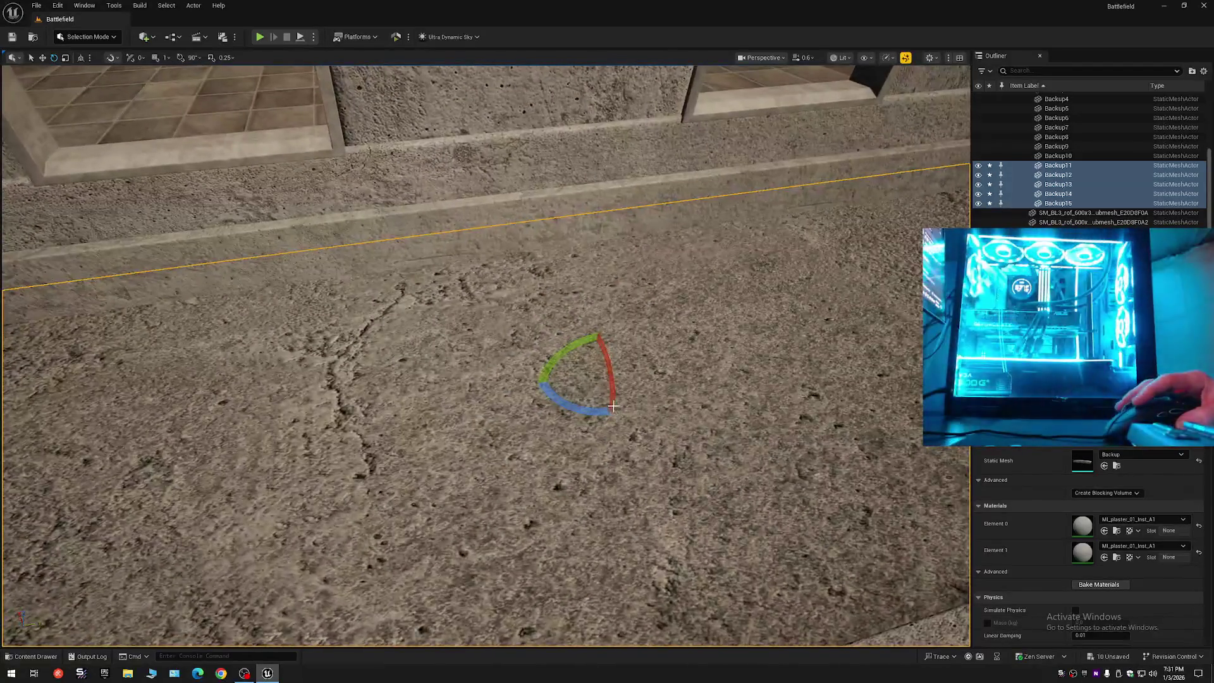
pyautogui.moveTo(581, 408); pyautogui.dragTo(582, 406)
pyautogui.scroll(2, 582, 407)
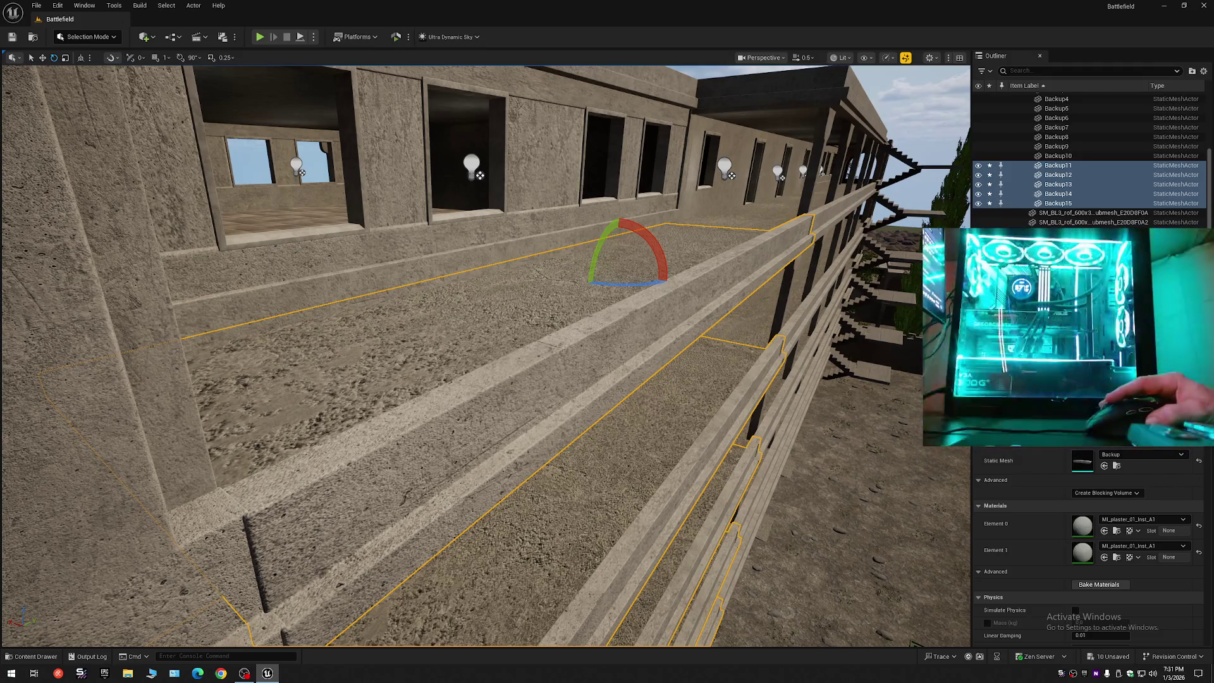
pyautogui.moveTo(626, 282); pyautogui.dragTo(607, 283)
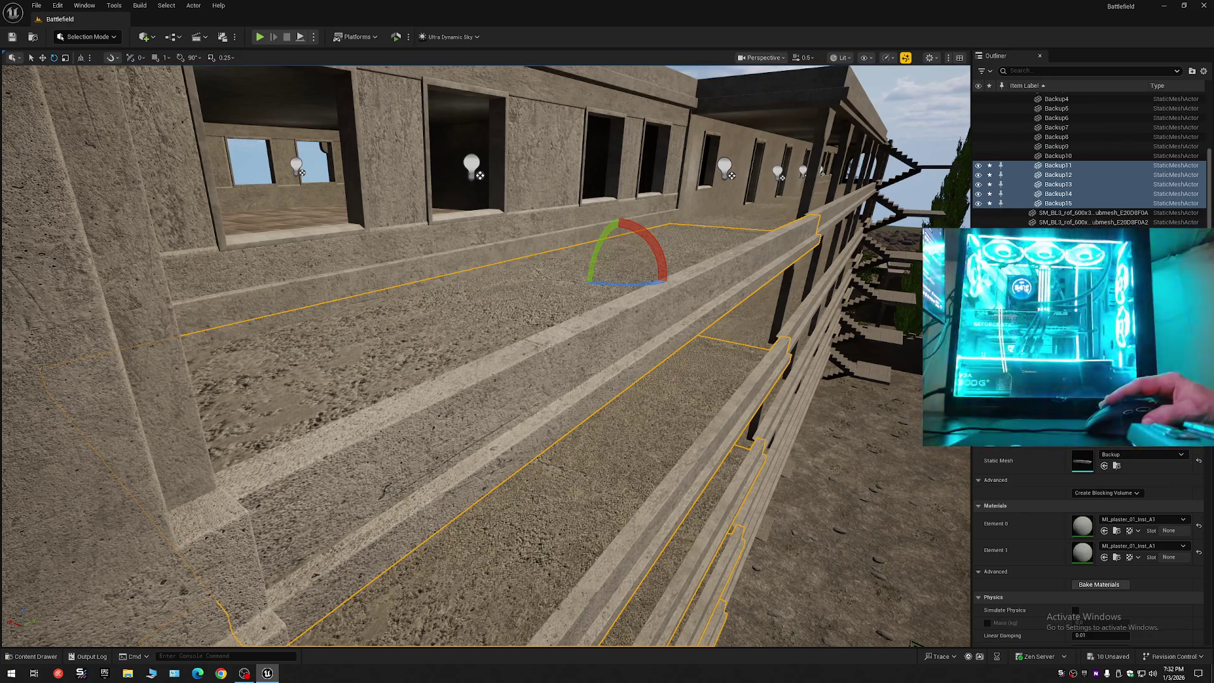
pyautogui.moveTo(607, 283); pyautogui.dragTo(595, 282)
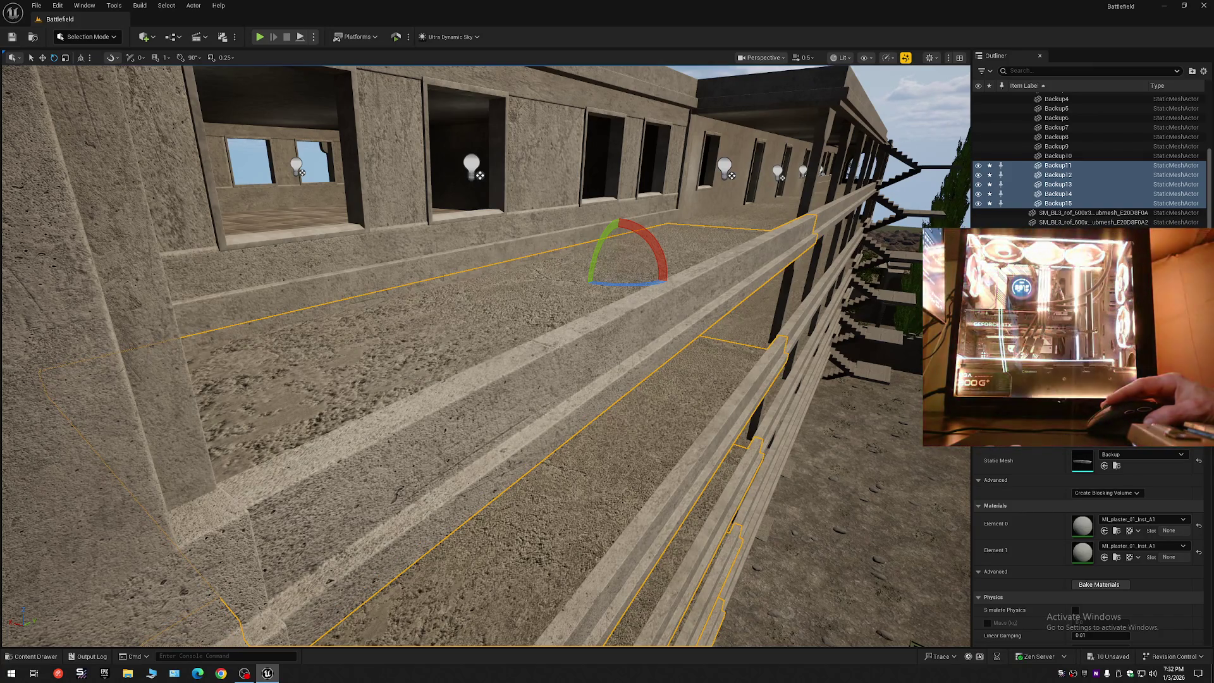
pyautogui.moveTo(594, 283); pyautogui.dragTo(589, 283)
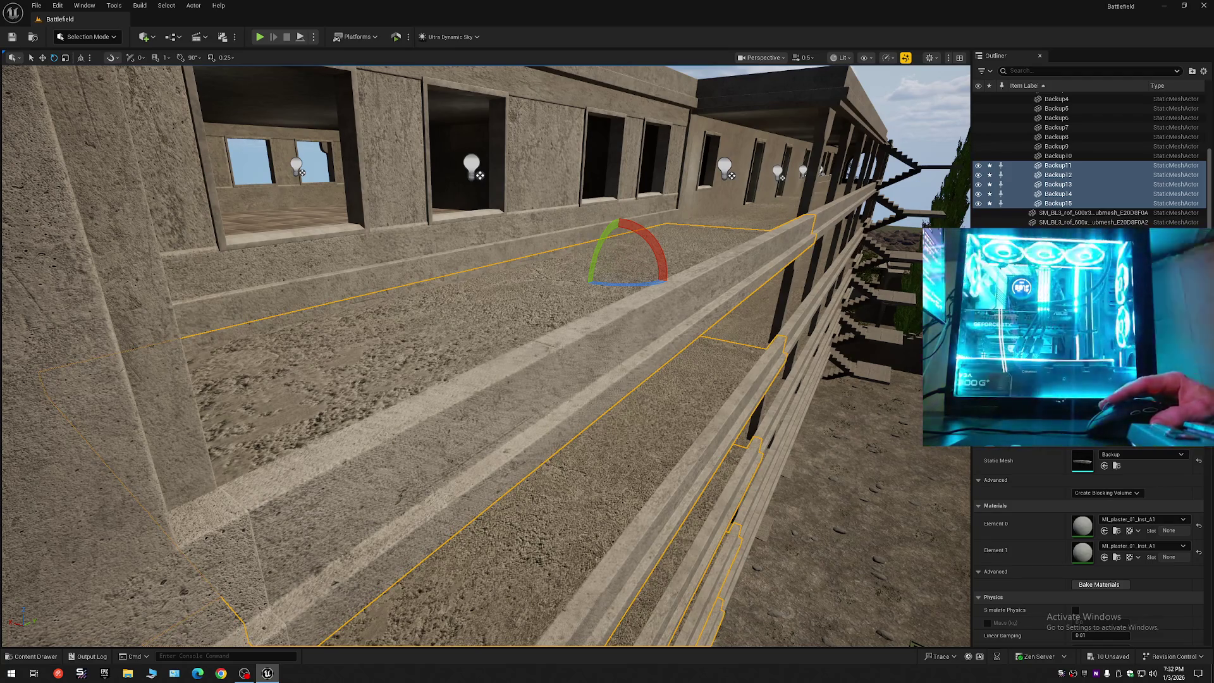
pyautogui.press('w')
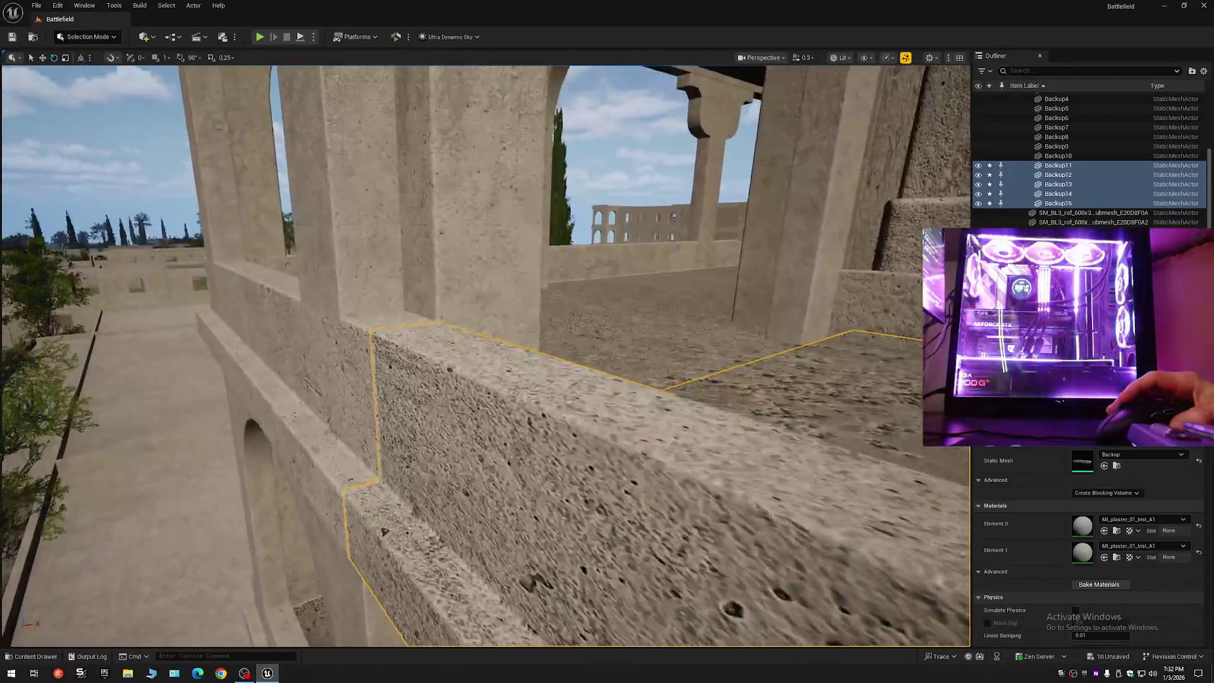
pyautogui.press('w')
pyautogui.scroll(-1, 486, 356)
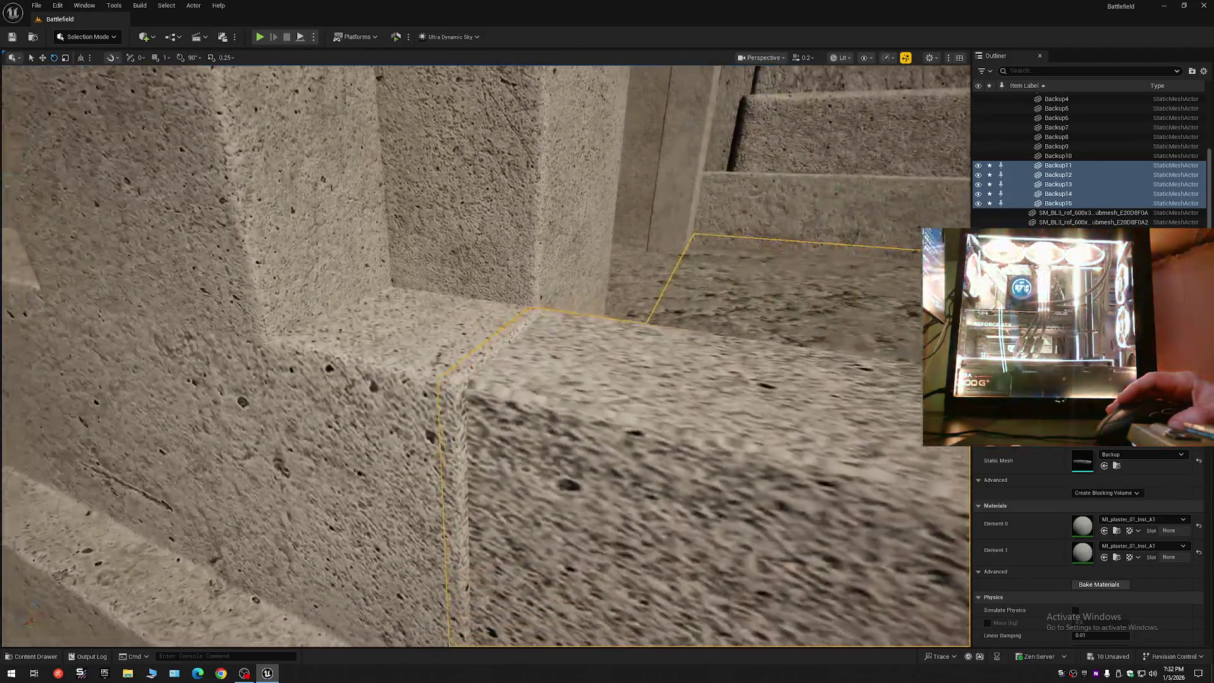
pyautogui.press('d')
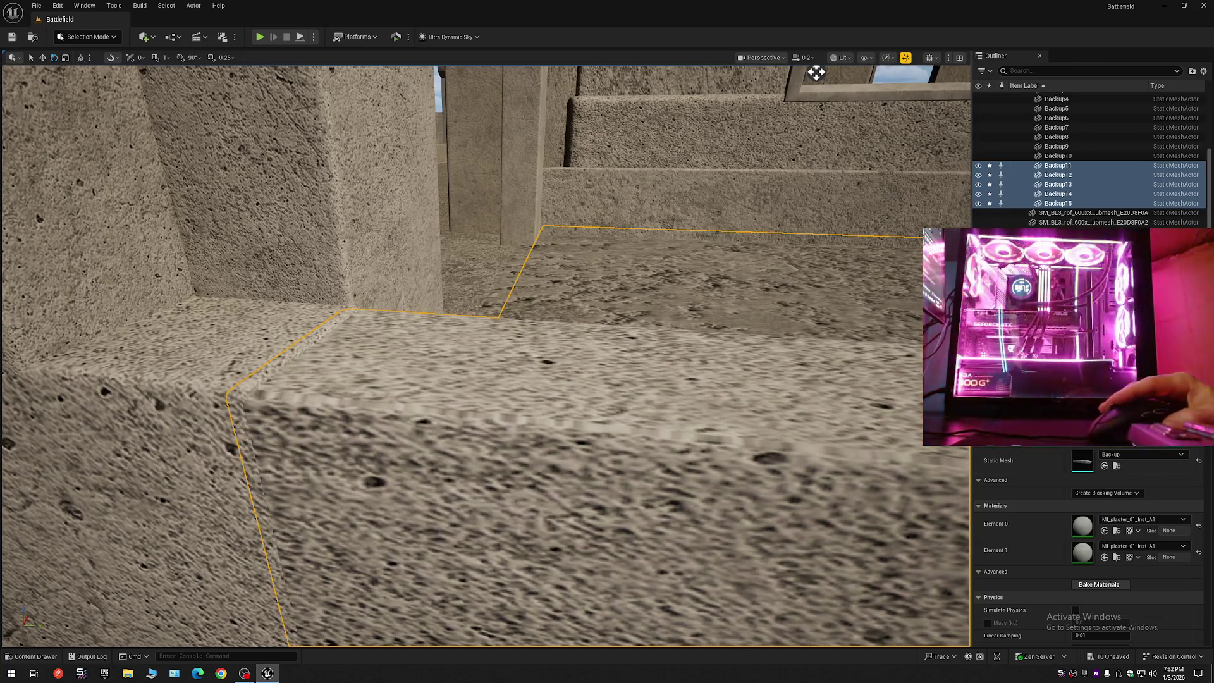
pyautogui.moveTo(817, 72); pyautogui.dragTo(713, 77)
pyautogui.scroll(3, 712, 77)
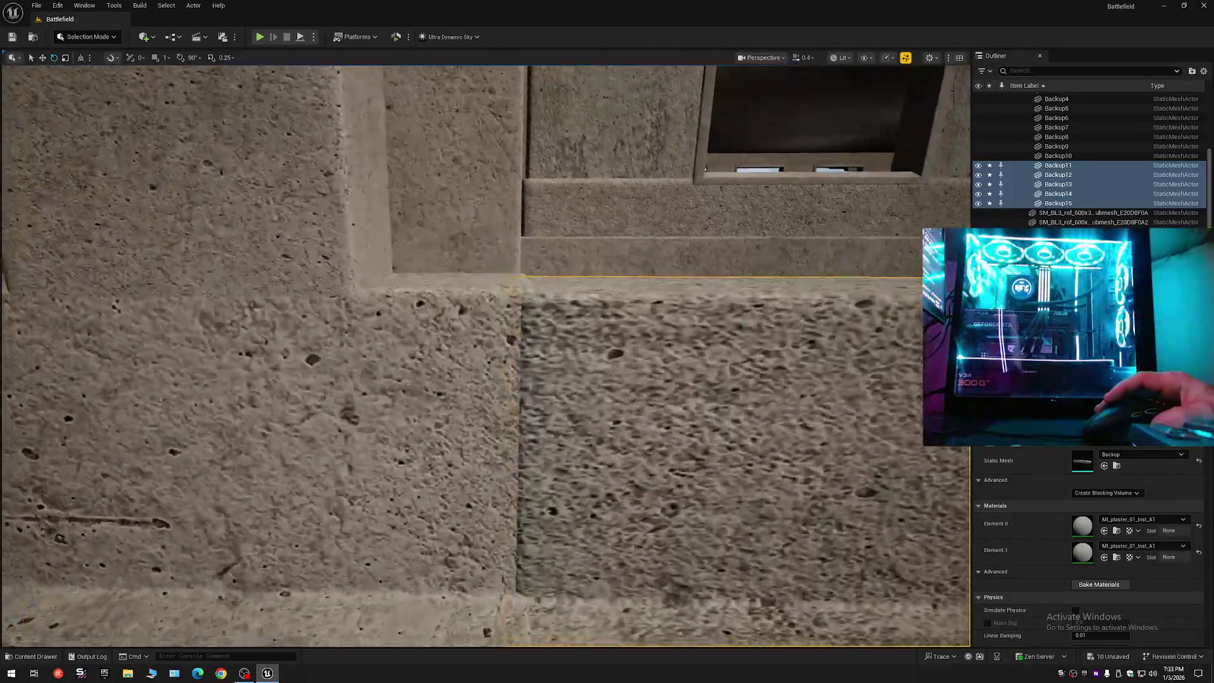
pyautogui.press('Escape')
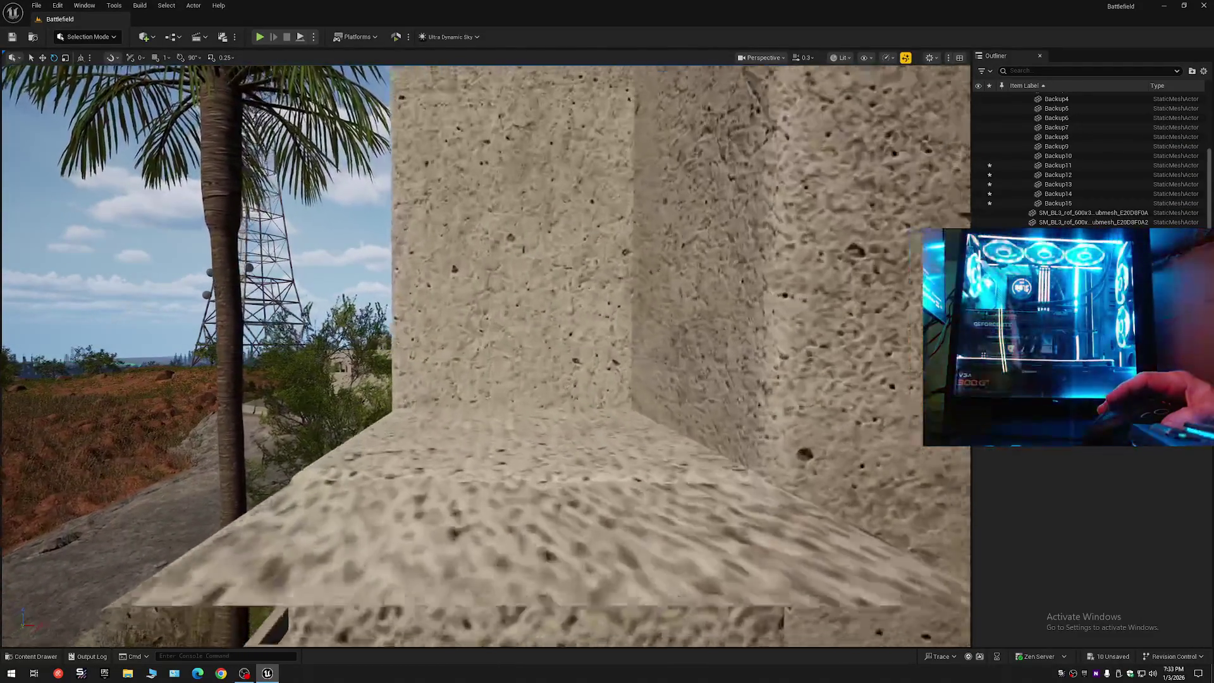
pyautogui.press('s')
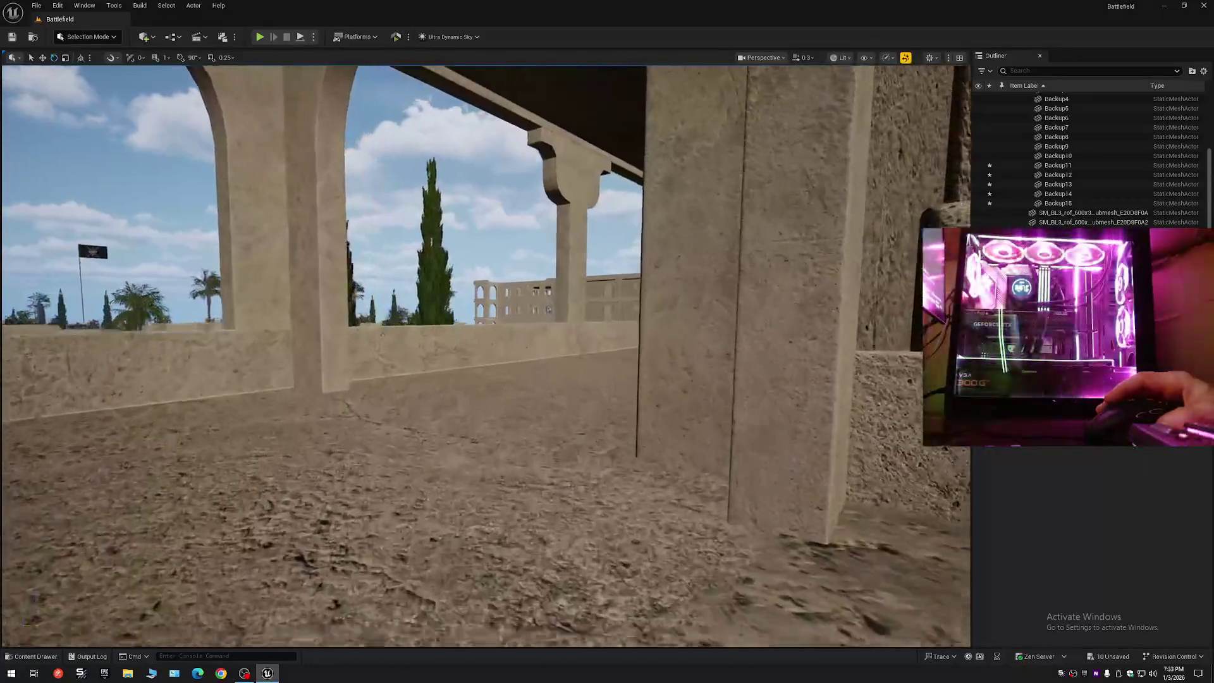
pyautogui.press('w')
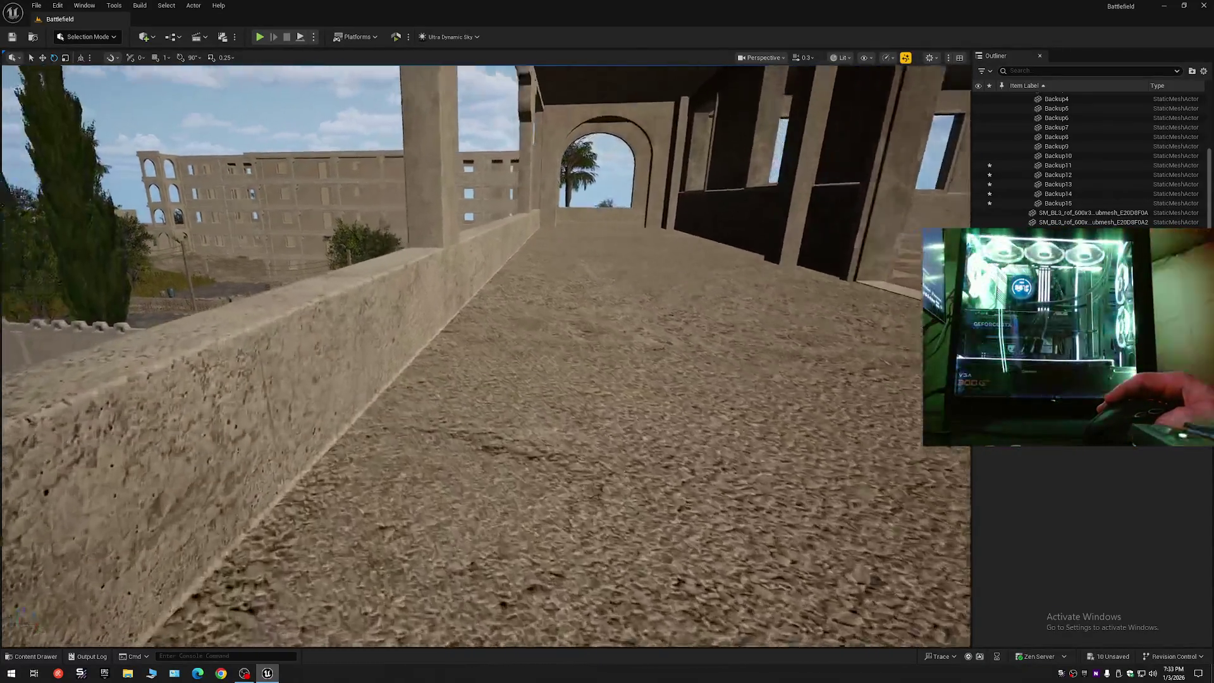
pyautogui.scroll(-2, 485, 354)
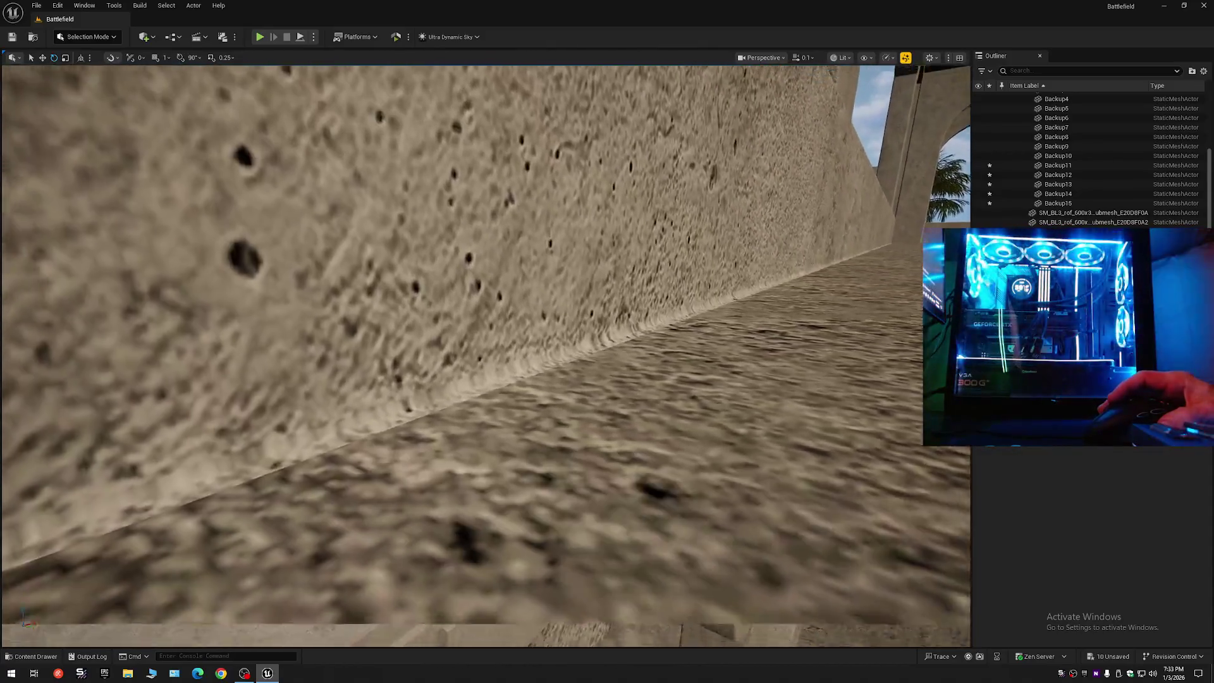
pyautogui.press('d')
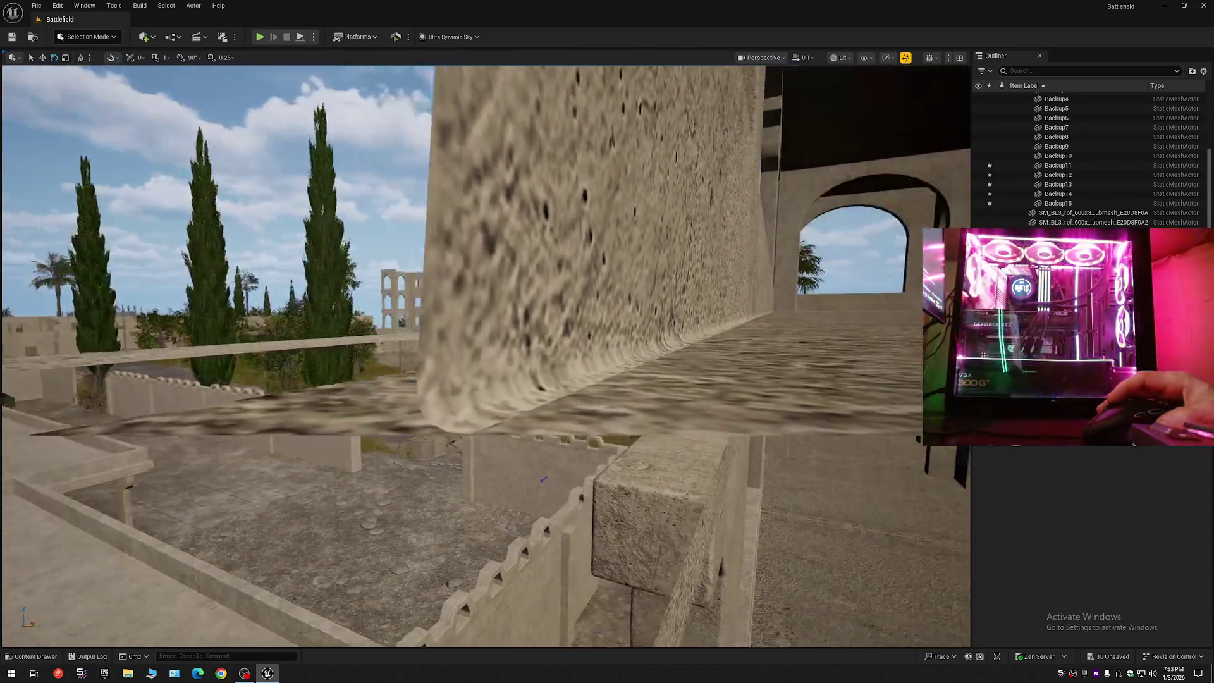
pyautogui.press('w')
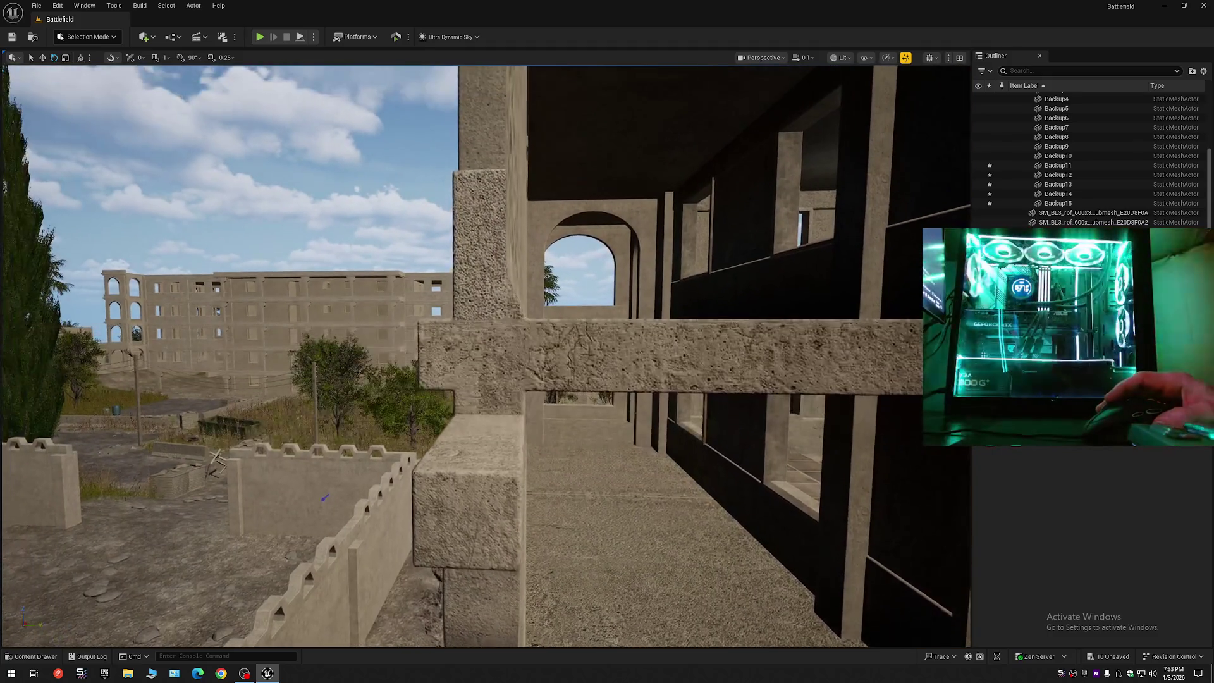
pyautogui.scroll(2, 485, 354)
pyautogui.press('w')
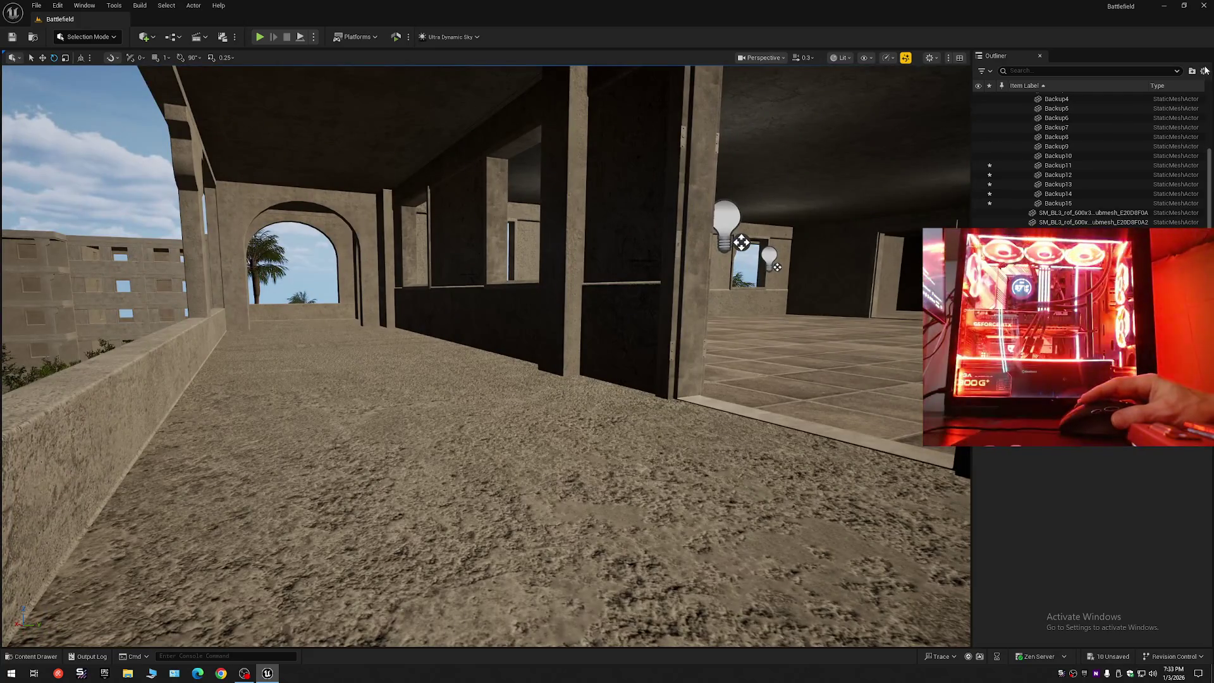
# - Collapse the whole outliner tree and expand only the Battlefield level's folders
pyautogui.click(1203, 71)
pyautogui.click(1144, 114)
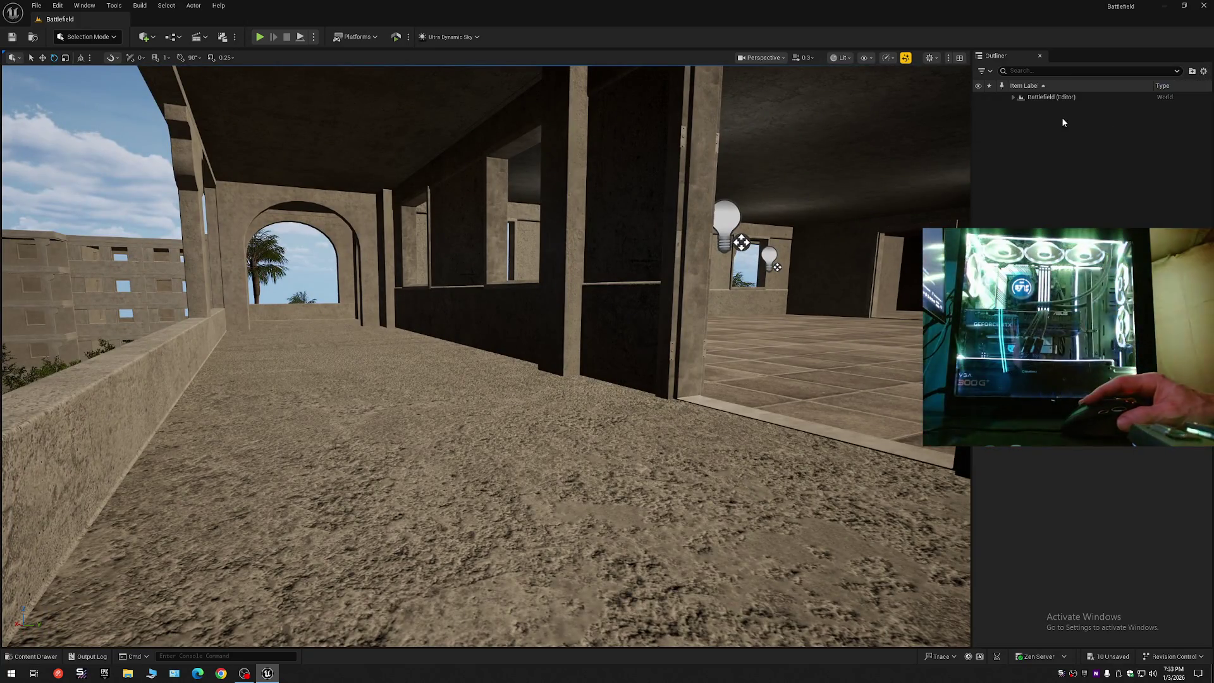
pyautogui.click(1015, 98)
# - Save all changes, then save the current level over the existing Battlefield map, confirming the overwrite
pyautogui.click(12, 37)
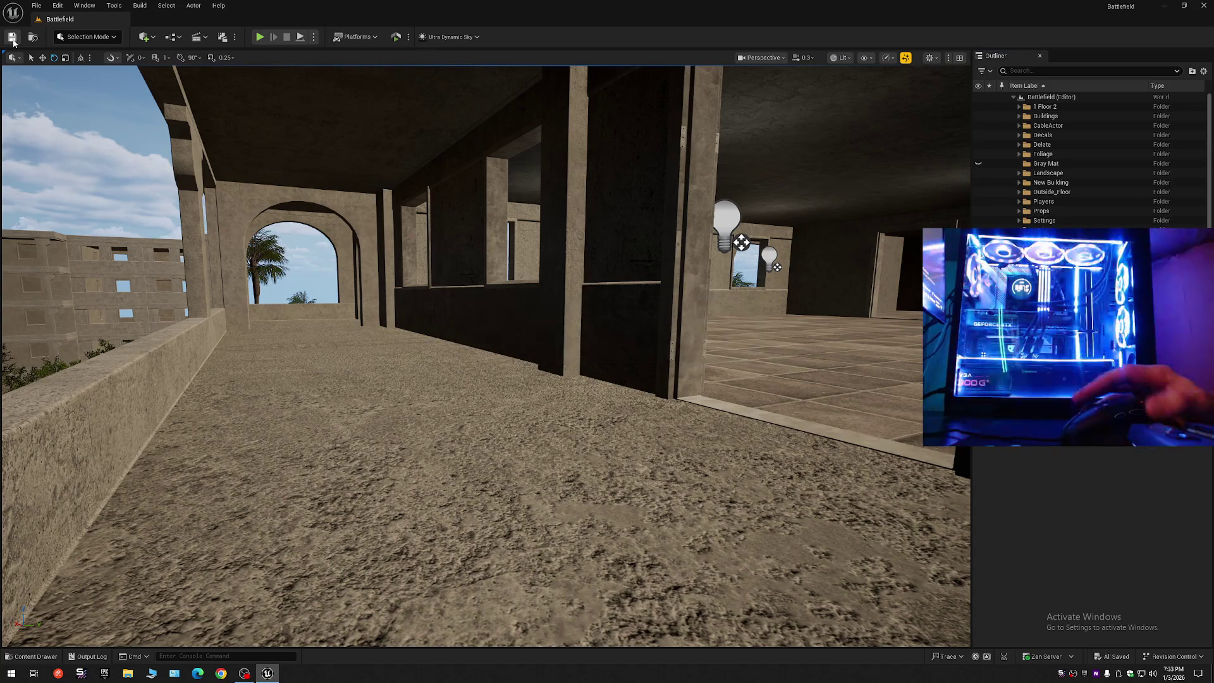
pyautogui.click(37, 12)
pyautogui.click(72, 125)
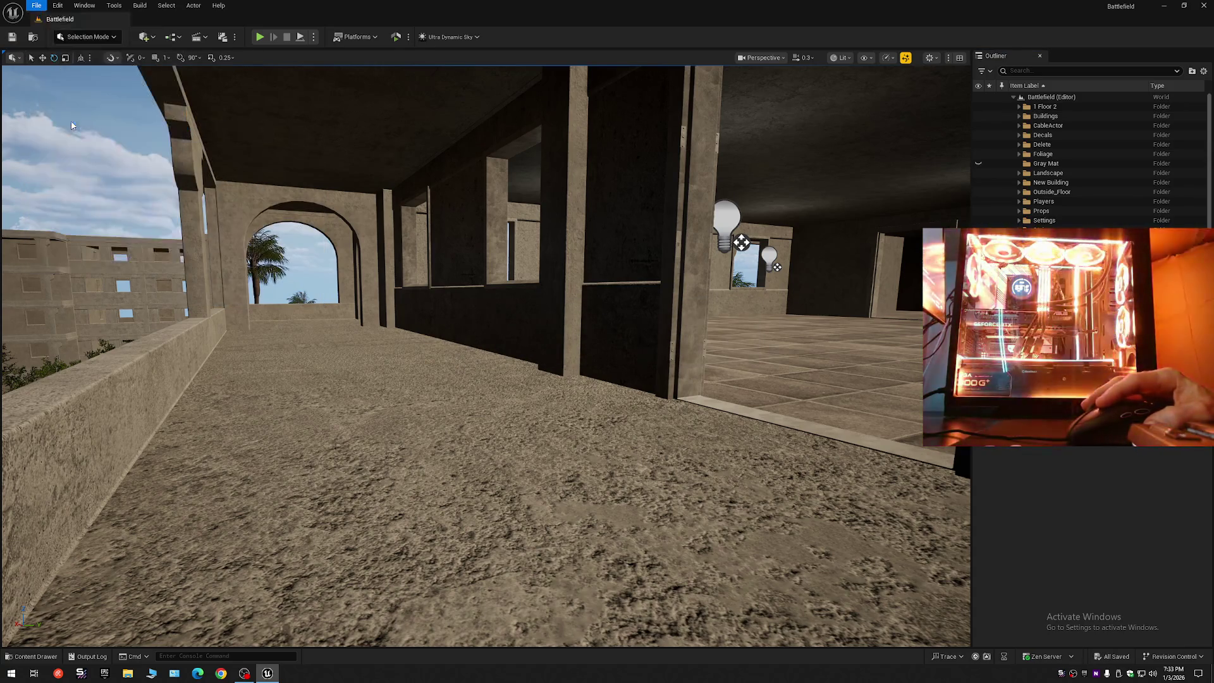
pyautogui.click(36, 5)
pyautogui.click(69, 135)
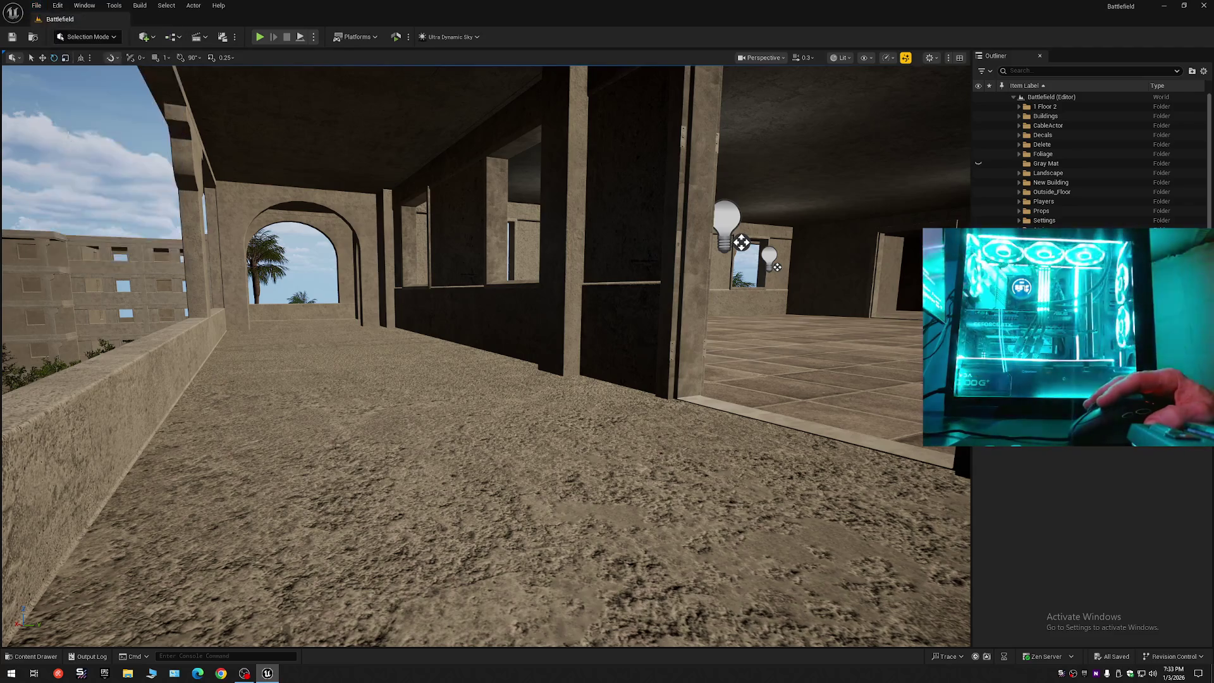
pyautogui.click(37, 6)
pyautogui.click(73, 130)
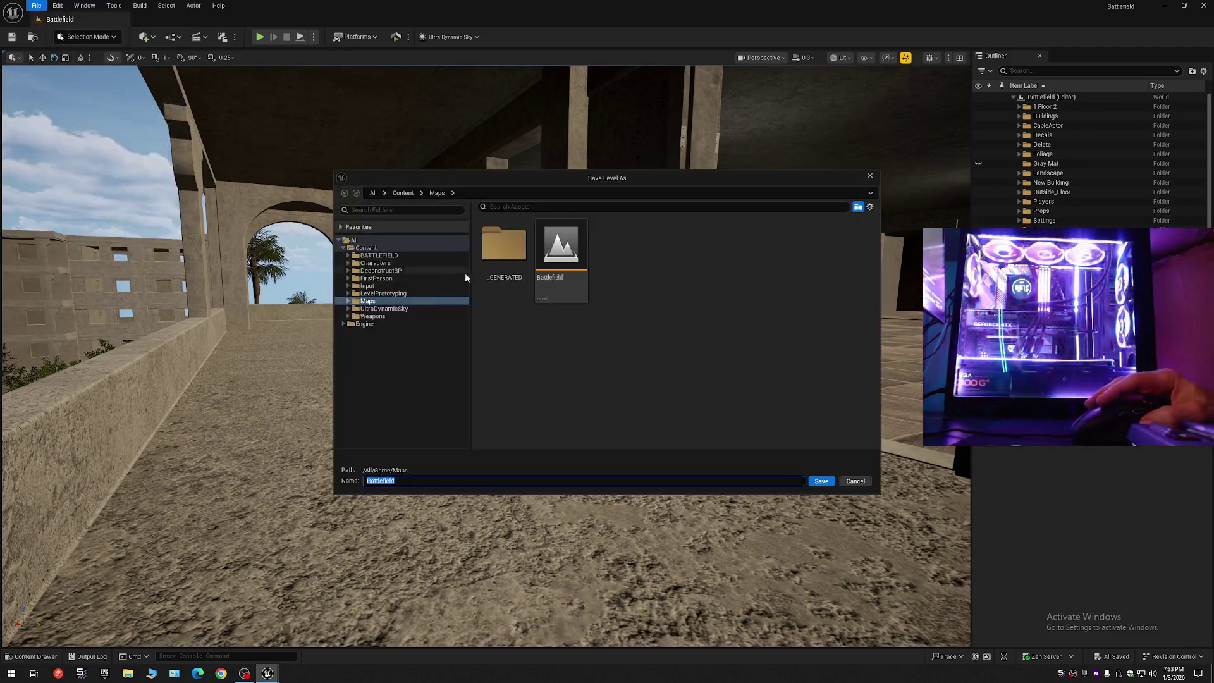
pyautogui.click(565, 247)
pyautogui.doubleClick(564, 247)
pyautogui.click(635, 348)
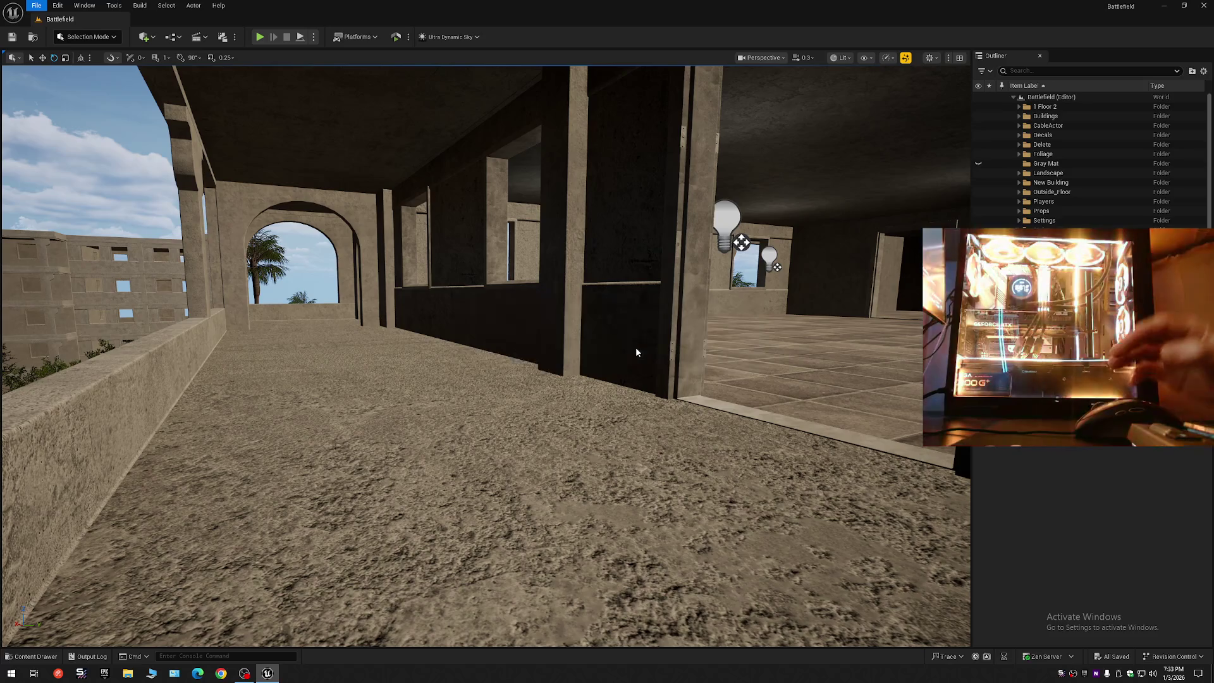
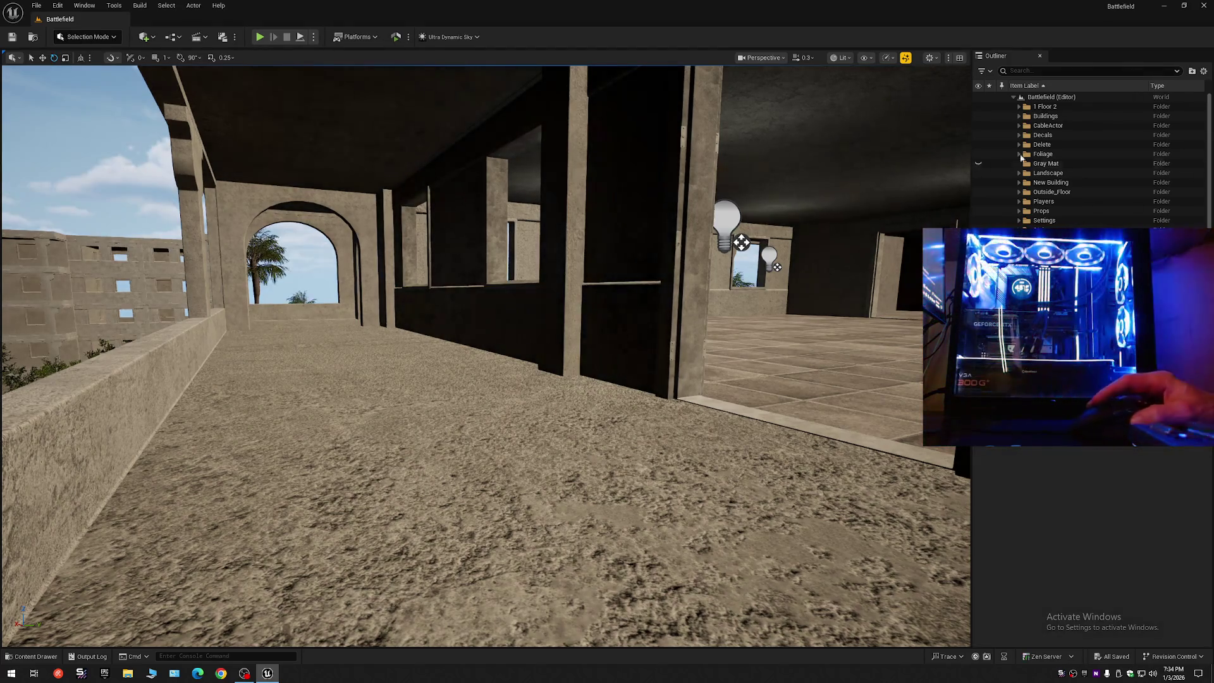
# - Turn the viewport to face the stone building
pyautogui.click(1203, 71)
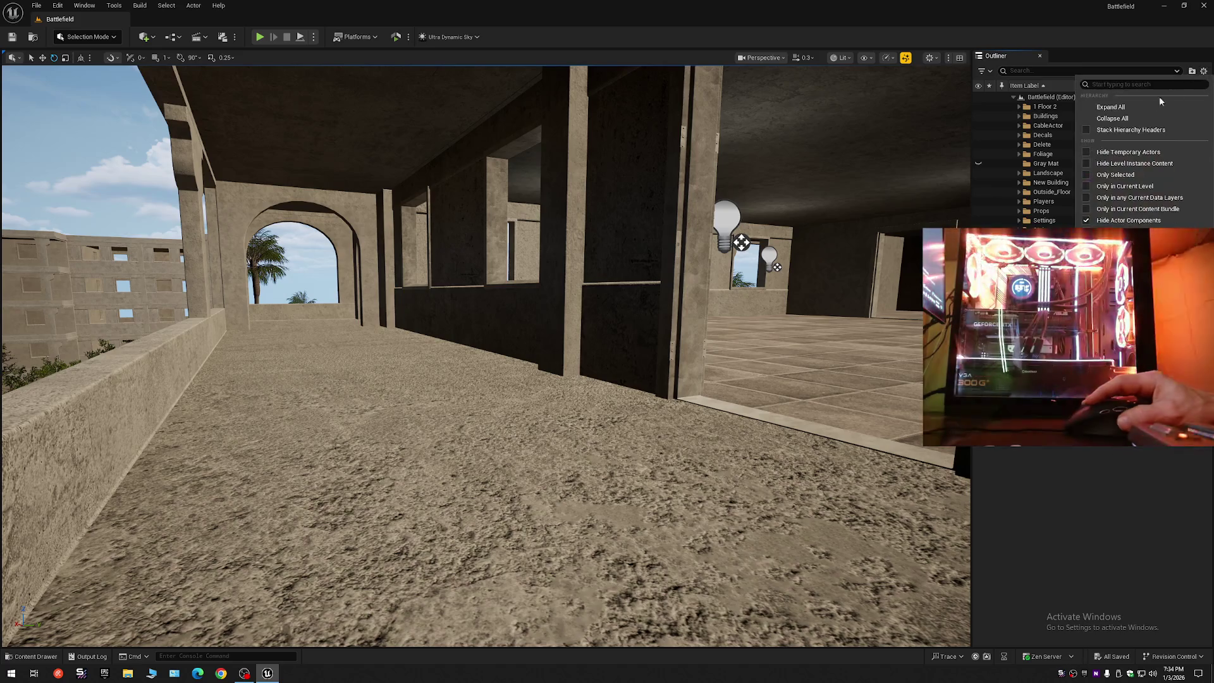
pyautogui.click(1126, 121)
pyautogui.moveTo(814, 181); pyautogui.dragTo(747, 185)
pyautogui.moveTo(789, 318)
pyautogui.mouseDown()
pyautogui.moveTo(813, 100)
pyautogui.moveTo(780, 78)
pyautogui.moveTo(662, 125)
pyautogui.moveTo(639, 163)
pyautogui.moveTo(203, 155)
pyautogui.moveTo(71, 140)
pyautogui.mouseUp()
pyautogui.scroll(1, 790, 318)
# - Fly through the arched arcade and settle close to the building facade
pyautogui.press('w')
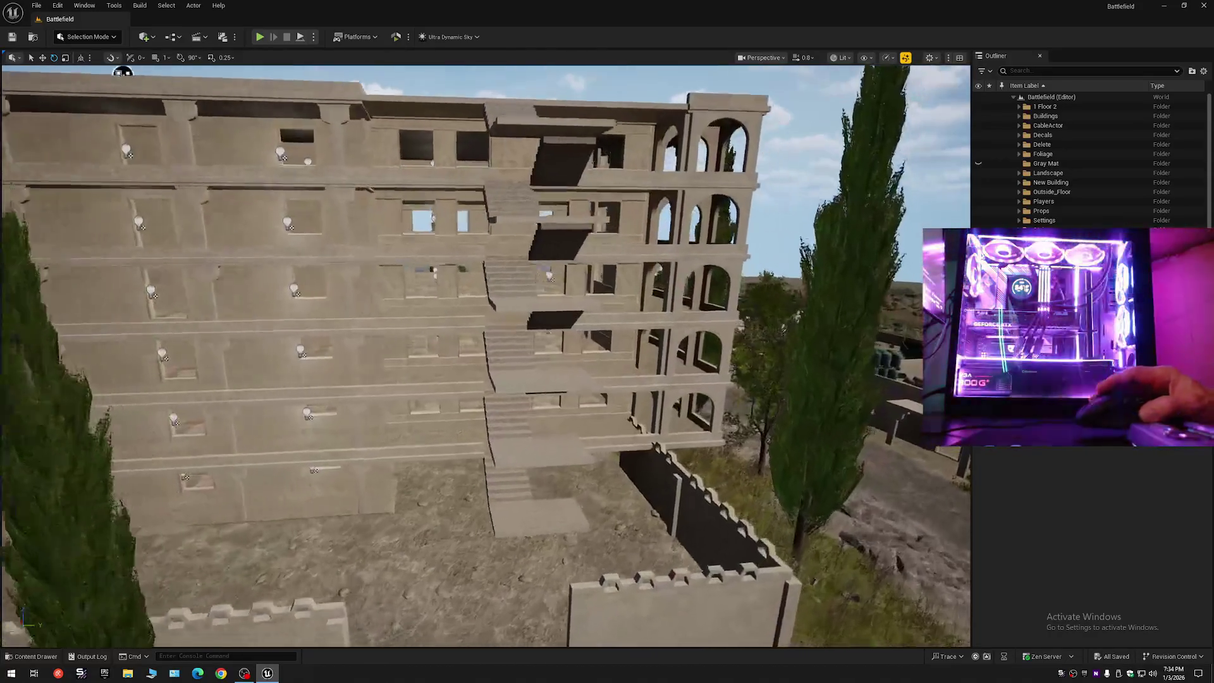
pyautogui.press('w')
pyautogui.scroll(-2, 486, 354)
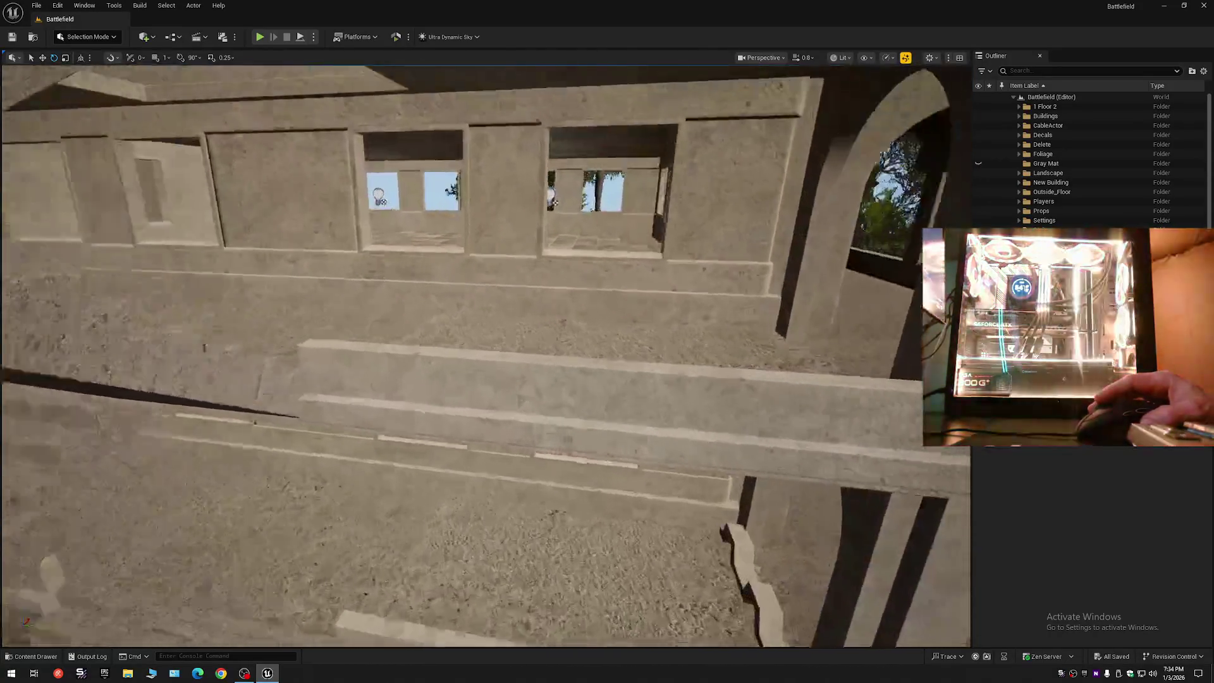
pyautogui.press('w')
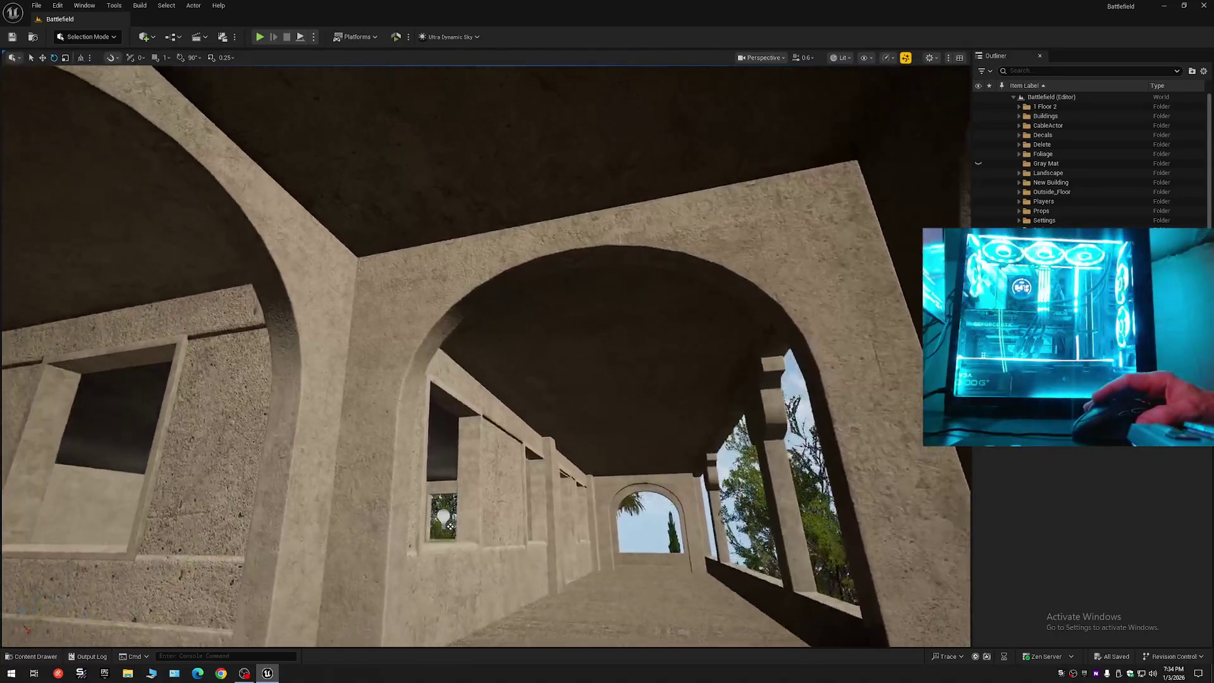
pyautogui.press('w')
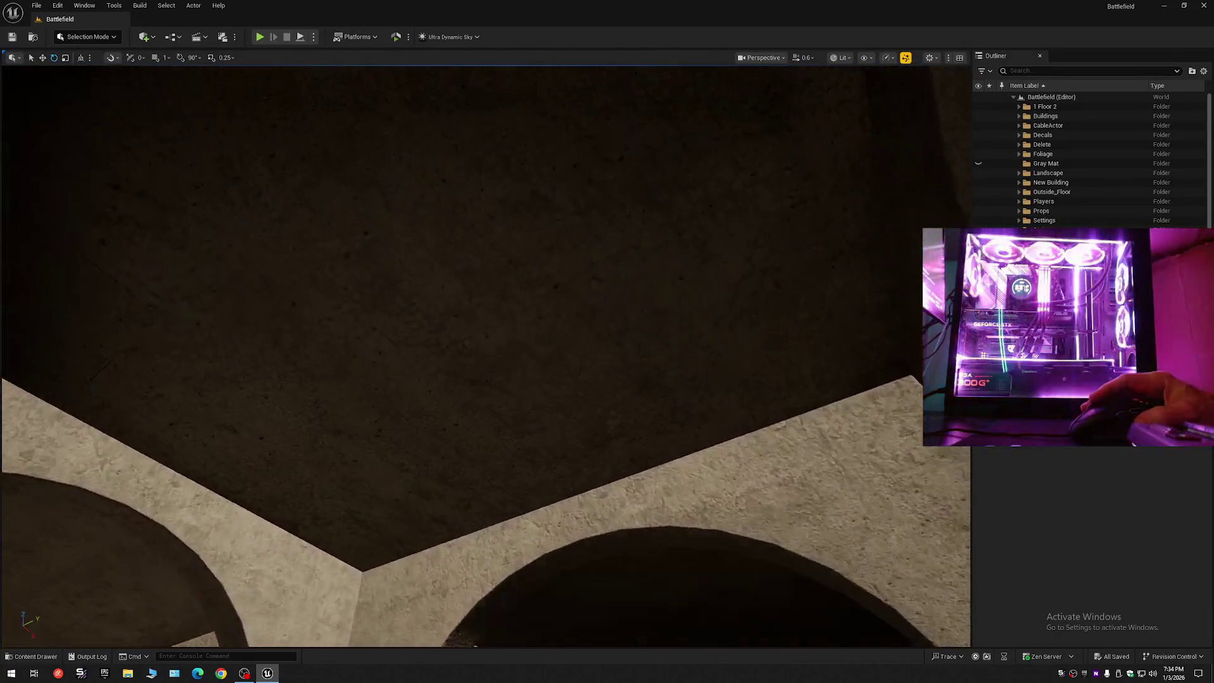
pyautogui.press('s')
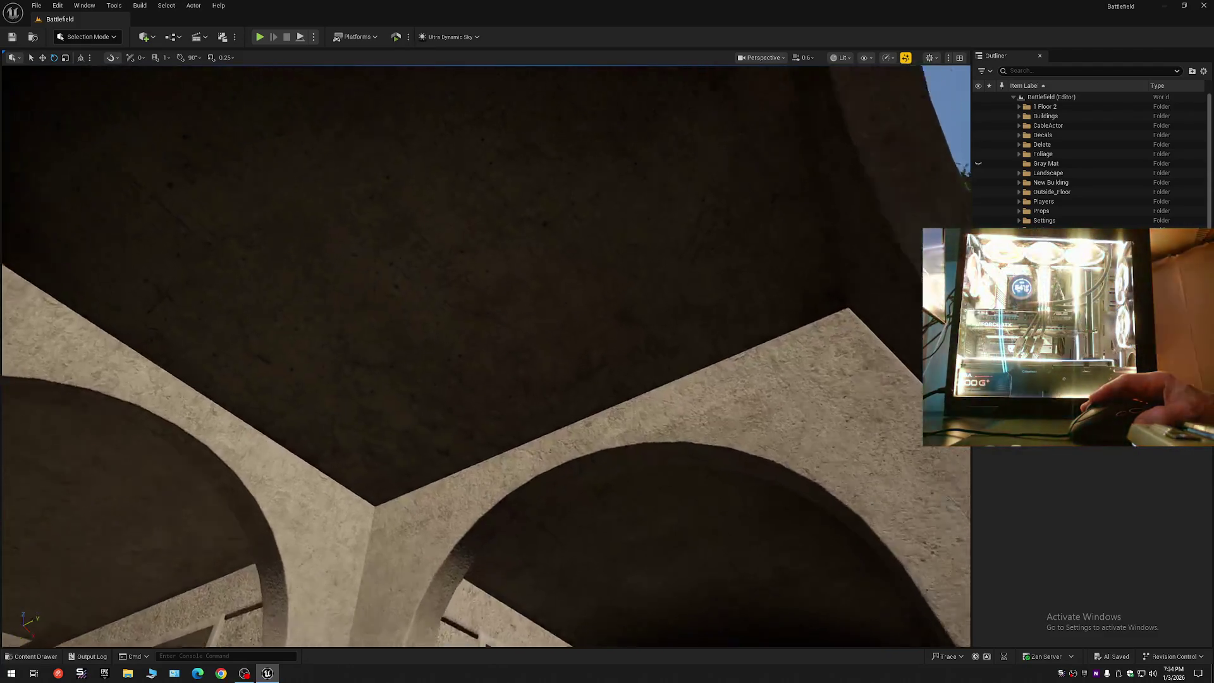
pyautogui.press('w')
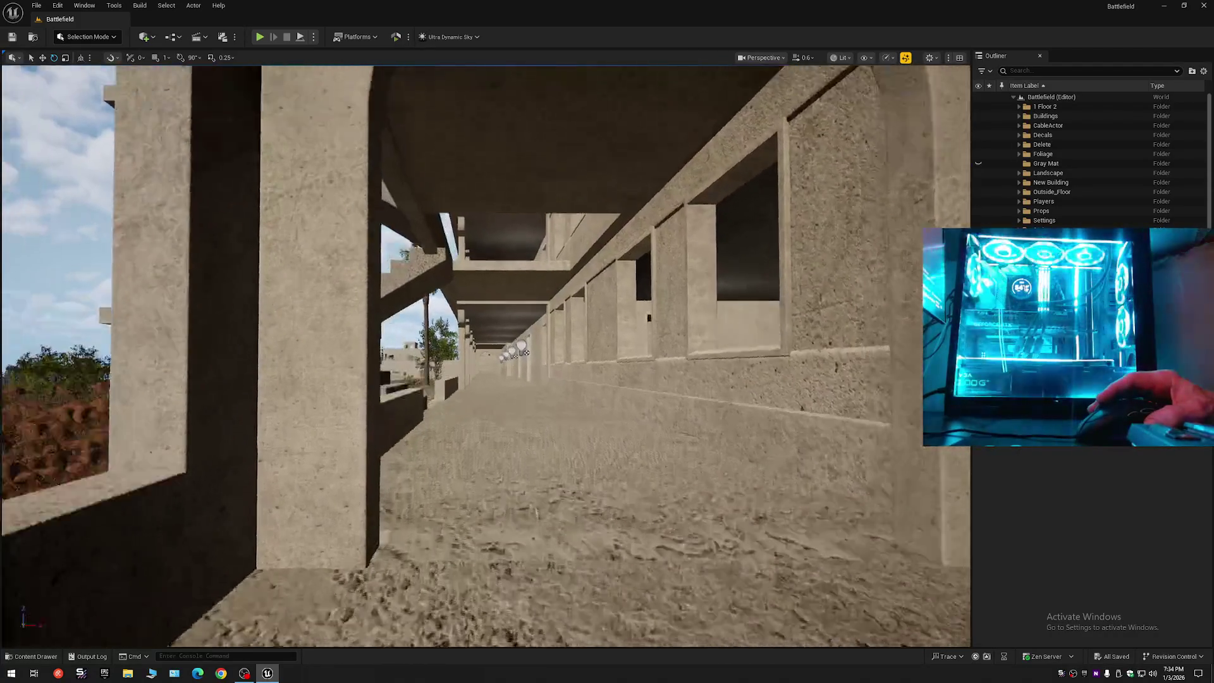
pyautogui.press('s')
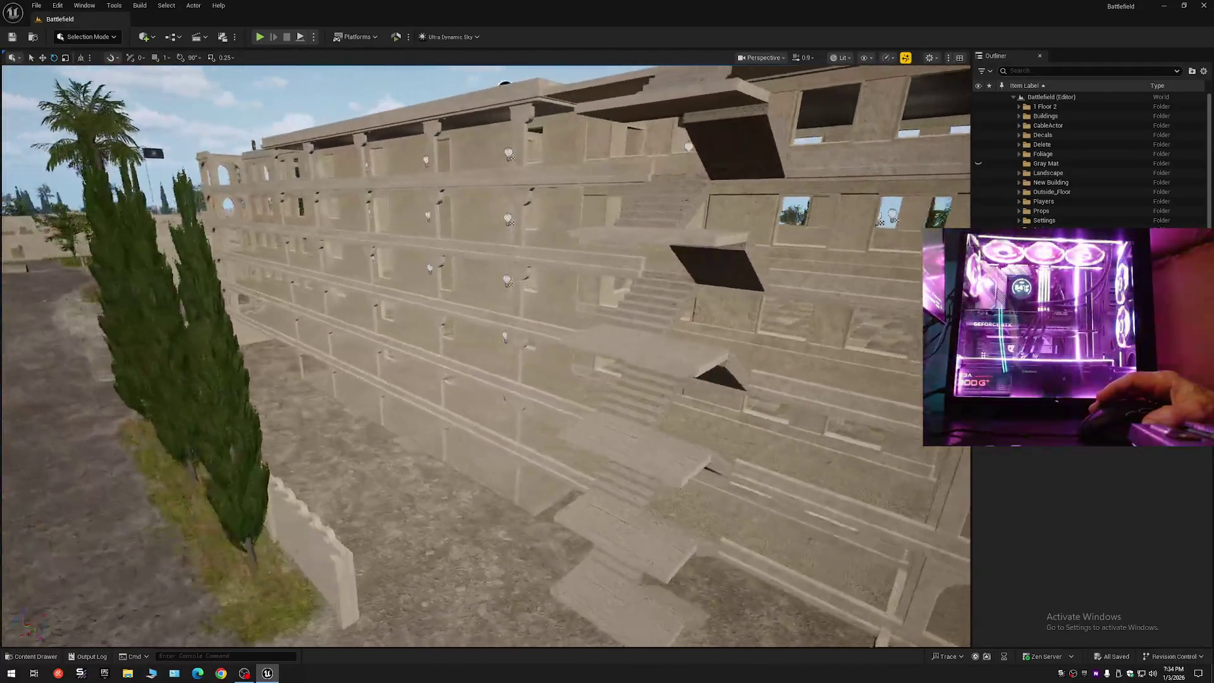
pyautogui.press('w')
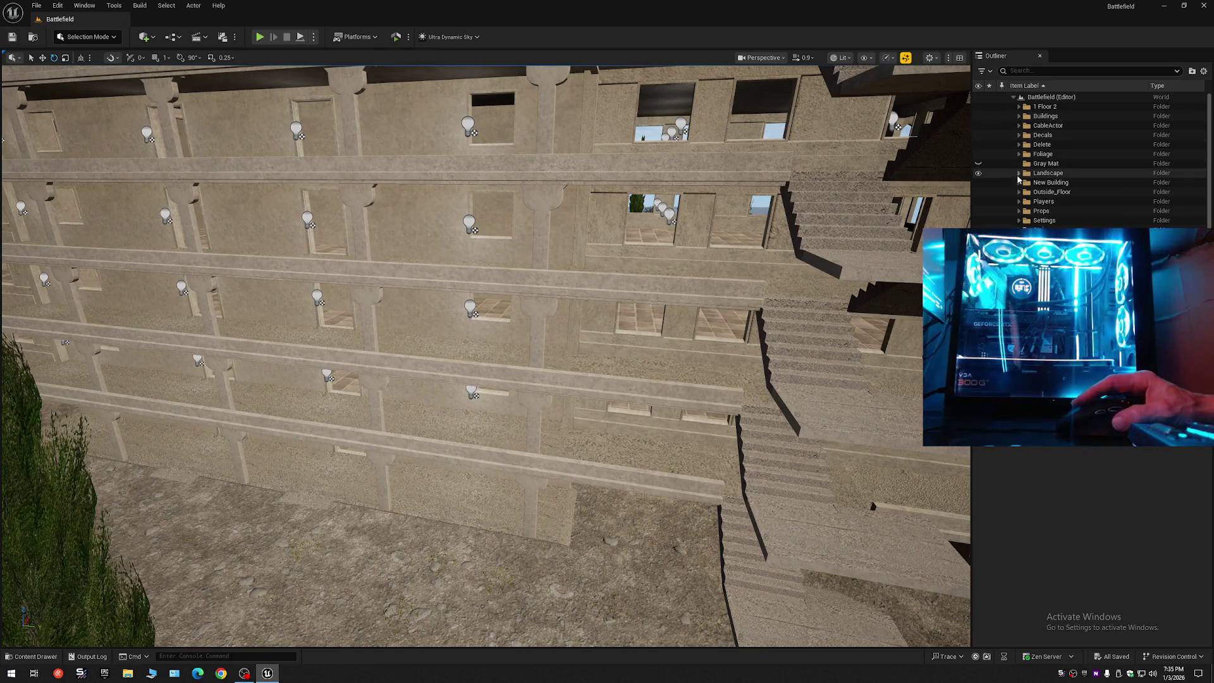
# - Select 6_Story_Building and move it into the Gray Mat folder in the Outliner
pyautogui.click(1044, 164)
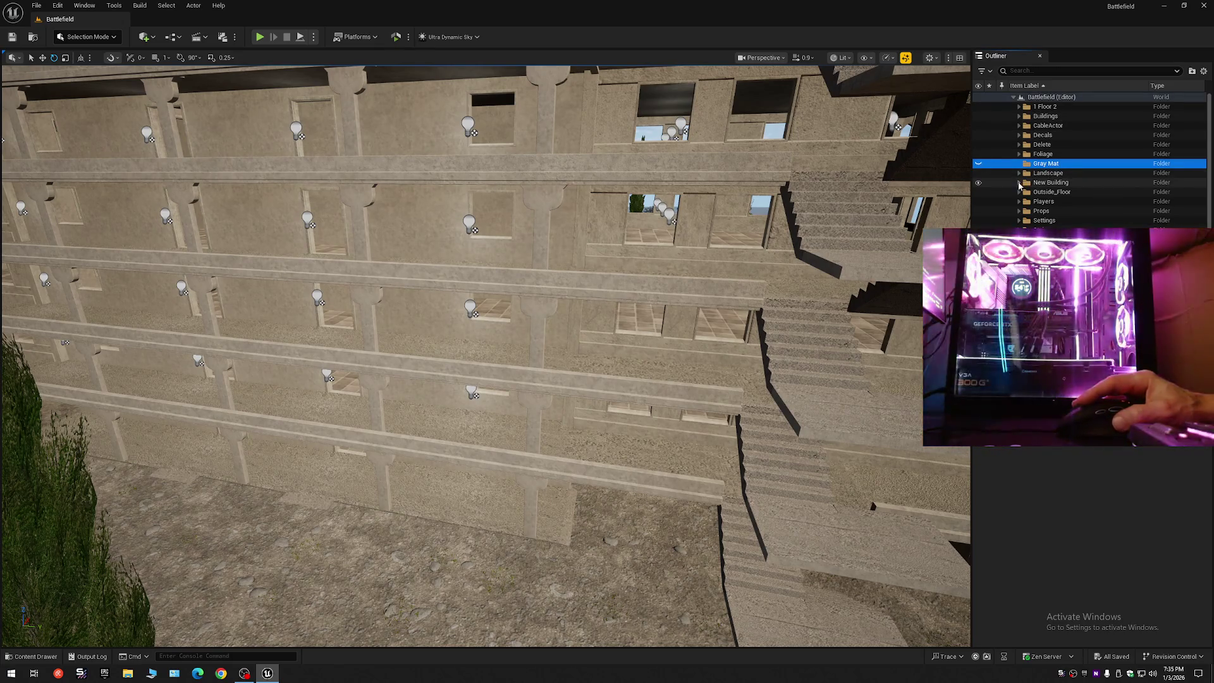
pyautogui.click(1019, 182)
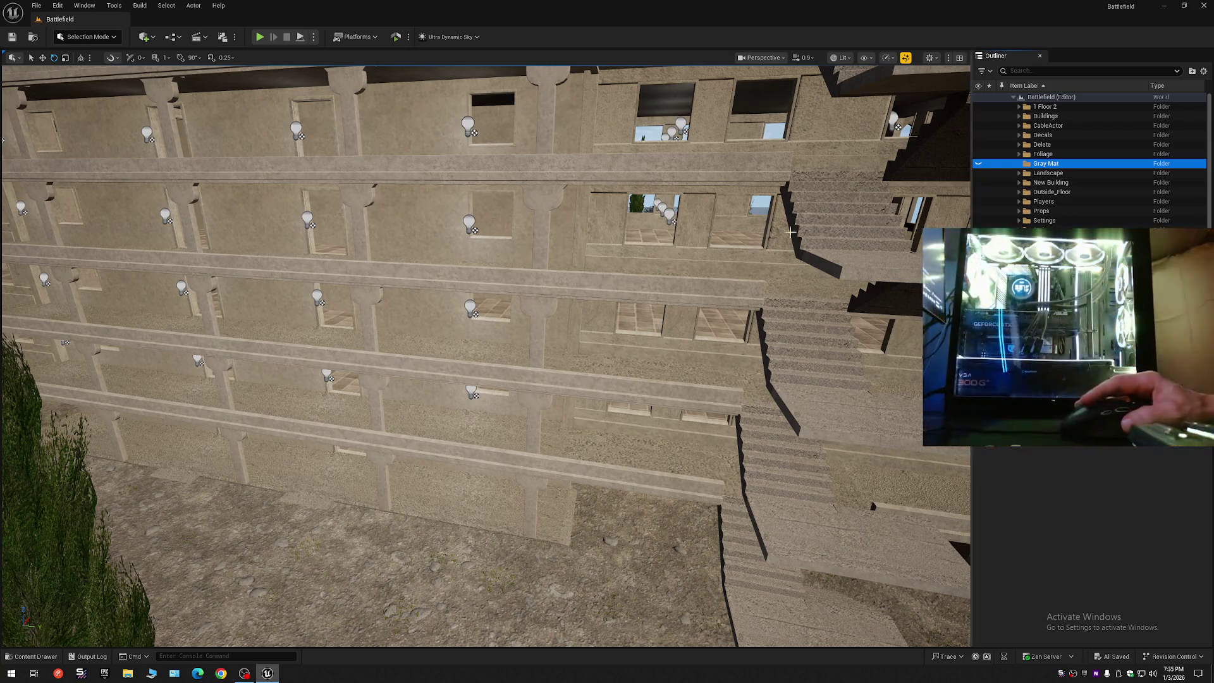
pyautogui.click(418, 225)
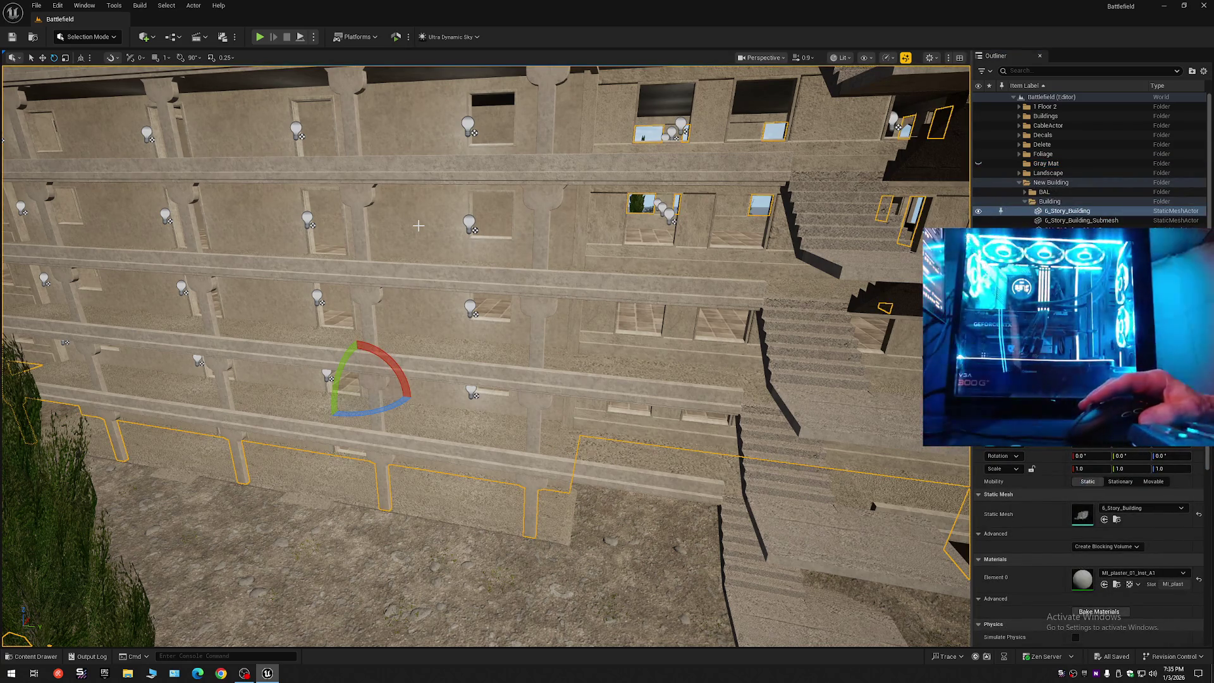
pyautogui.press('w')
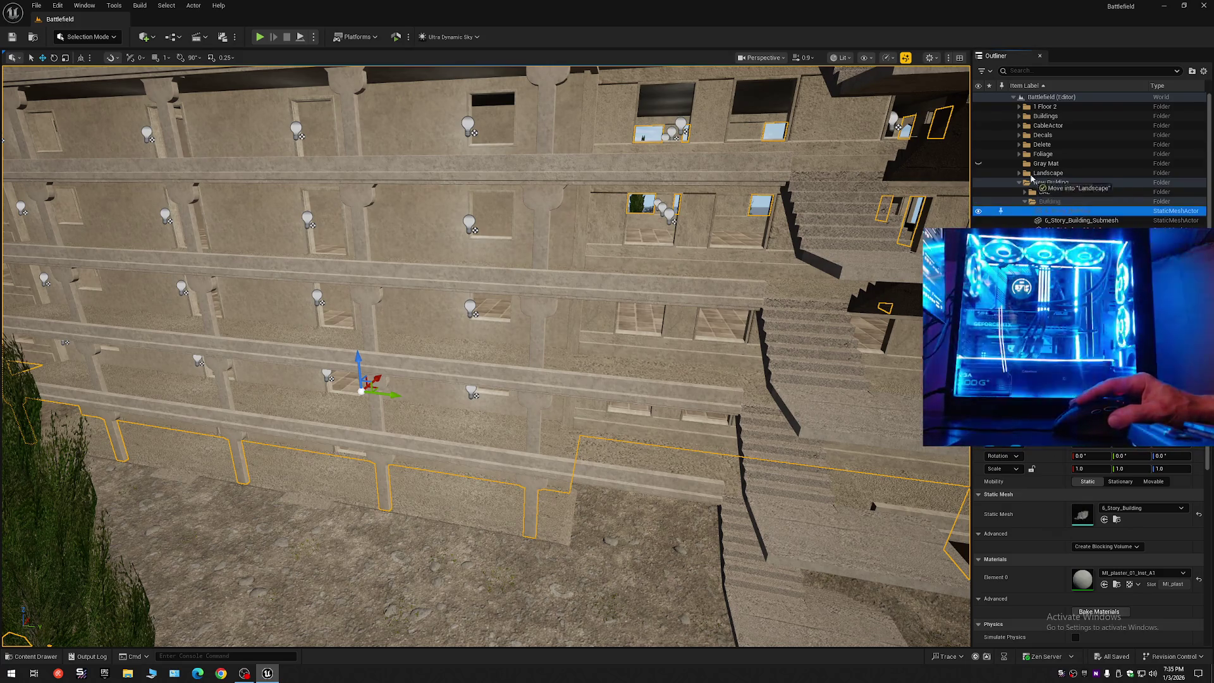
pyautogui.moveTo(1031, 179); pyautogui.dragTo(1043, 166)
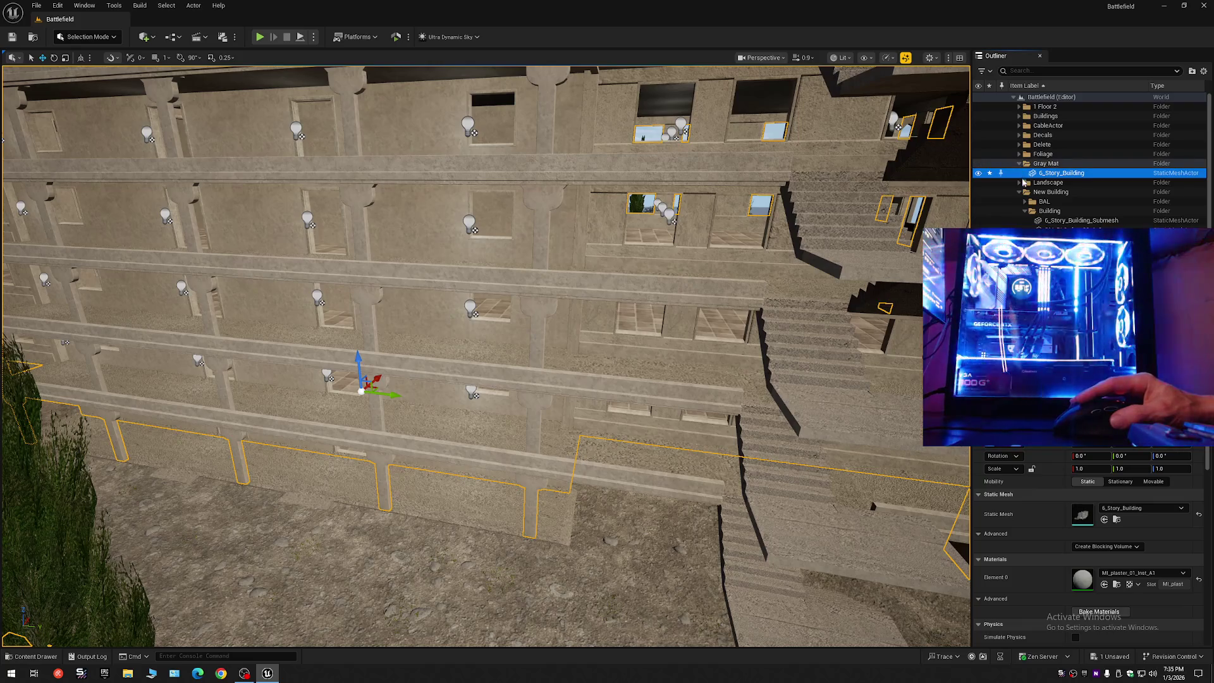
# - Hide 6_Story_Building, then select the Bal mesh and frame the camera on it
pyautogui.click(978, 174)
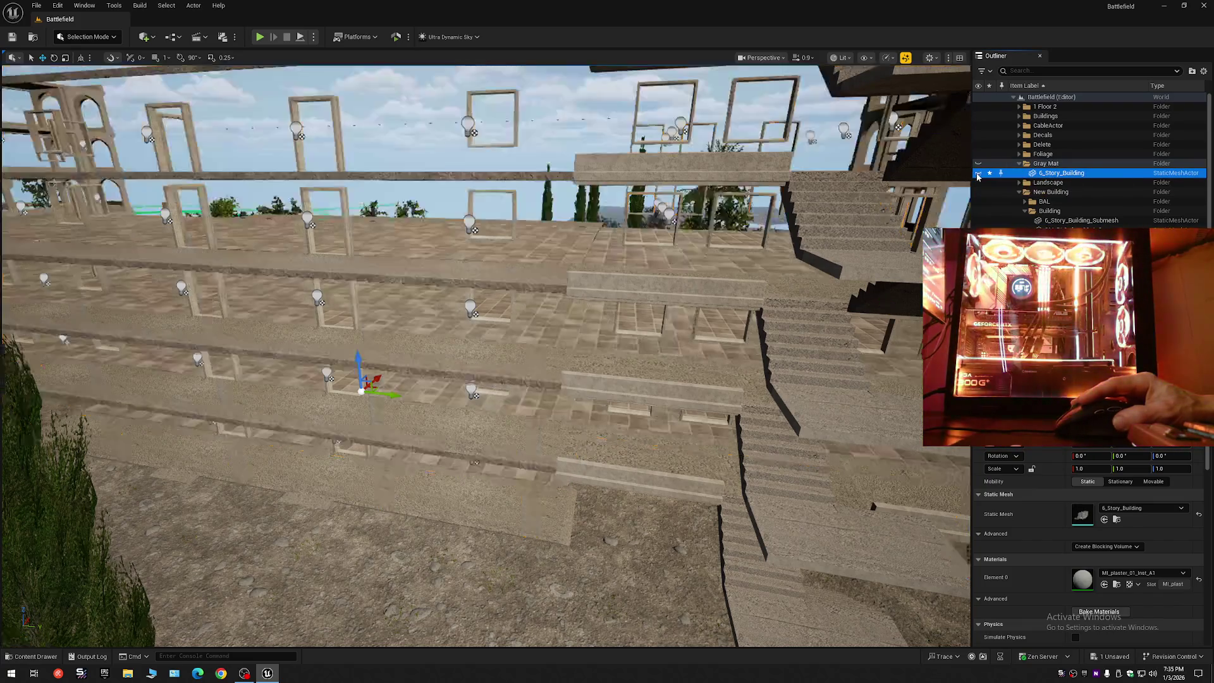
pyautogui.scroll(3, 485, 354)
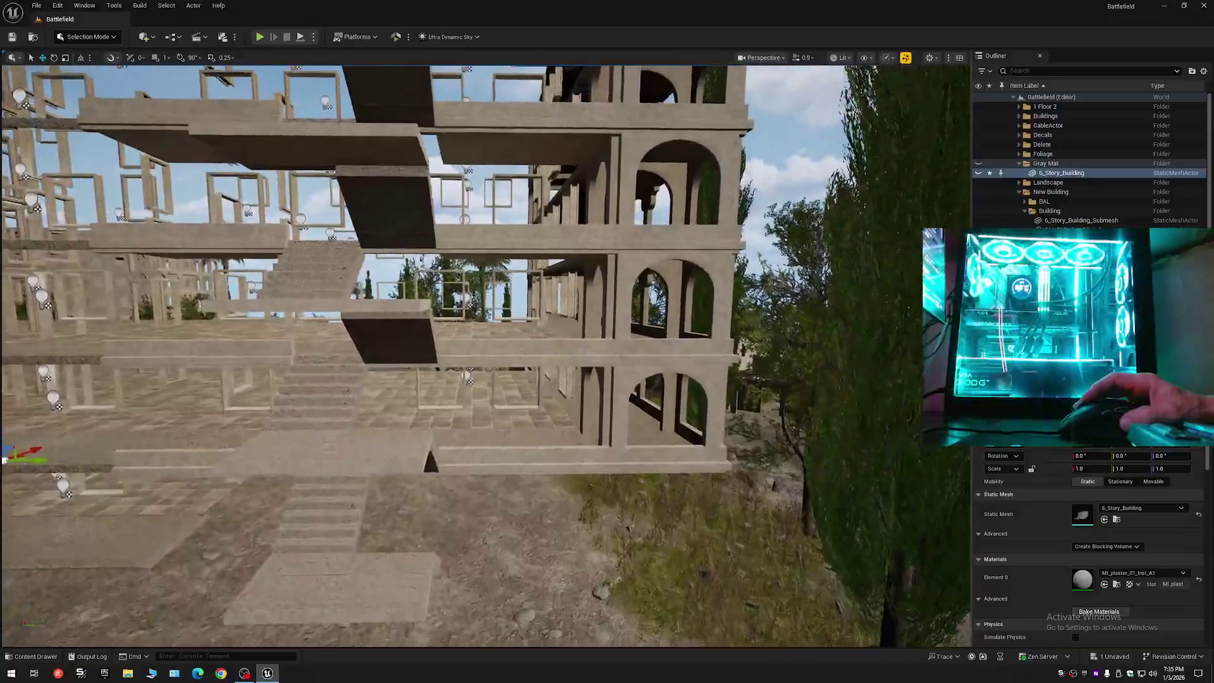
pyautogui.scroll(-3, 797, 231)
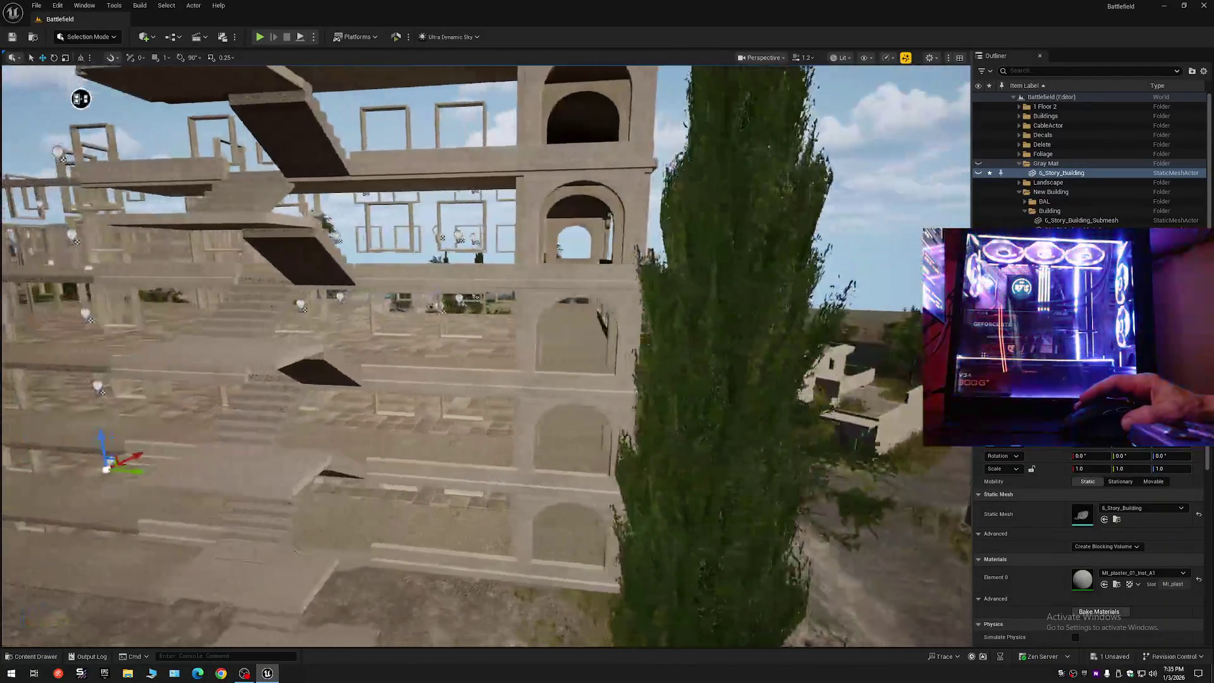
pyautogui.click(685, 198)
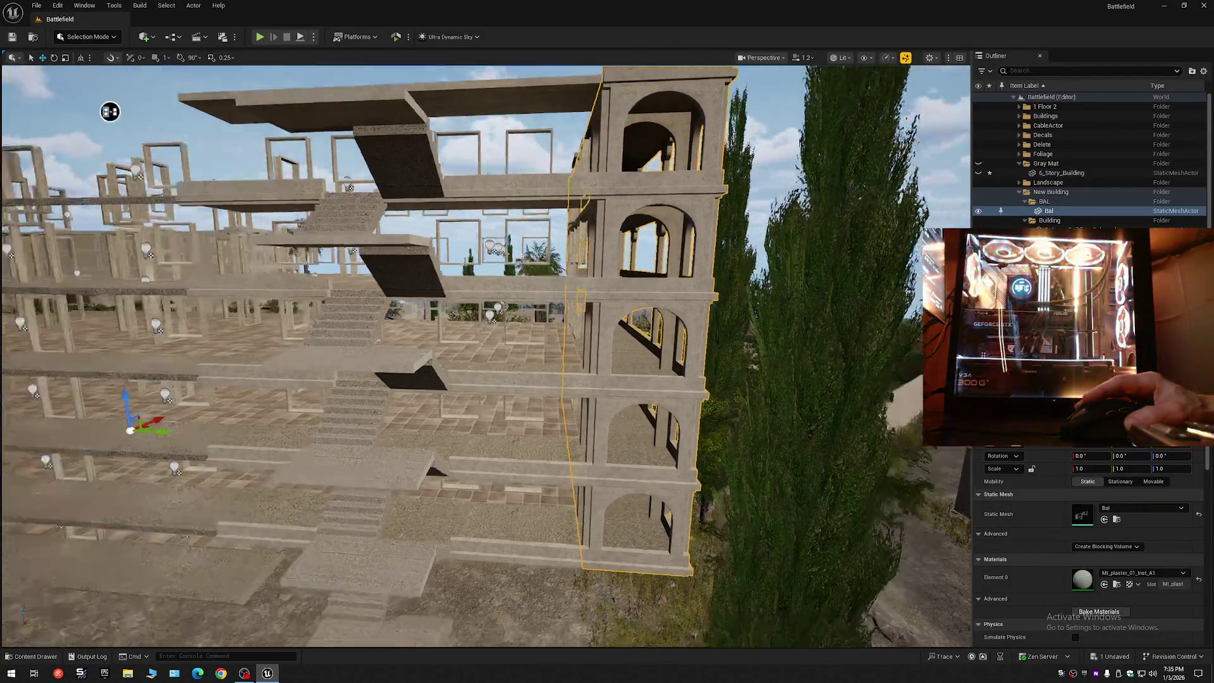
pyautogui.press('f')
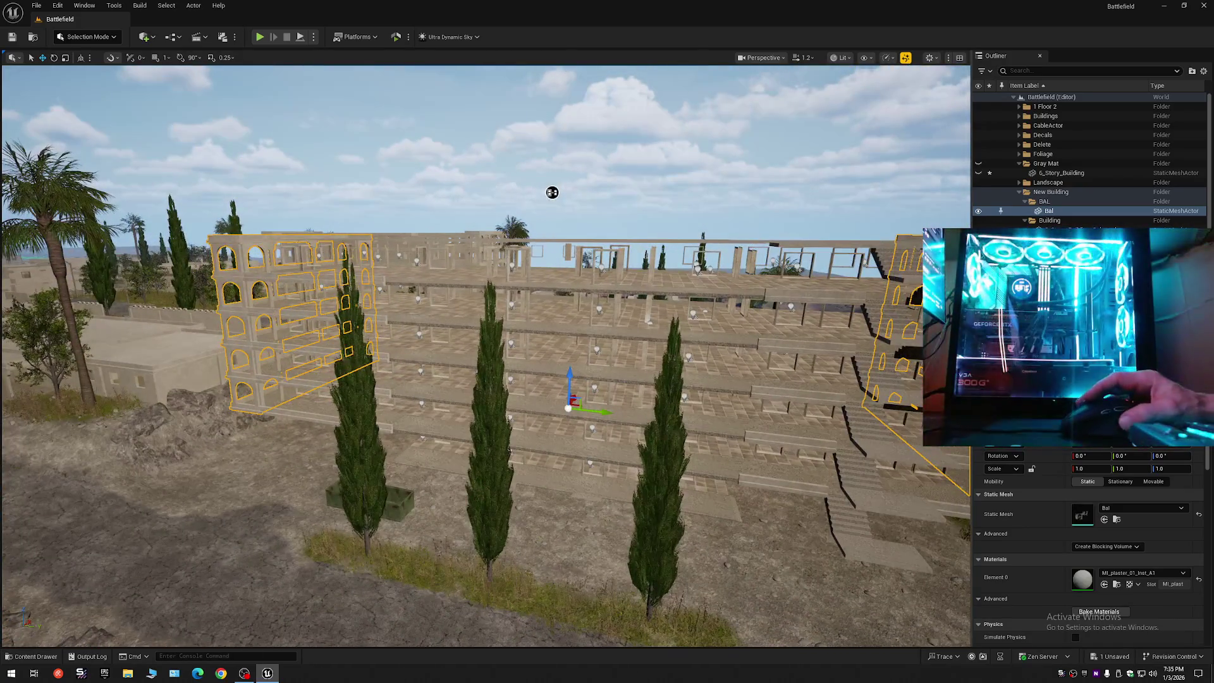
# - Move Bal into the Gray Mat folder and delete the empty BAL folder
pyautogui.moveTo(1042, 215); pyautogui.dragTo(1042, 166)
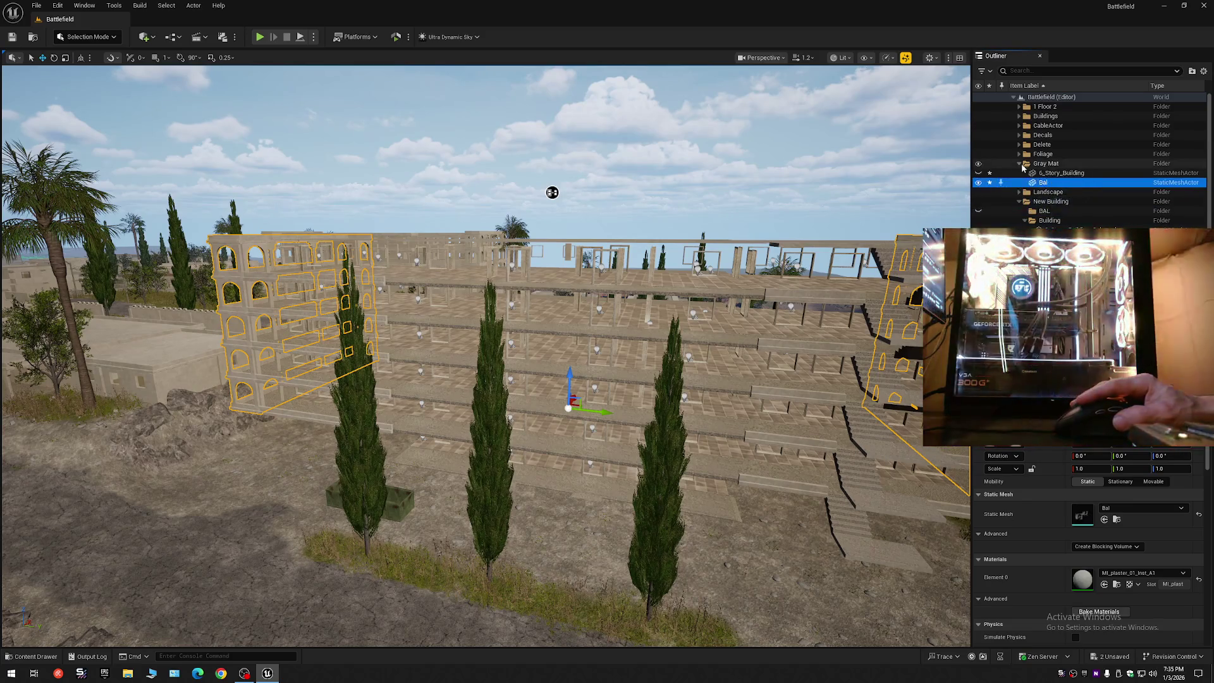
pyautogui.click(1019, 164)
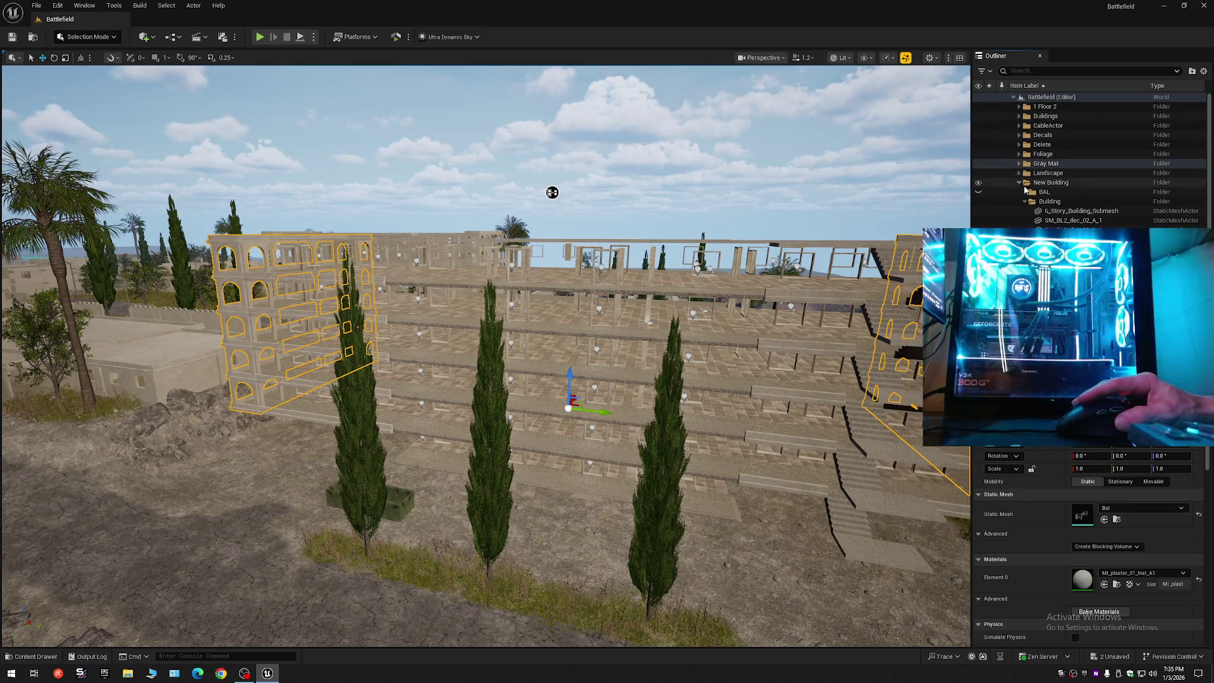
pyautogui.click(1042, 192)
pyautogui.press('Delete')
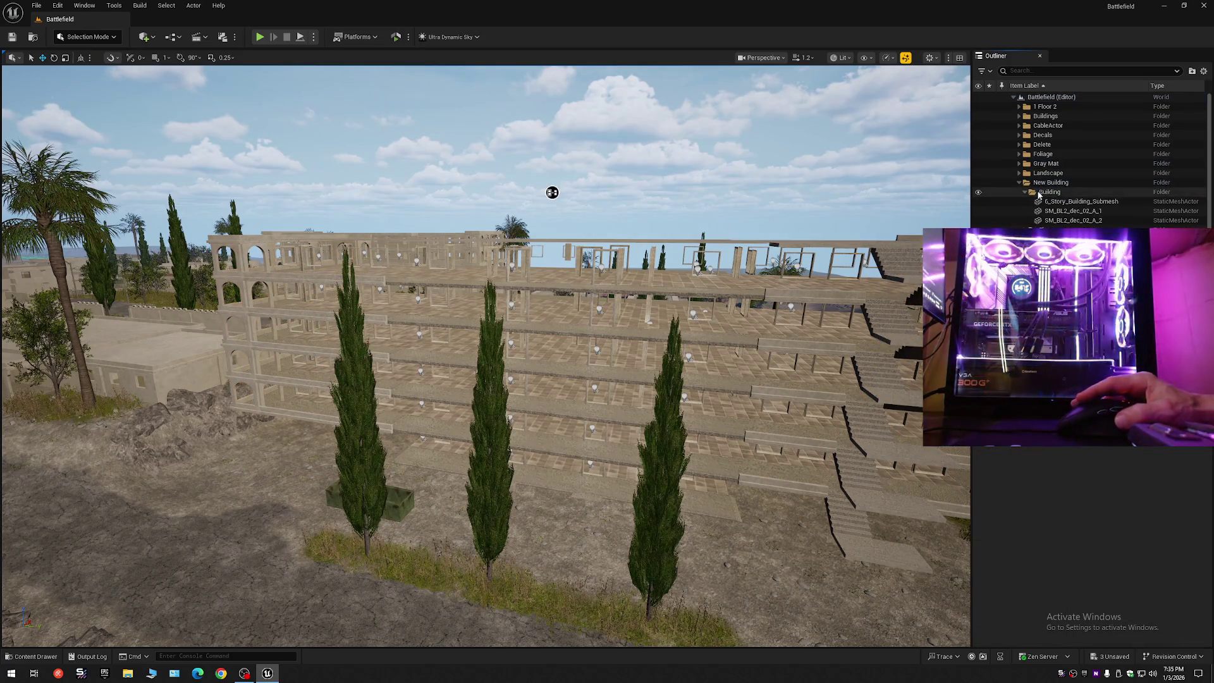
# - Select SM_BL2_dec_02_A_2 in the Outliner and focus the camera on it
pyautogui.click(1054, 202)
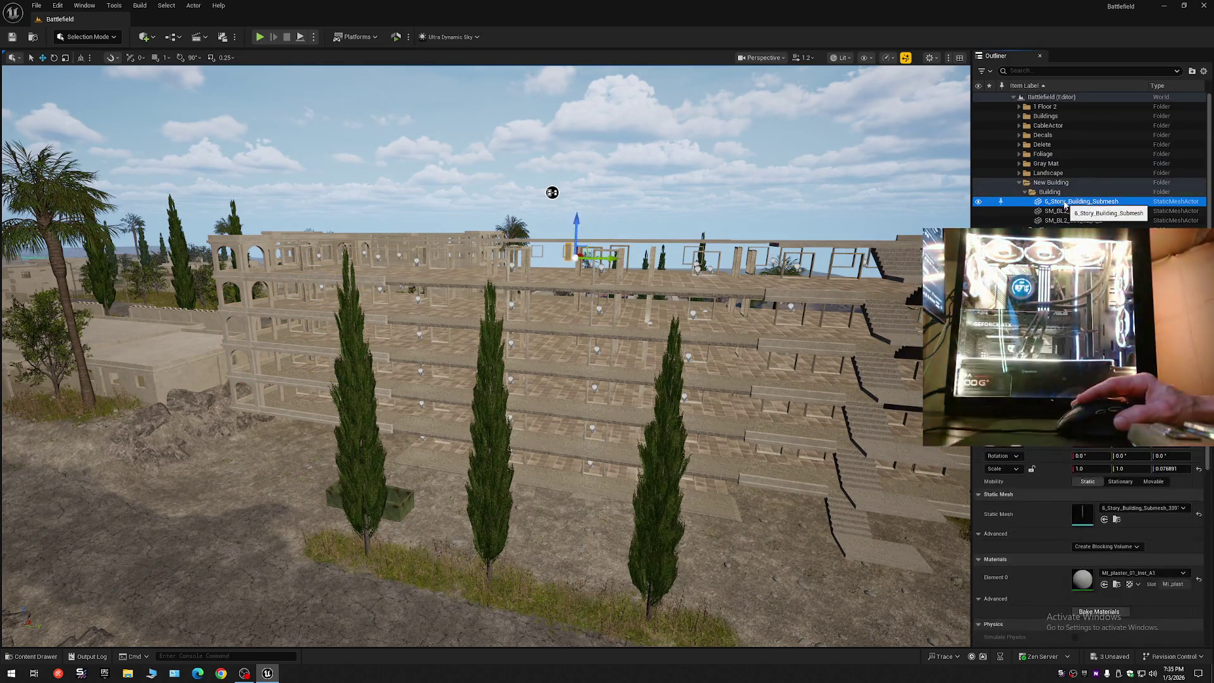
pyautogui.keyDown('shift'); pyautogui.click(1066, 220); pyautogui.keyUp('shift')
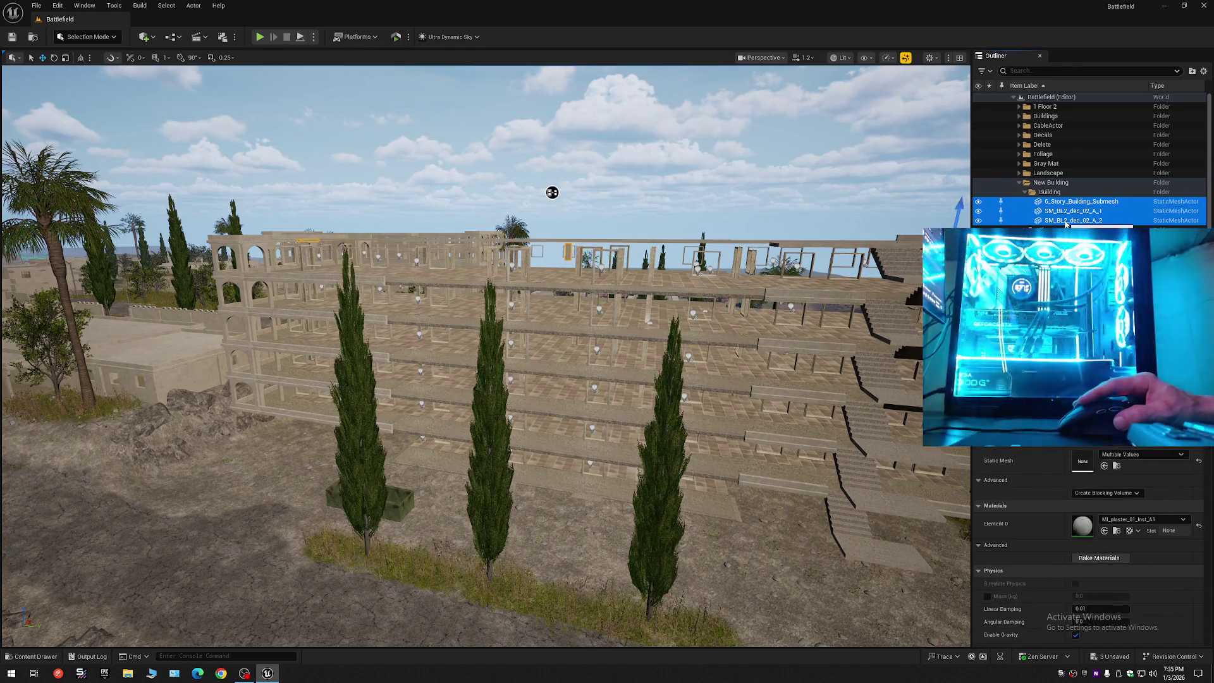
pyautogui.click(1070, 221)
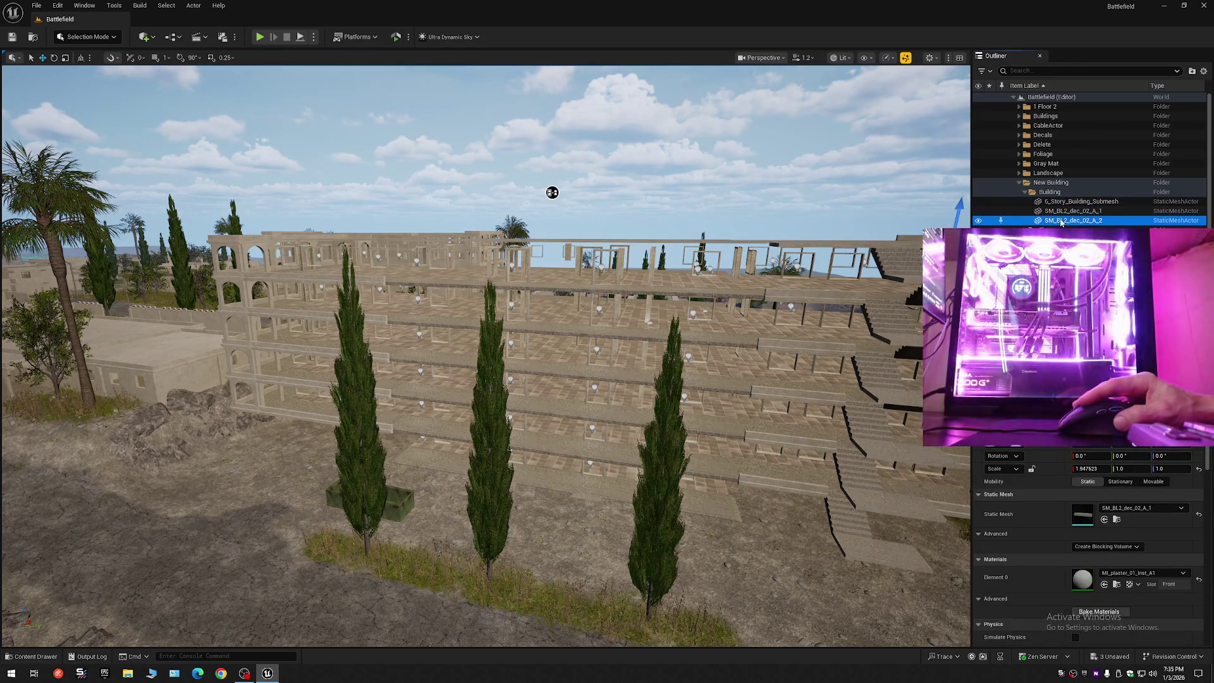
pyautogui.doubleClick(1061, 221)
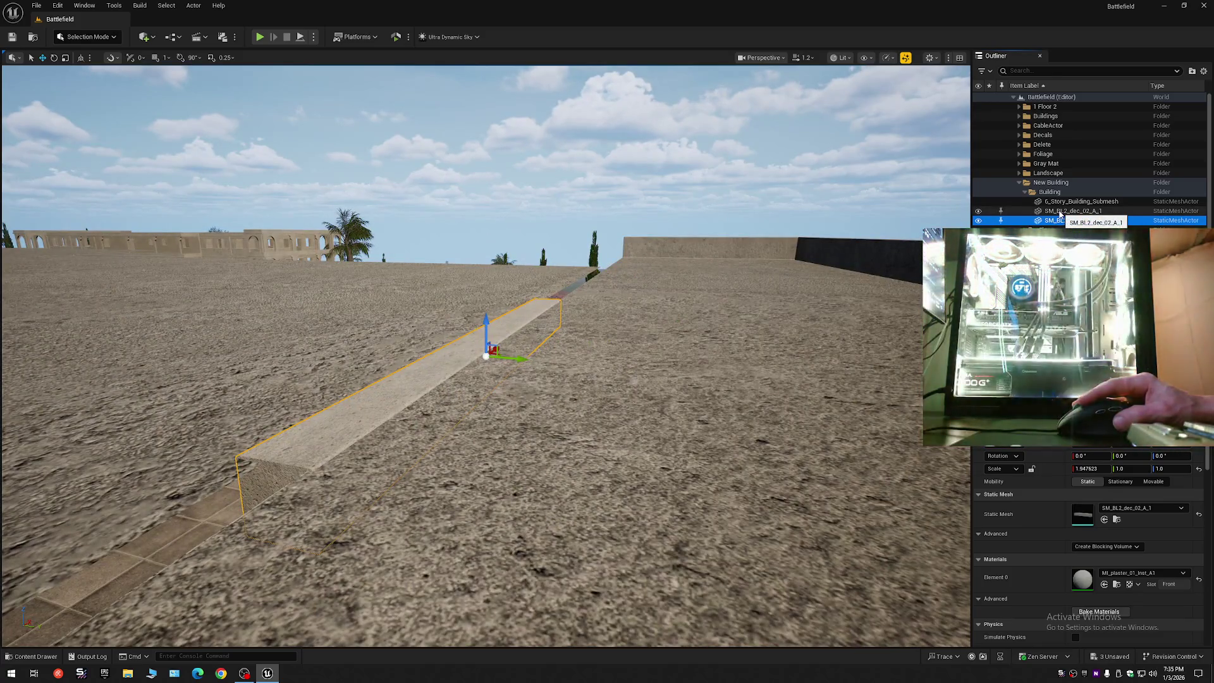
# - Focus on SM_BL2_dec_02_A_1 and fly along the balcony to check the ledge trim's fit
pyautogui.doubleClick(1061, 215)
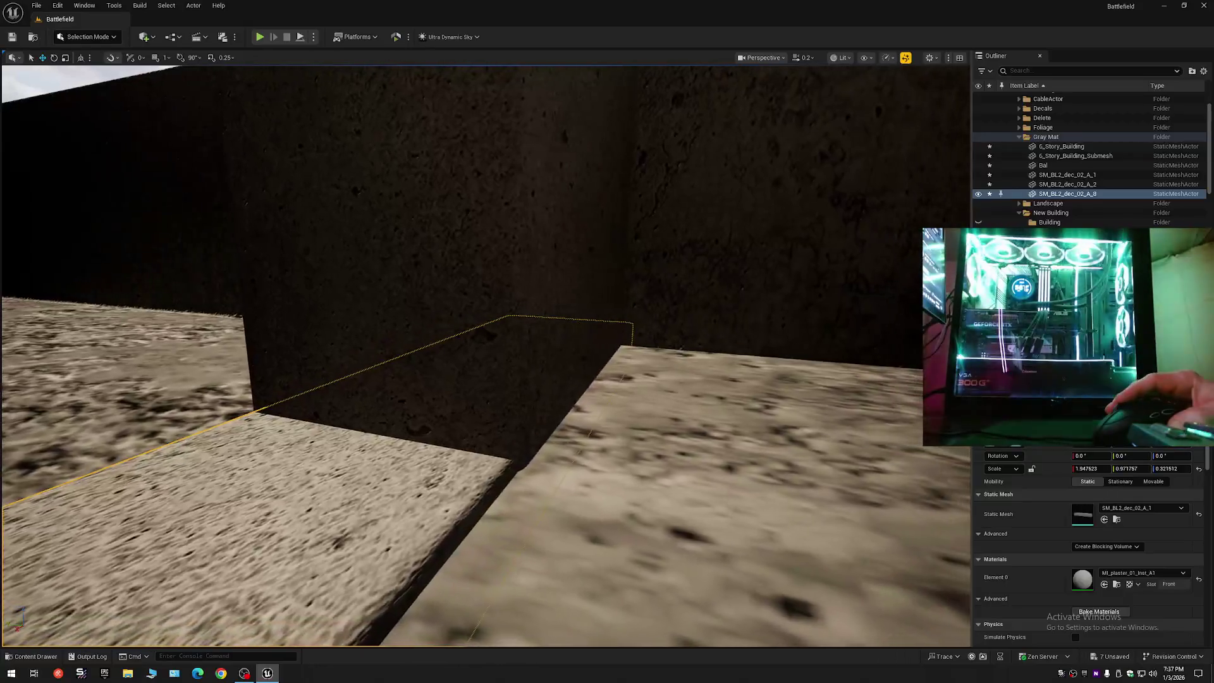
pyautogui.scroll(1, 486, 354)
pyautogui.press('w')
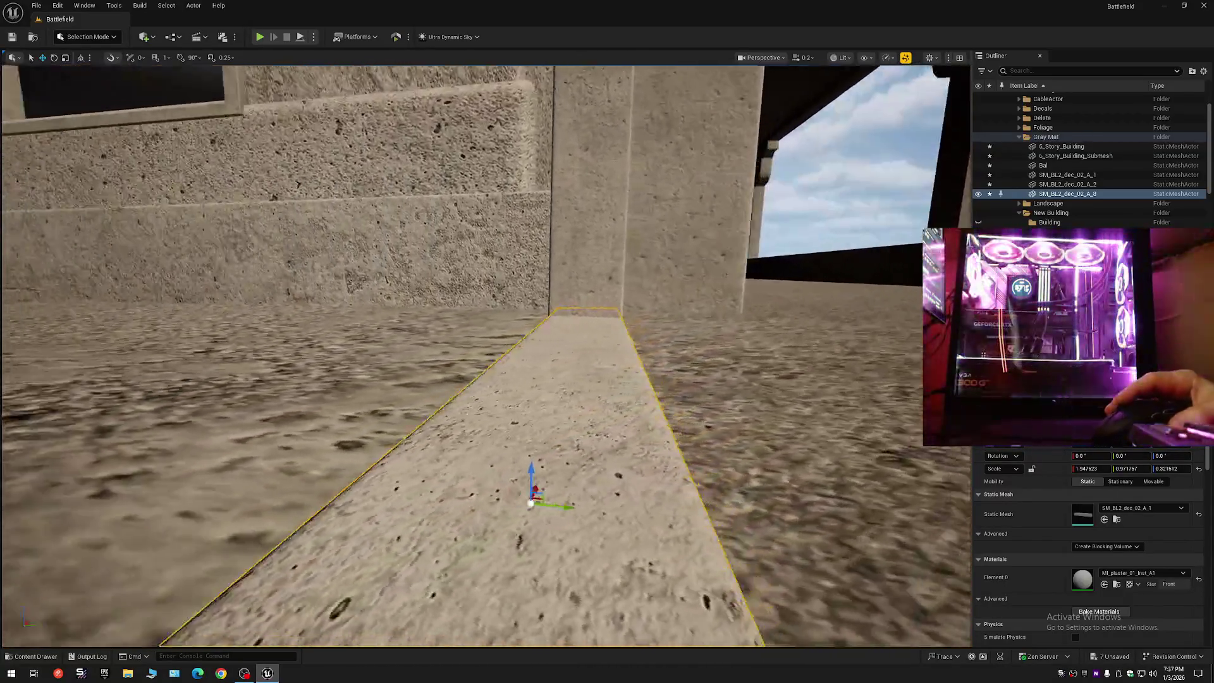
pyautogui.moveTo(485, 404)
pyautogui.mouseDown()
pyautogui.moveTo(346, 403)
pyautogui.moveTo(371, 437)
pyautogui.mouseUp()
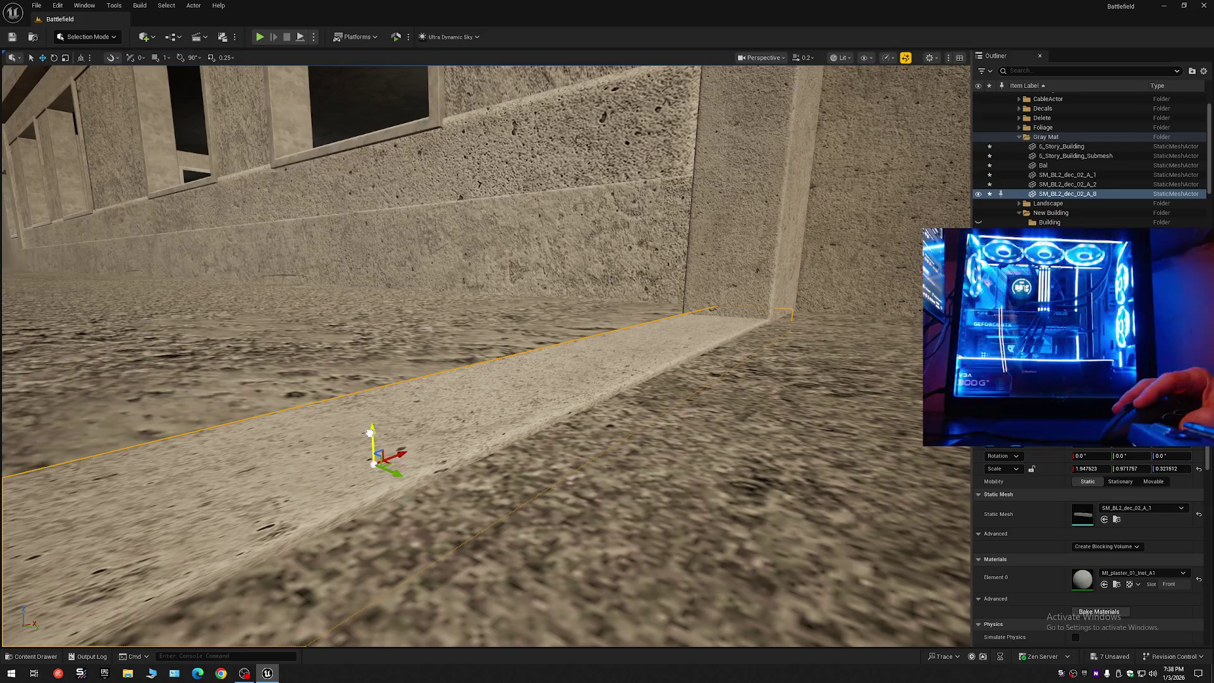
pyautogui.moveTo(376, 433); pyautogui.dragTo(278, 436)
pyautogui.moveTo(444, 397); pyautogui.dragTo(418, 399)
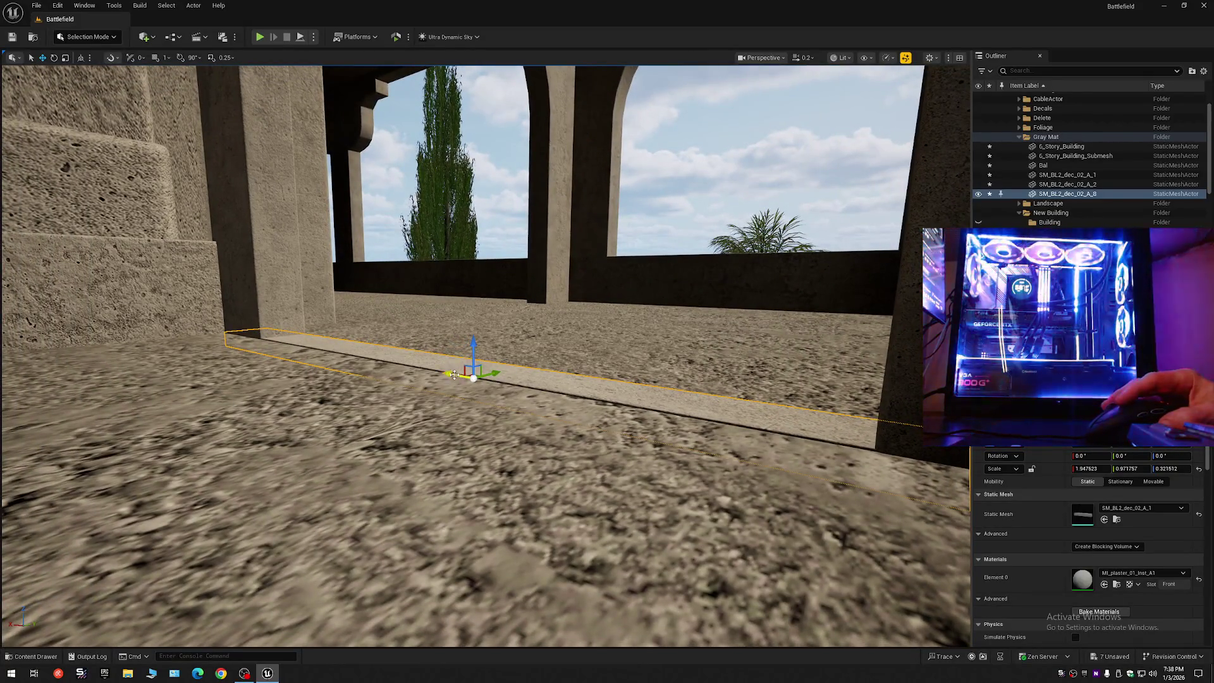
pyautogui.moveTo(326, 342)
pyautogui.mouseDown()
pyautogui.moveTo(403, 345)
pyautogui.moveTo(348, 354)
pyautogui.moveTo(238, 335)
pyautogui.mouseUp()
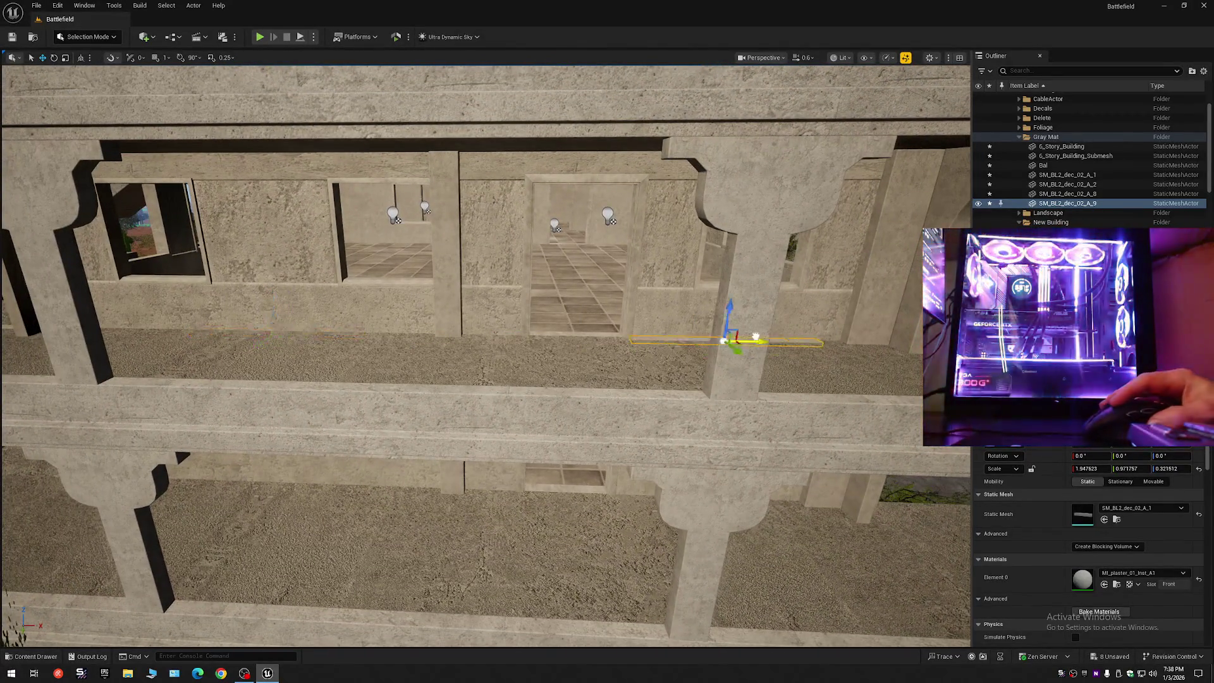
pyautogui.moveTo(486, 355); pyautogui.dragTo(430, 359)
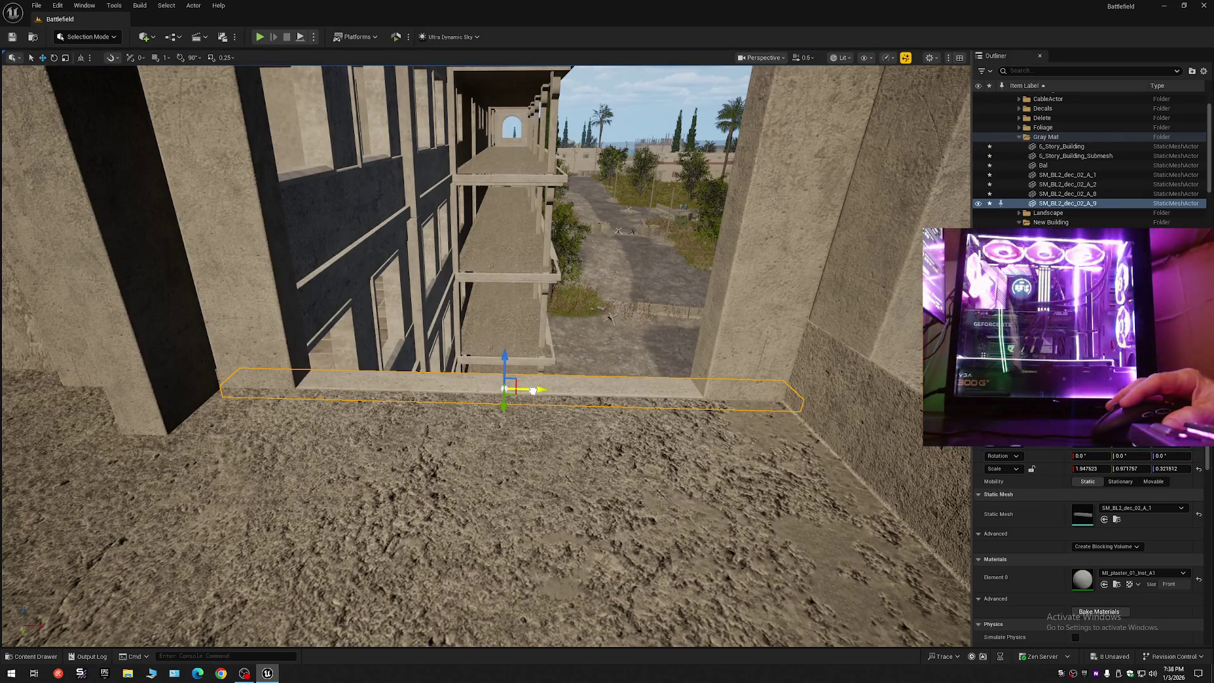
pyautogui.moveTo(533, 390); pyautogui.dragTo(449, 399)
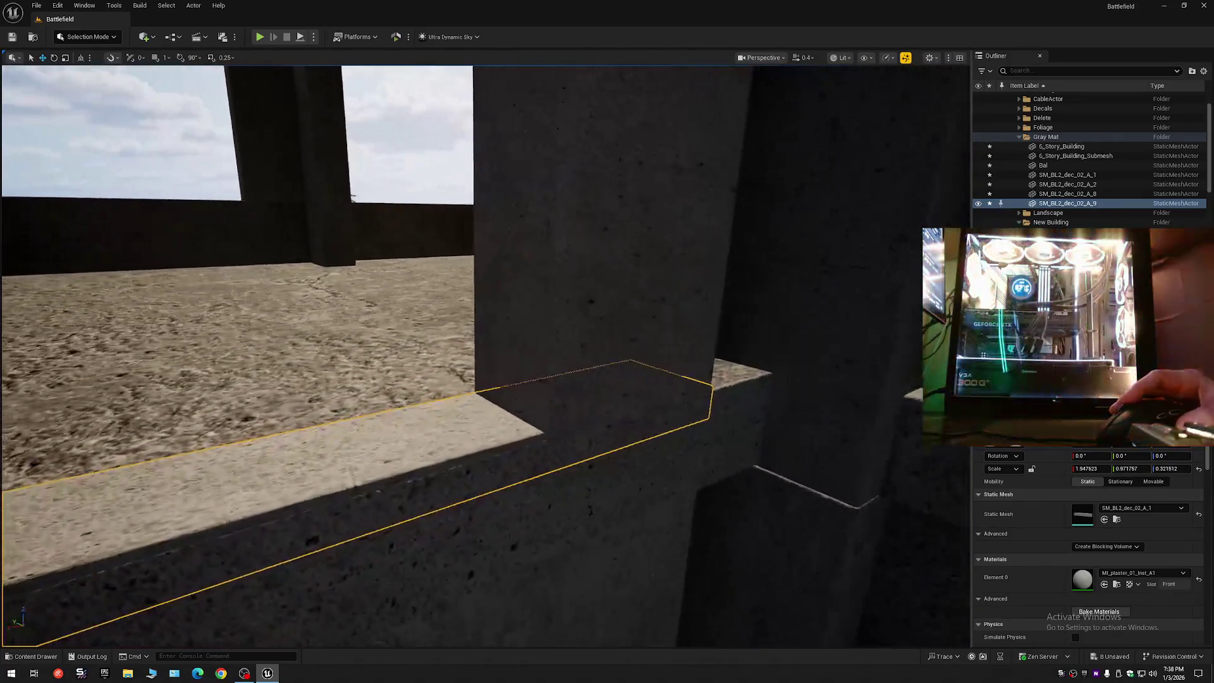
# - Fly through the arcade to the arch and delete the extra ledge copy
pyautogui.moveTo(129, 500); pyautogui.dragTo(144, 496)
pyautogui.moveTo(536, 433); pyautogui.dragTo(536, 432)
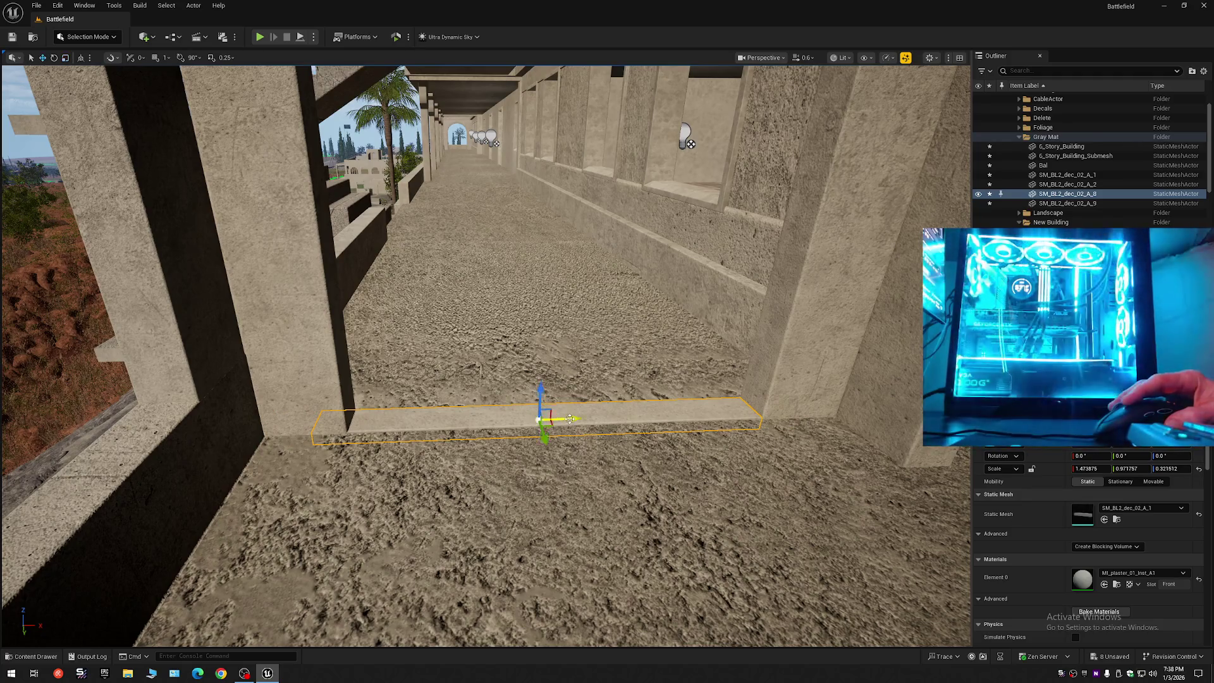
pyautogui.moveTo(586, 418); pyautogui.dragTo(586, 419)
pyautogui.scroll(1, 586, 418)
pyautogui.moveTo(469, 422); pyautogui.dragTo(469, 423)
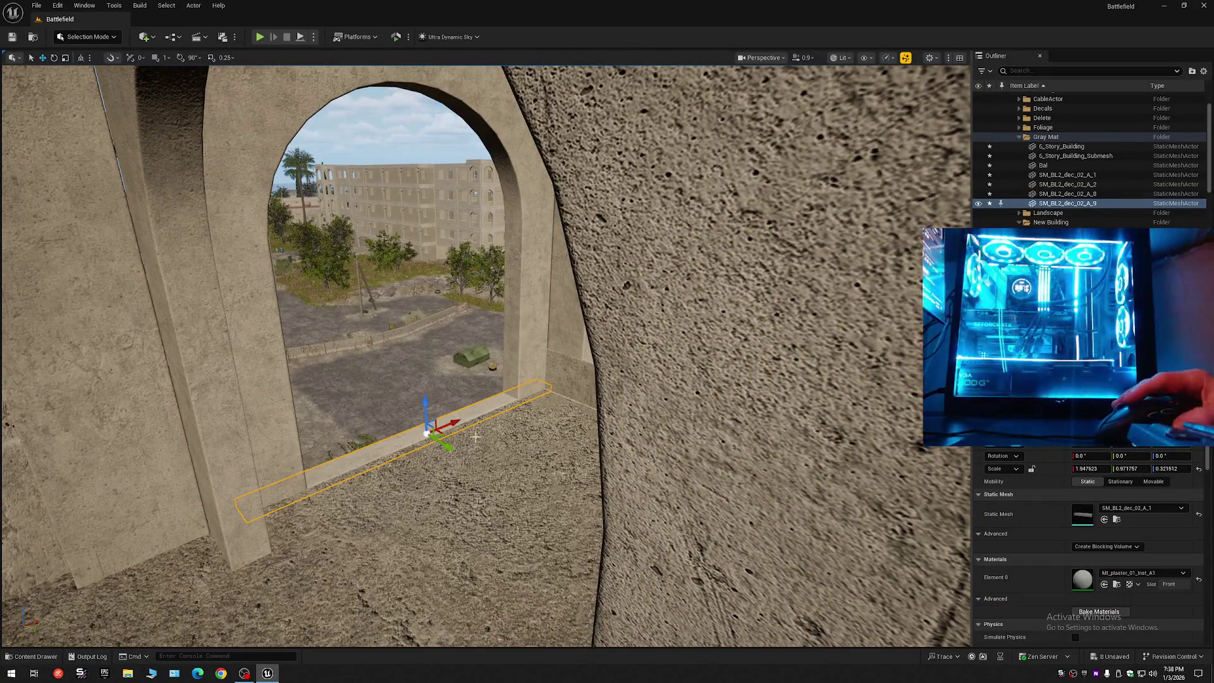
pyautogui.press('Delete')
# - Select the SM_BL2_dec_02_A_8 ledge piece and view it from the upper floor arch
pyautogui.moveTo(475, 437); pyautogui.dragTo(795, 163)
pyautogui.scroll(-1, 475, 437)
pyautogui.click(370, 441)
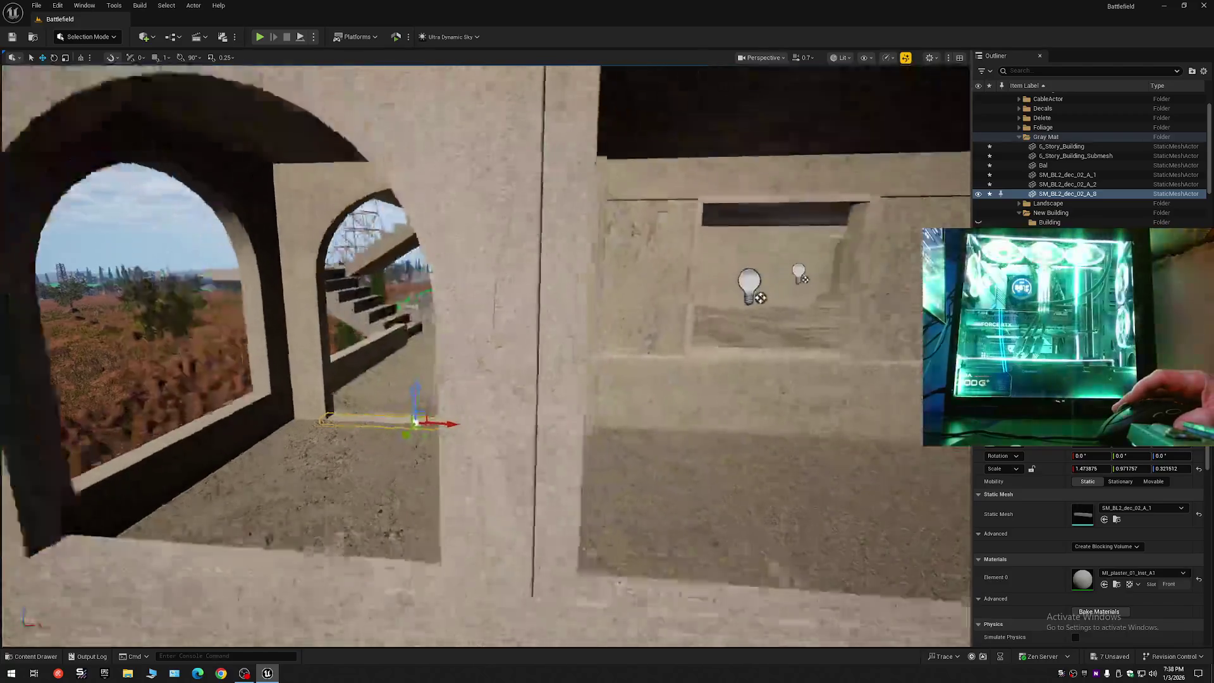
pyautogui.moveTo(358, 436); pyautogui.dragTo(359, 435)
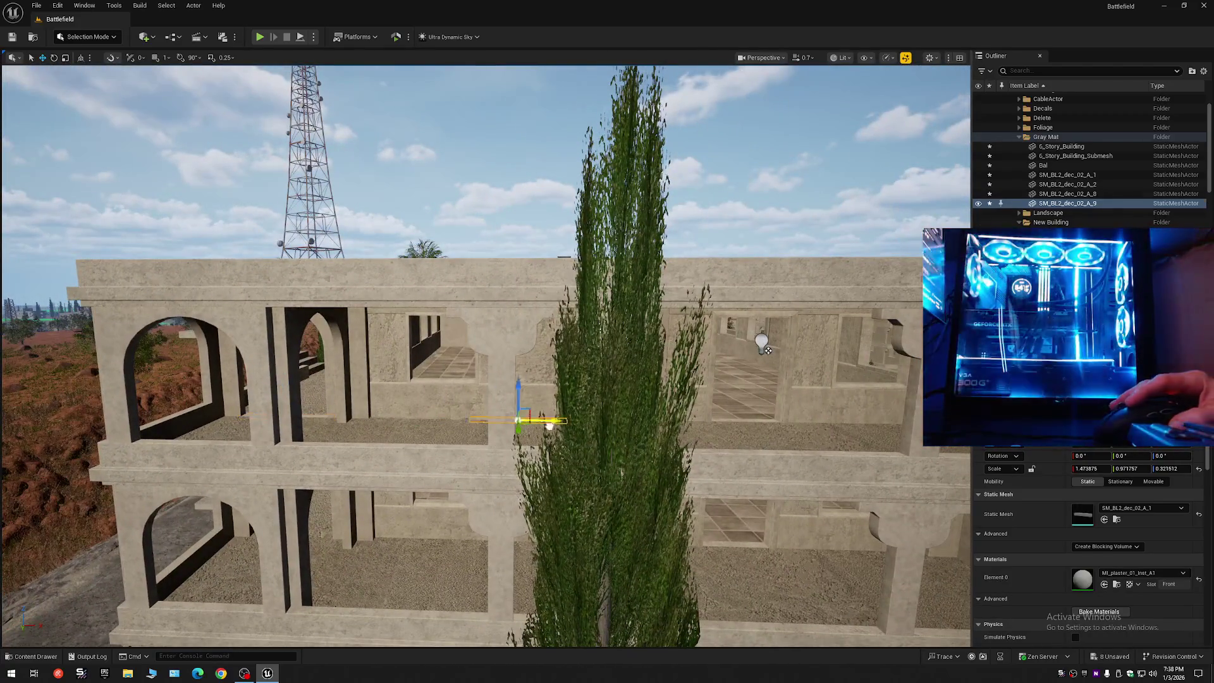
pyautogui.moveTo(550, 426); pyautogui.dragTo(550, 425)
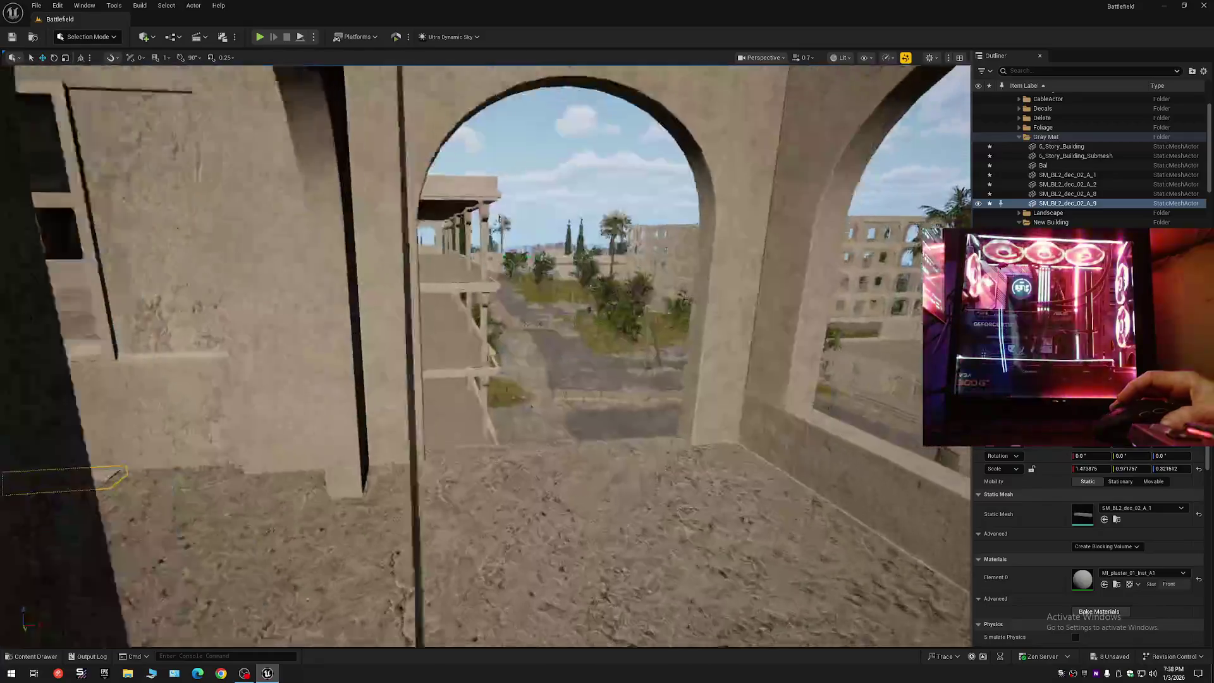
# - Fly in for a close, low view of the ledge piece along the balcony
pyautogui.moveTo(425, 464); pyautogui.dragTo(425, 465)
pyautogui.moveTo(162, 466); pyautogui.dragTo(120, 444)
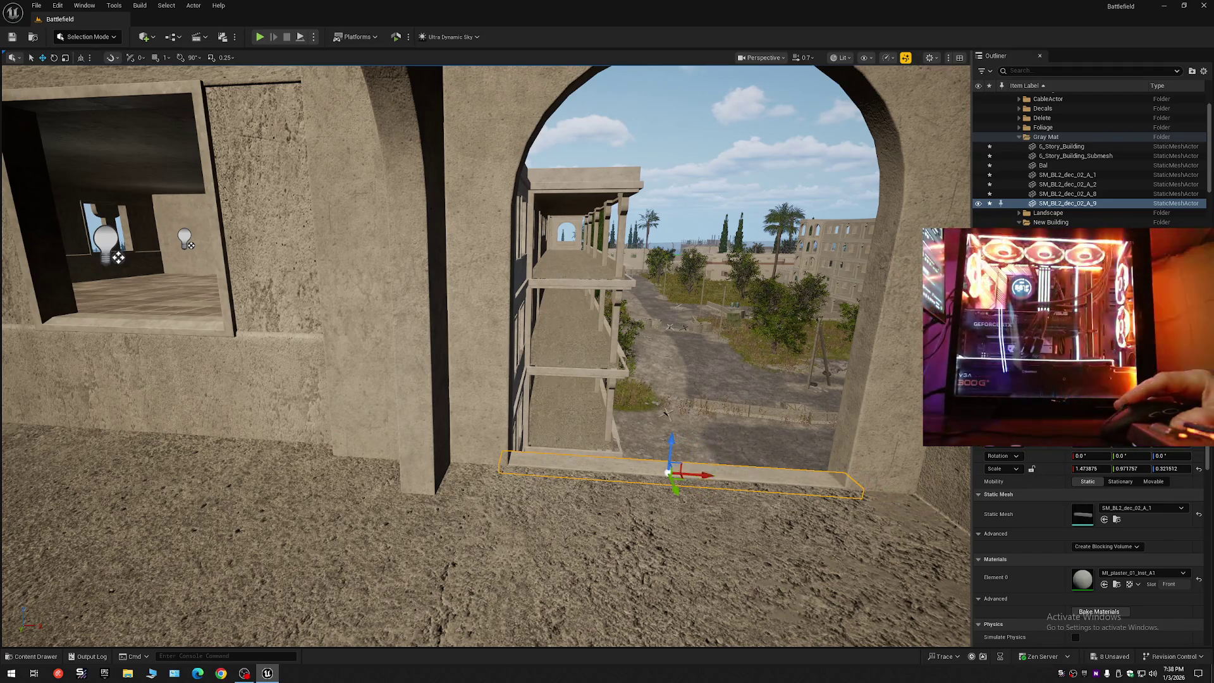
pyautogui.scroll(-3, 486, 354)
pyautogui.moveTo(485, 354); pyautogui.dragTo(485, 355)
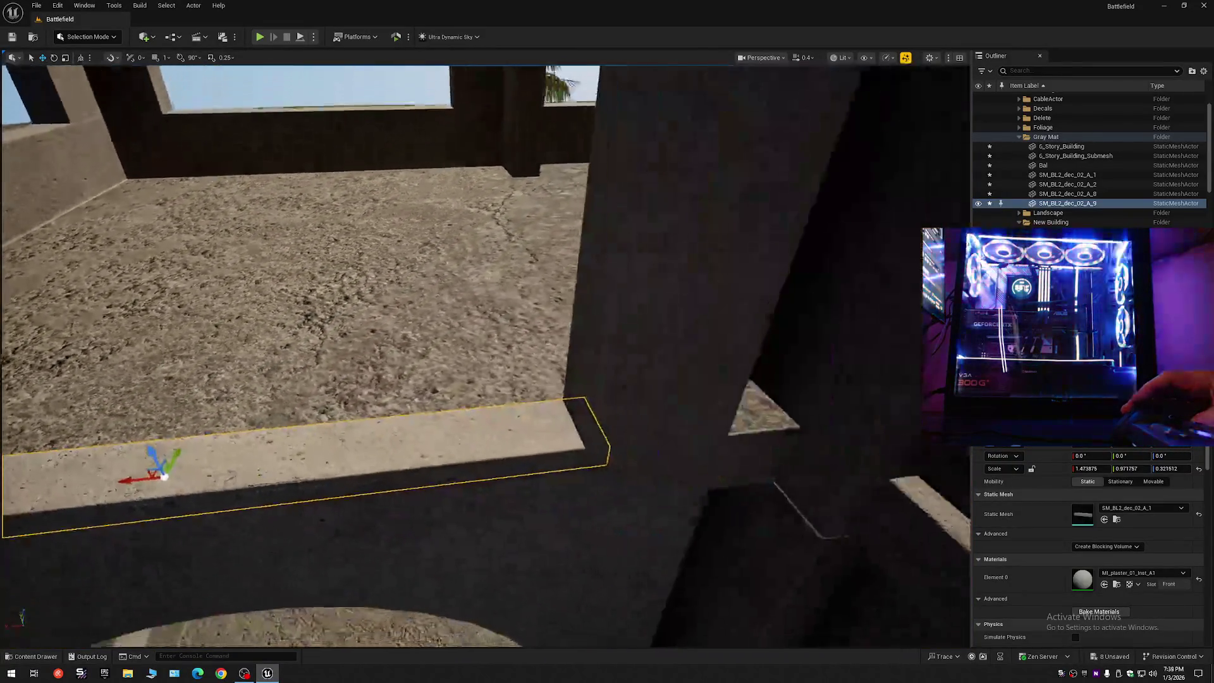
pyautogui.moveTo(814, 457); pyautogui.dragTo(814, 458)
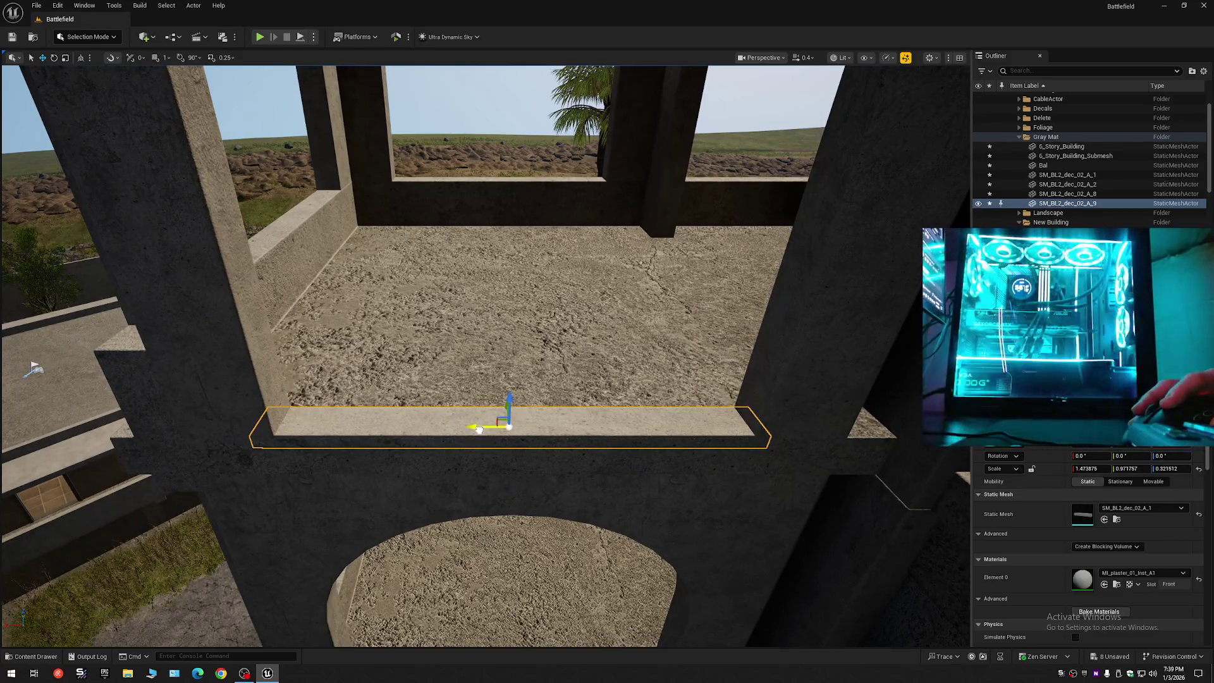
pyautogui.scroll(3, 486, 354)
pyautogui.moveTo(486, 354); pyautogui.dragTo(483, 387)
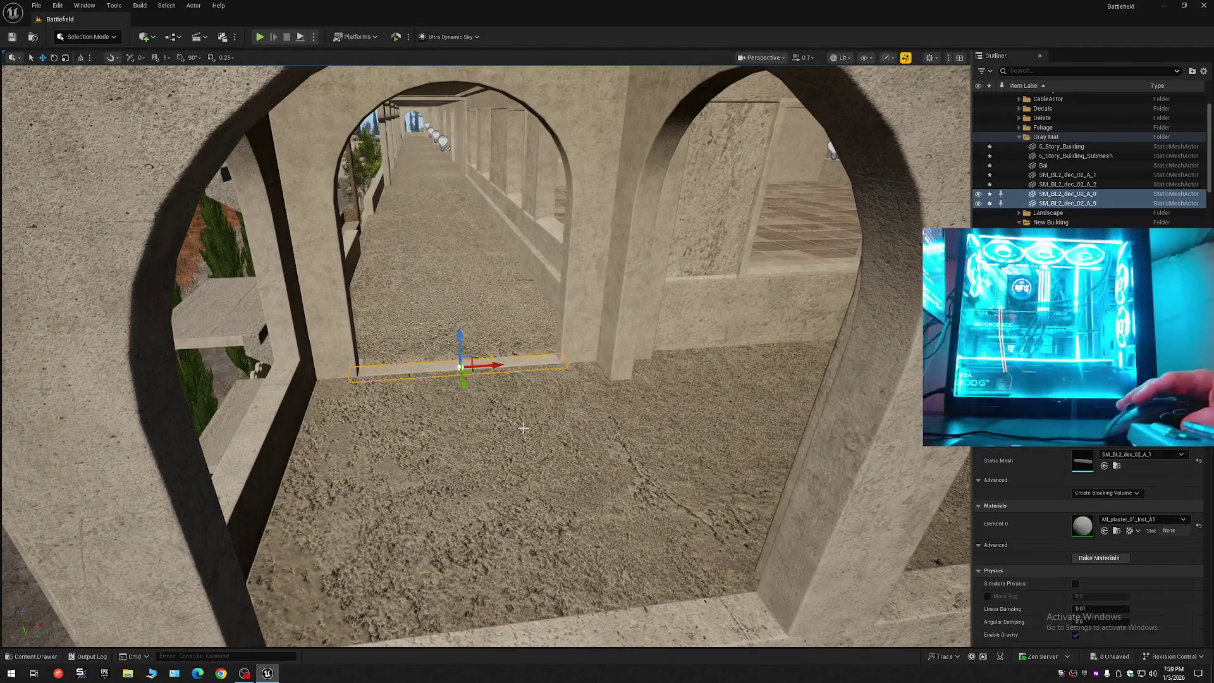
pyautogui.moveTo(523, 428)
pyautogui.mouseDown()
pyautogui.moveTo(263, 161)
pyautogui.moveTo(282, 162)
pyautogui.mouseUp()
pyautogui.scroll(-3, 282, 163)
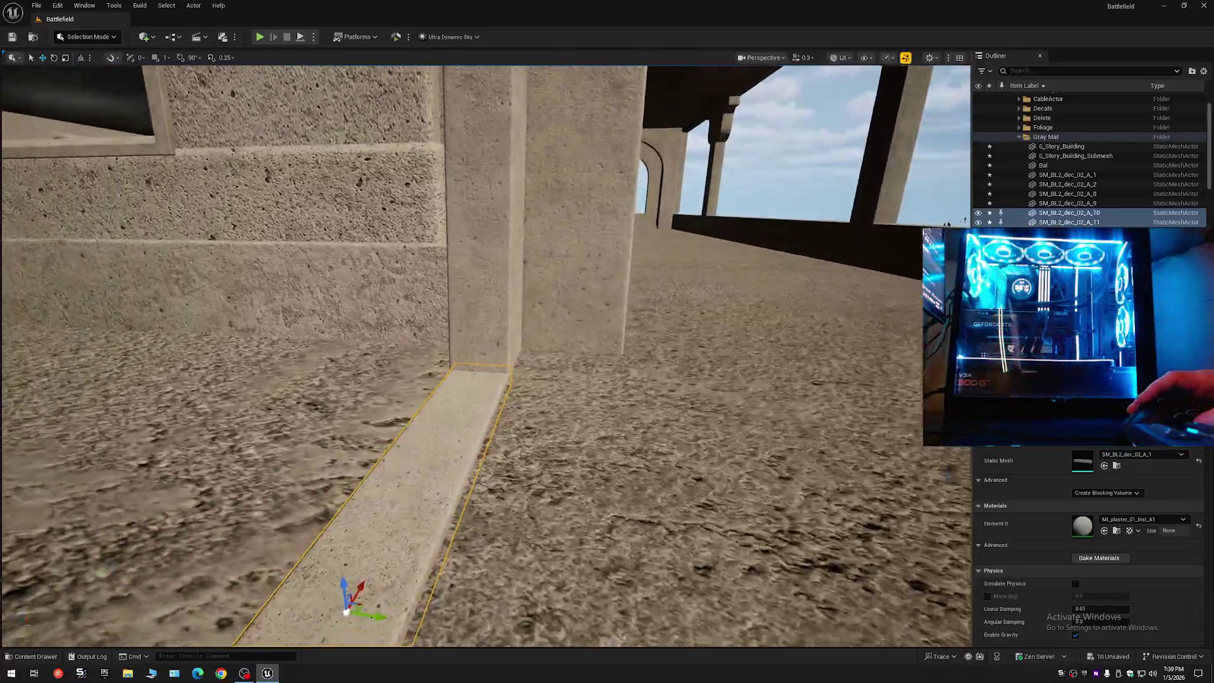
# - Look along the ledge toward the pillar and stairs, then lower it to waist height
pyautogui.moveTo(282, 162); pyautogui.dragTo(283, 162)
pyautogui.scroll(-1, 282, 162)
pyautogui.moveTo(606, 533); pyautogui.dragTo(605, 533)
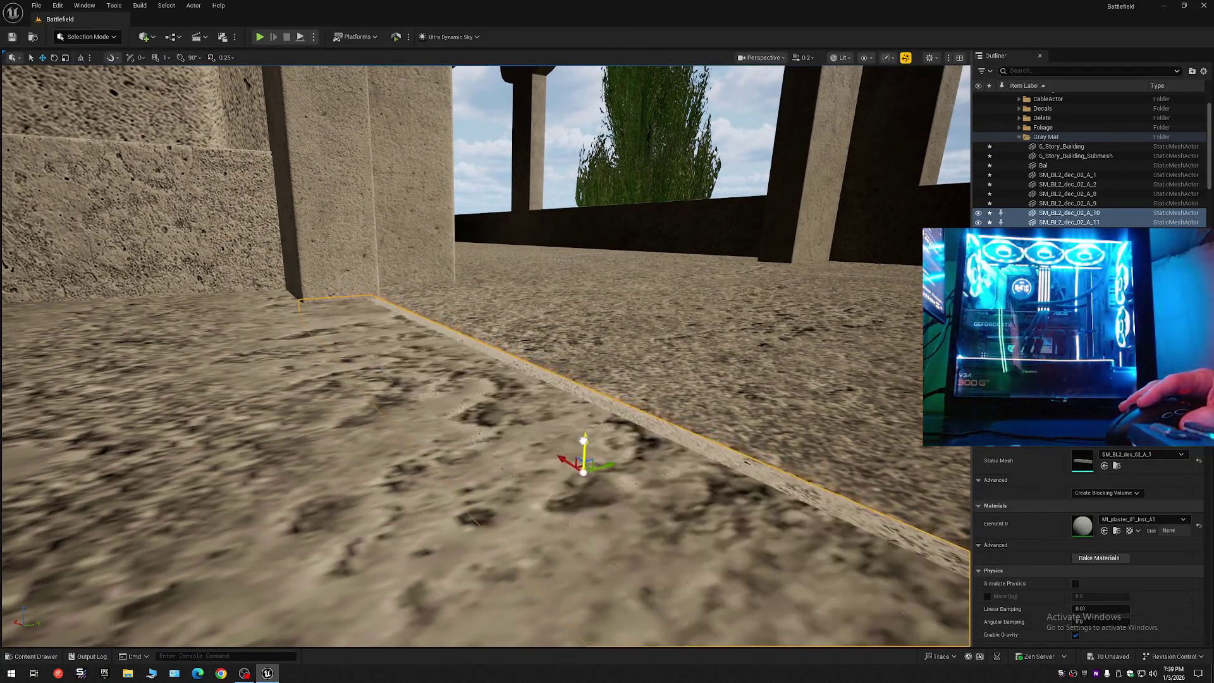
pyautogui.moveTo(582, 437); pyautogui.dragTo(640, 420)
pyautogui.moveTo(627, 340); pyautogui.dragTo(627, 340)
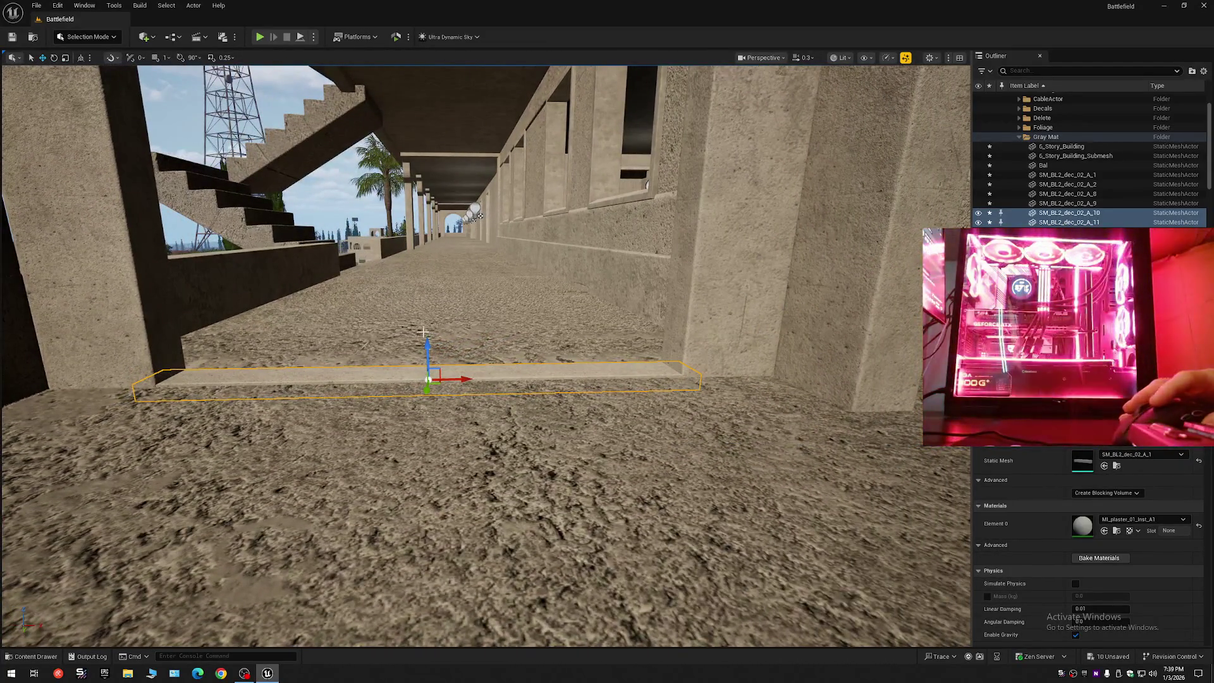
pyautogui.scroll(1, 551, 320)
pyautogui.moveTo(552, 320); pyautogui.dragTo(552, 320)
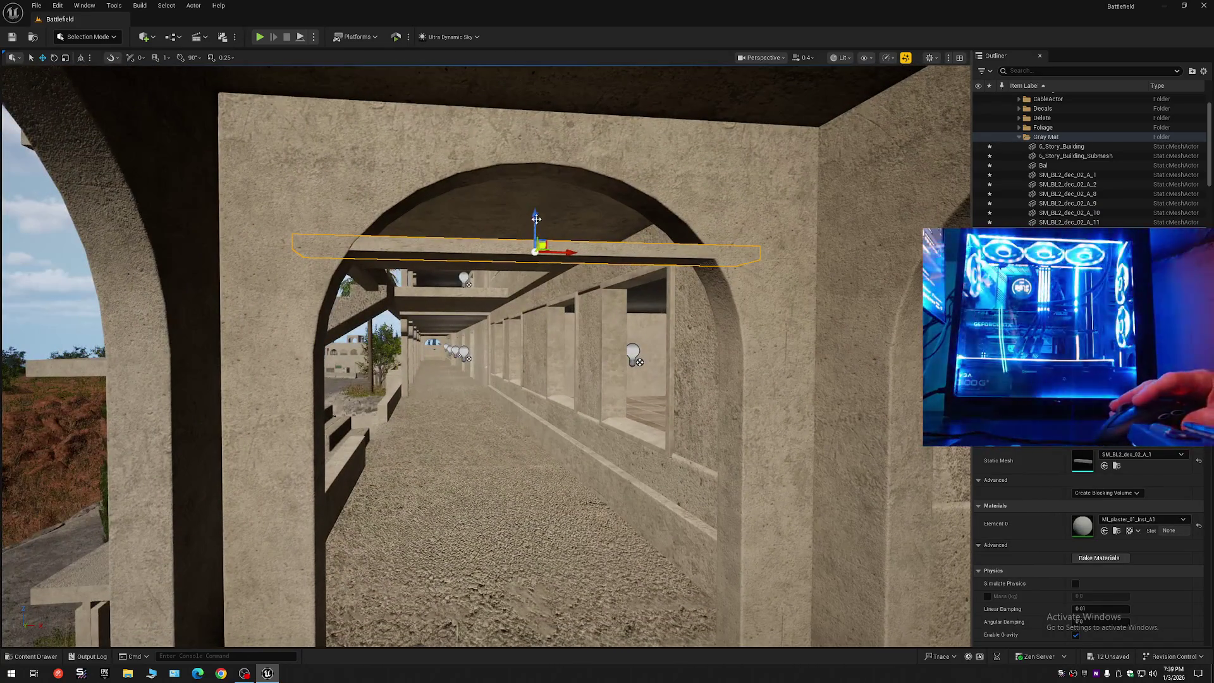
pyautogui.moveTo(536, 218); pyautogui.dragTo(552, 429)
# - Lower the ledge copies down to near the arcade floor along the walls
pyautogui.scroll(-1, 558, 634)
pyautogui.moveTo(558, 634); pyautogui.dragTo(557, 634)
pyautogui.moveTo(559, 509); pyautogui.dragTo(559, 509)
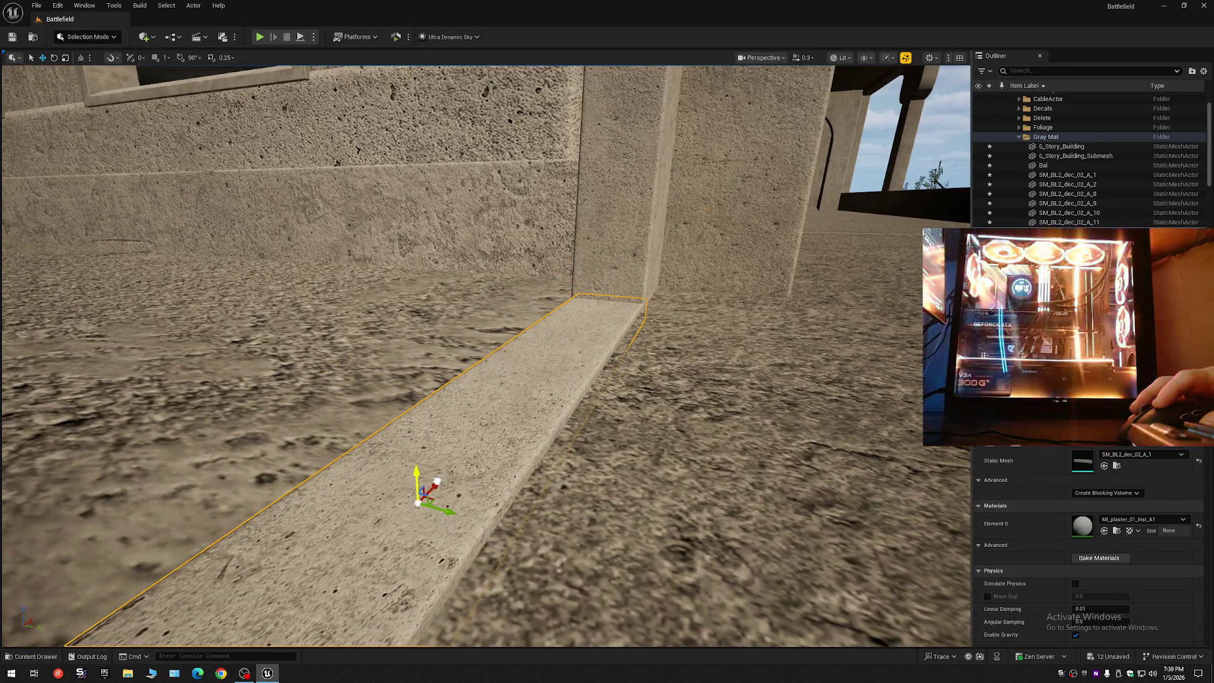
pyautogui.moveTo(559, 509); pyautogui.dragTo(559, 509)
pyautogui.moveTo(503, 413); pyautogui.dragTo(503, 413)
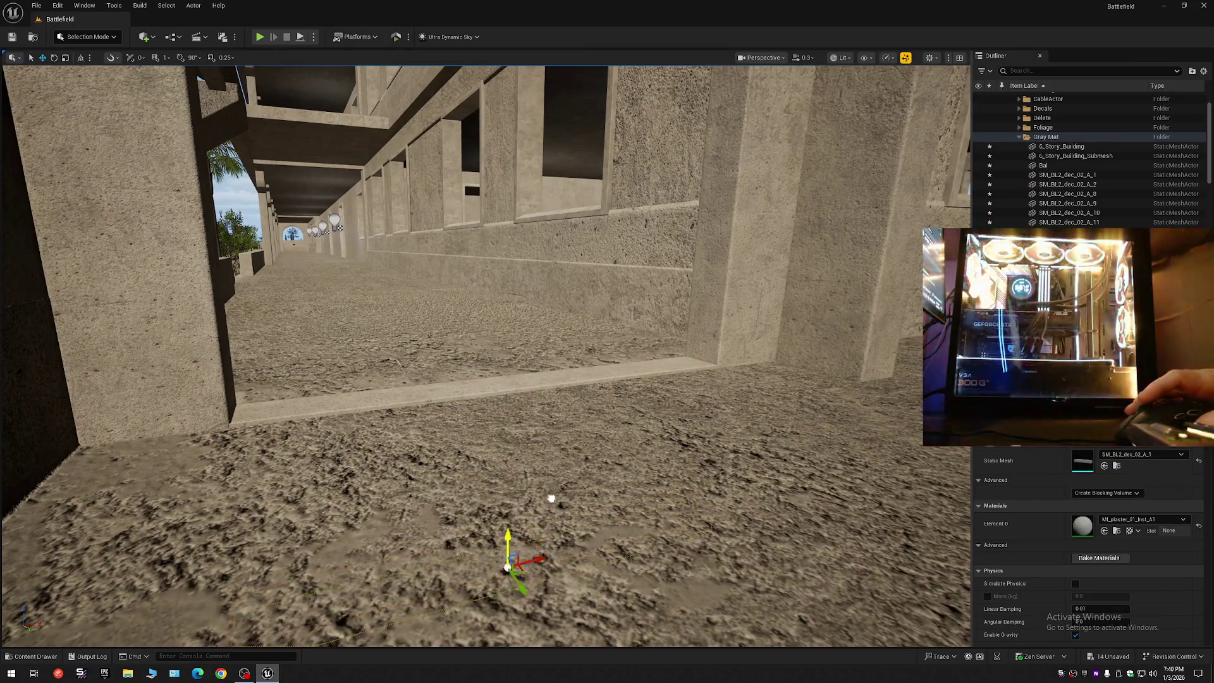
pyautogui.moveTo(551, 498); pyautogui.dragTo(551, 498)
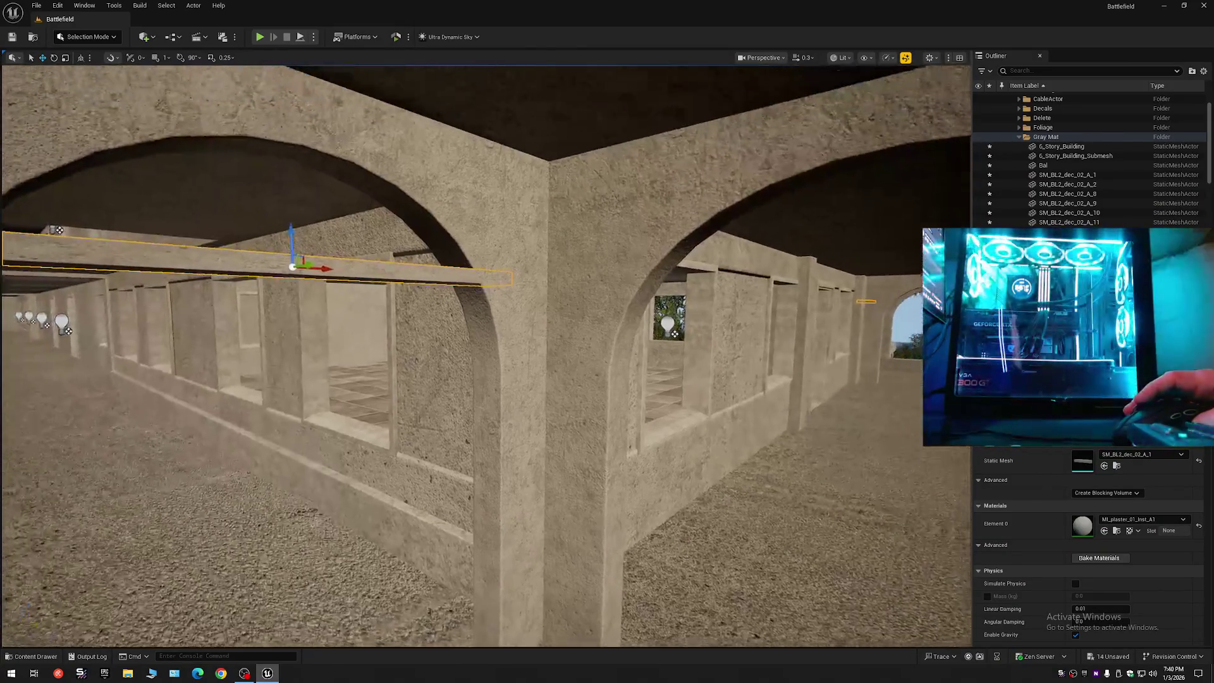
pyautogui.moveTo(502, 426); pyautogui.dragTo(502, 426)
pyautogui.moveTo(313, 238); pyautogui.dragTo(332, 453)
pyautogui.press('w')
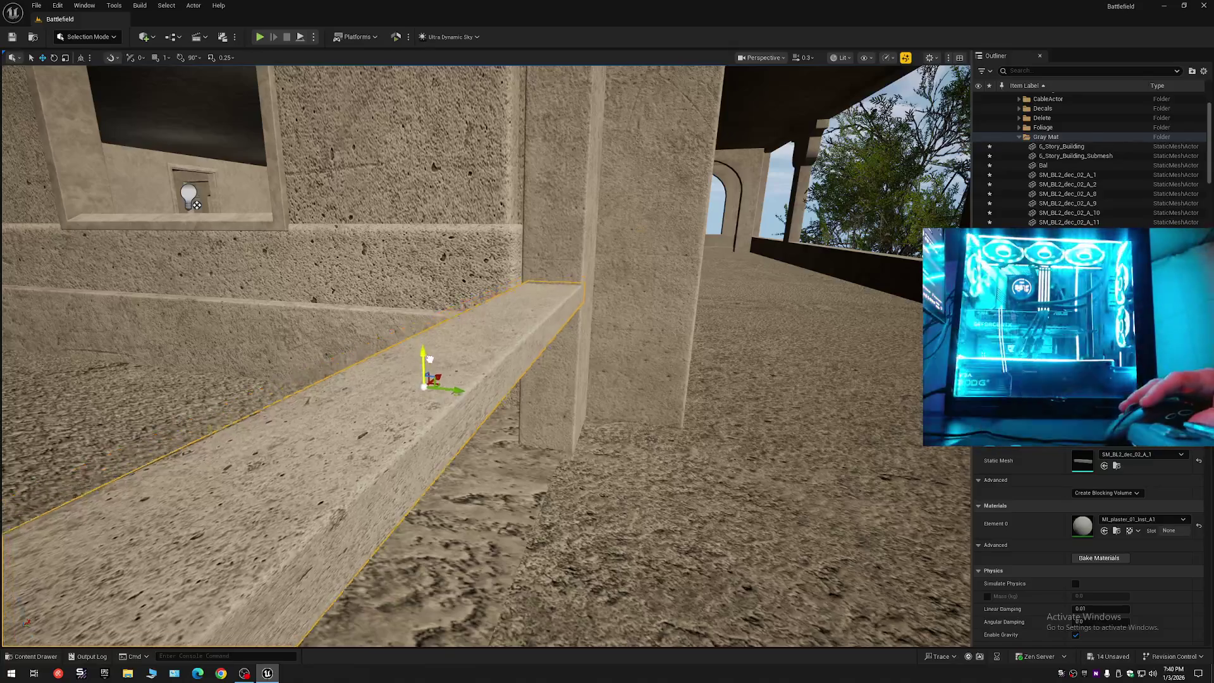
pyautogui.press('w')
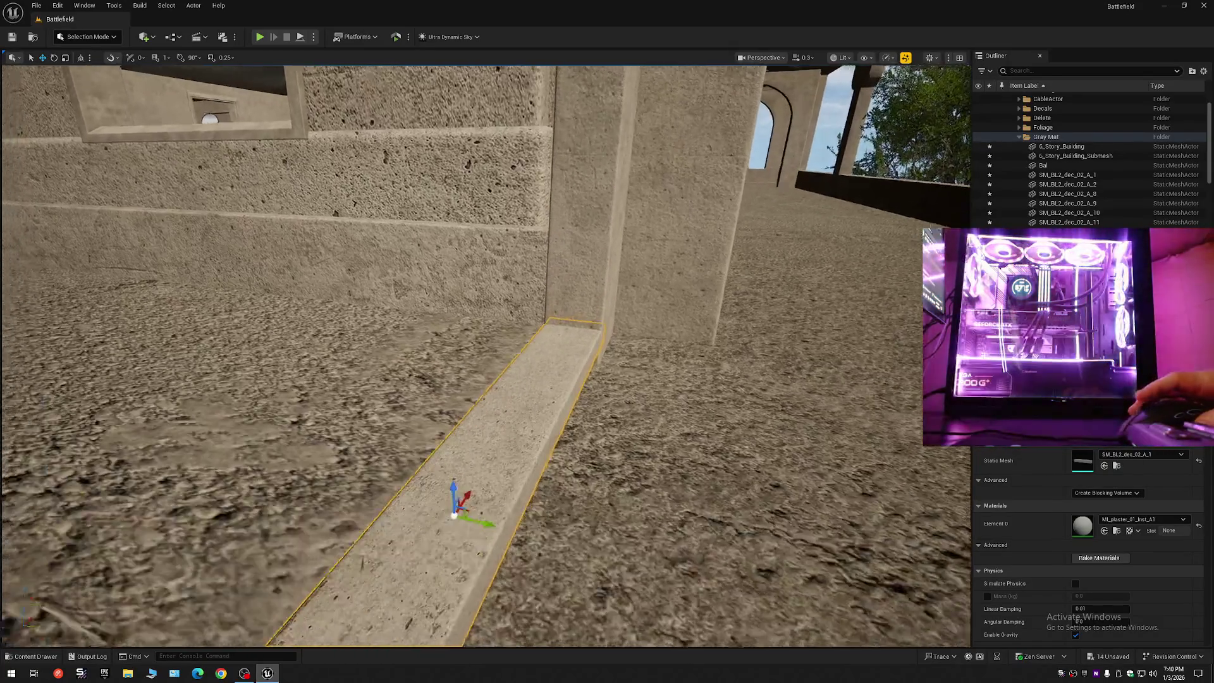
pyautogui.scroll(-1, 555, 531)
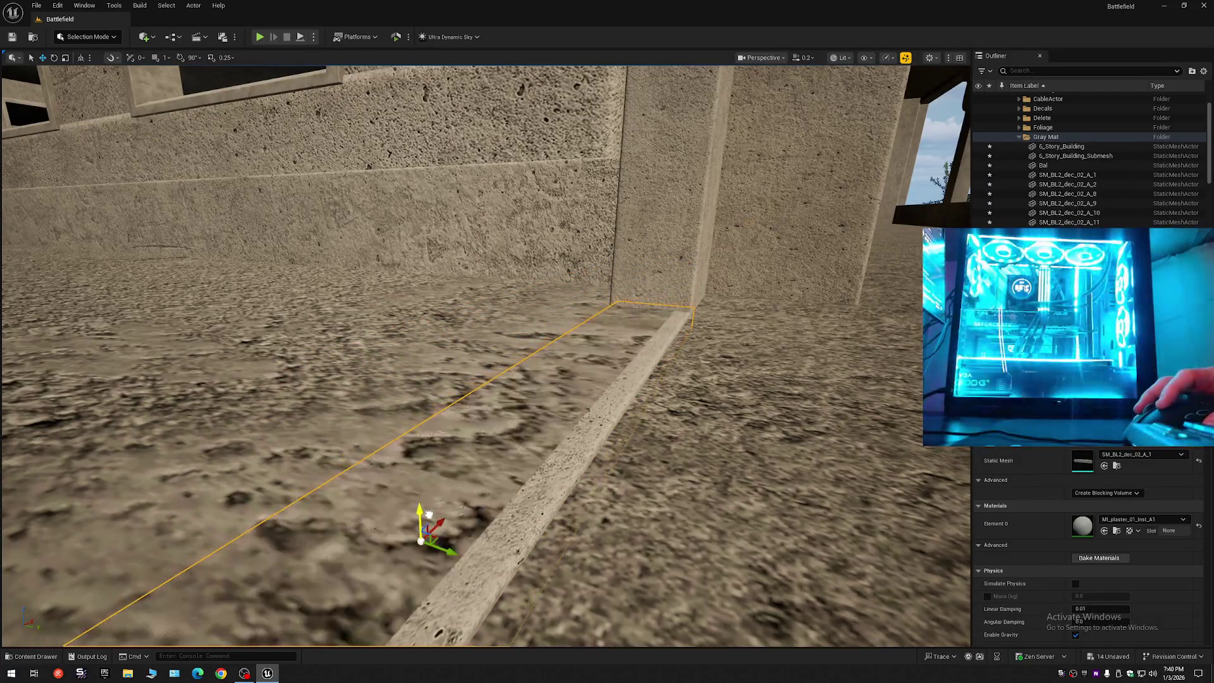
pyautogui.press('w')
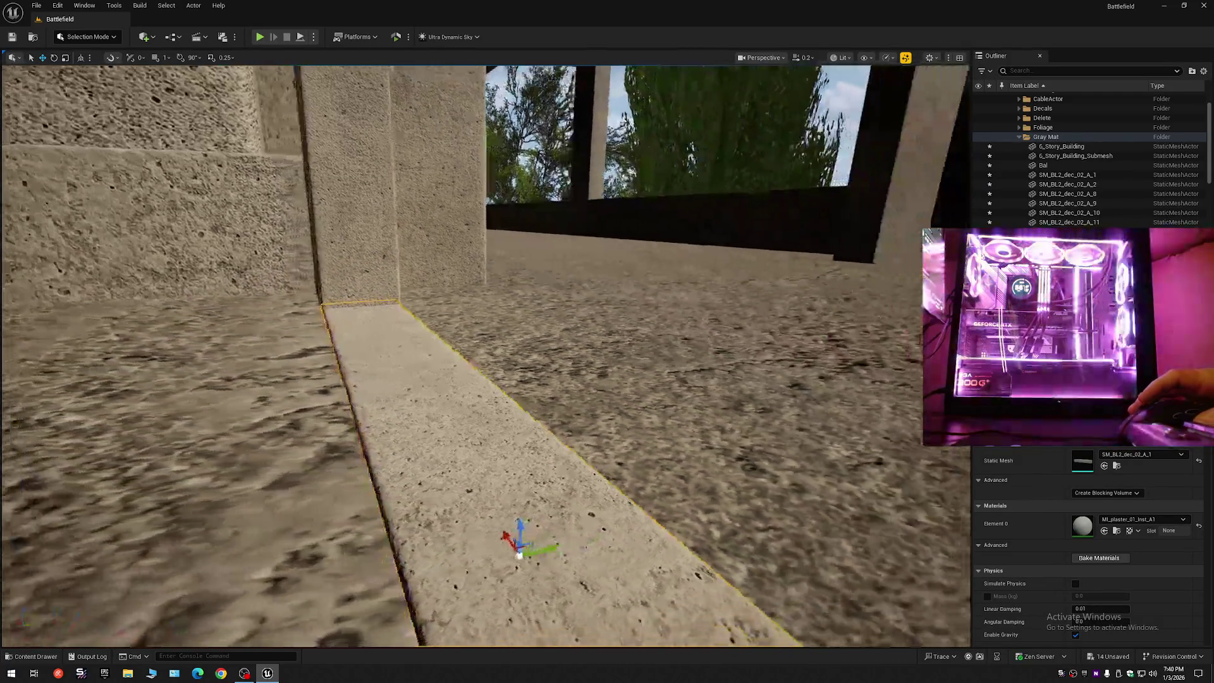
pyautogui.press('w')
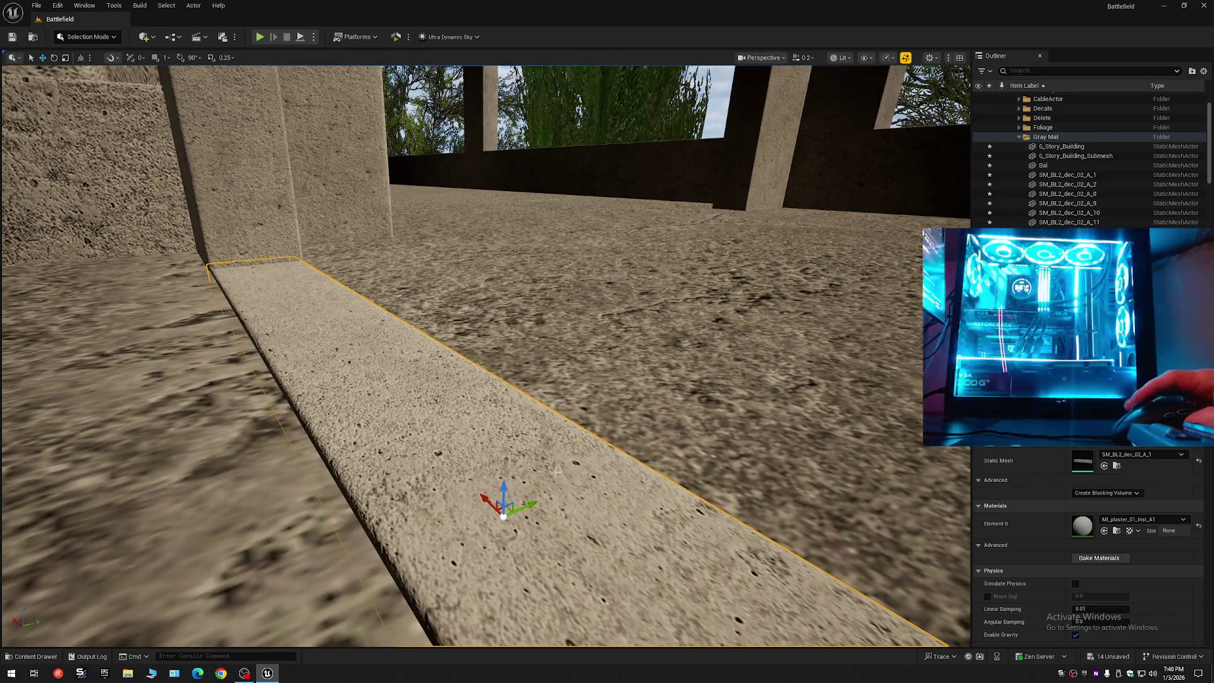
pyautogui.press('w')
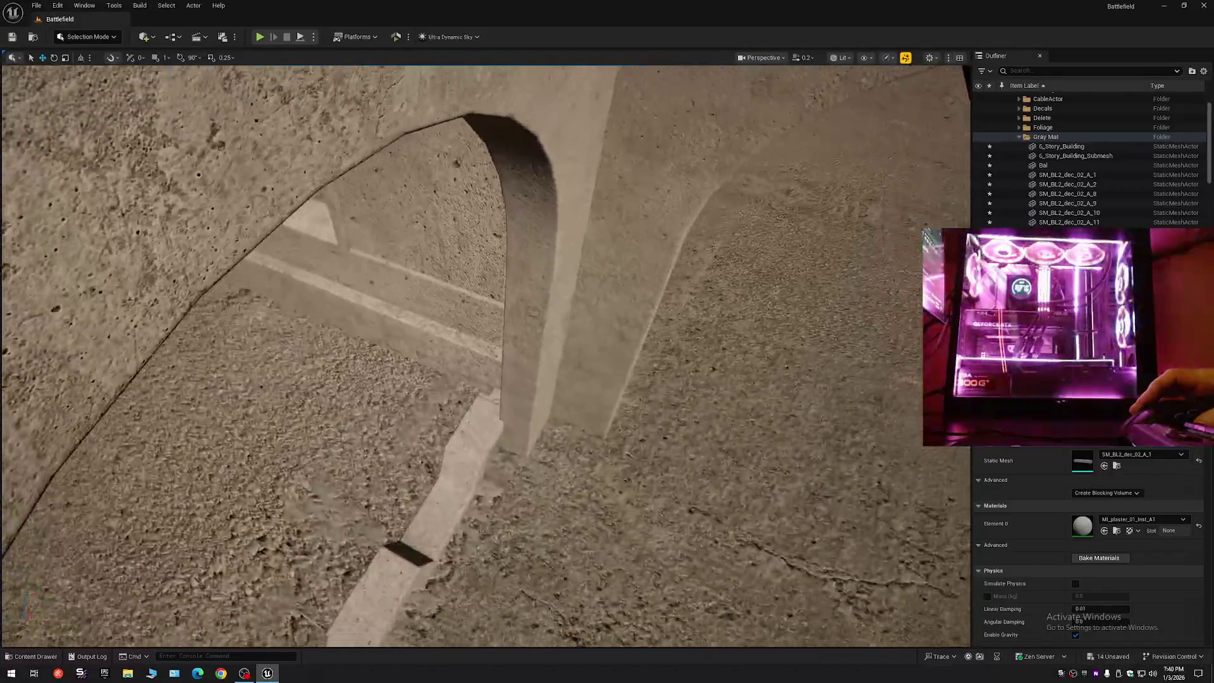
pyautogui.press('s')
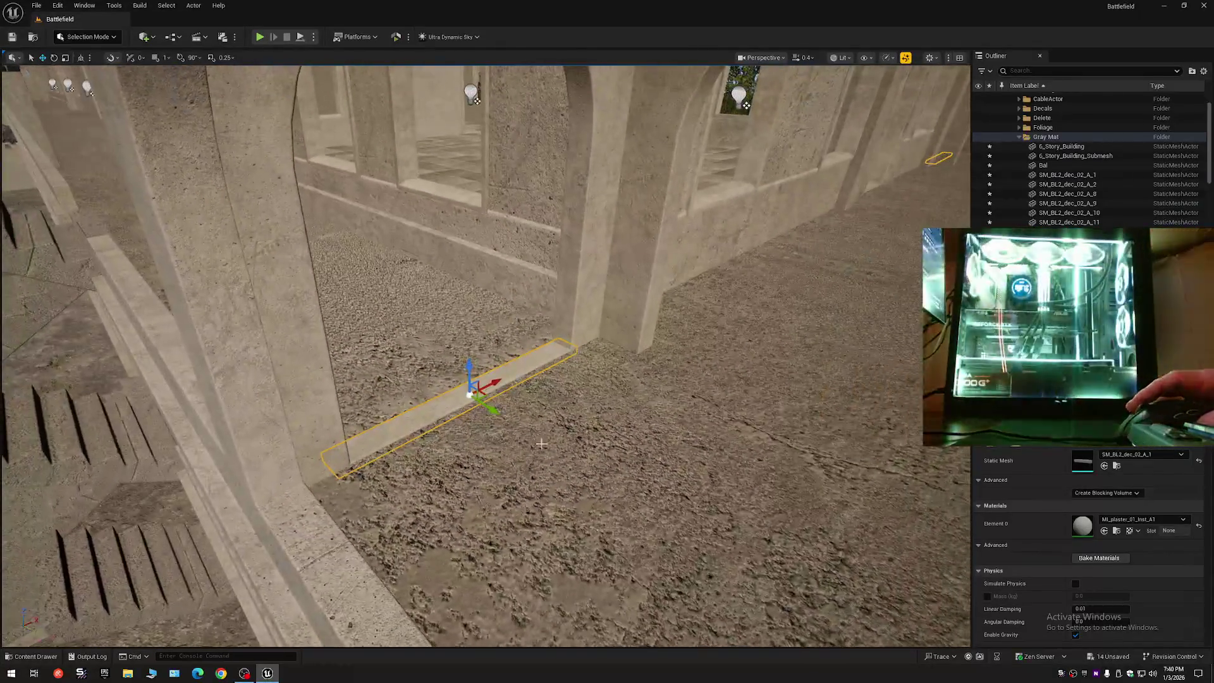
pyautogui.press('s')
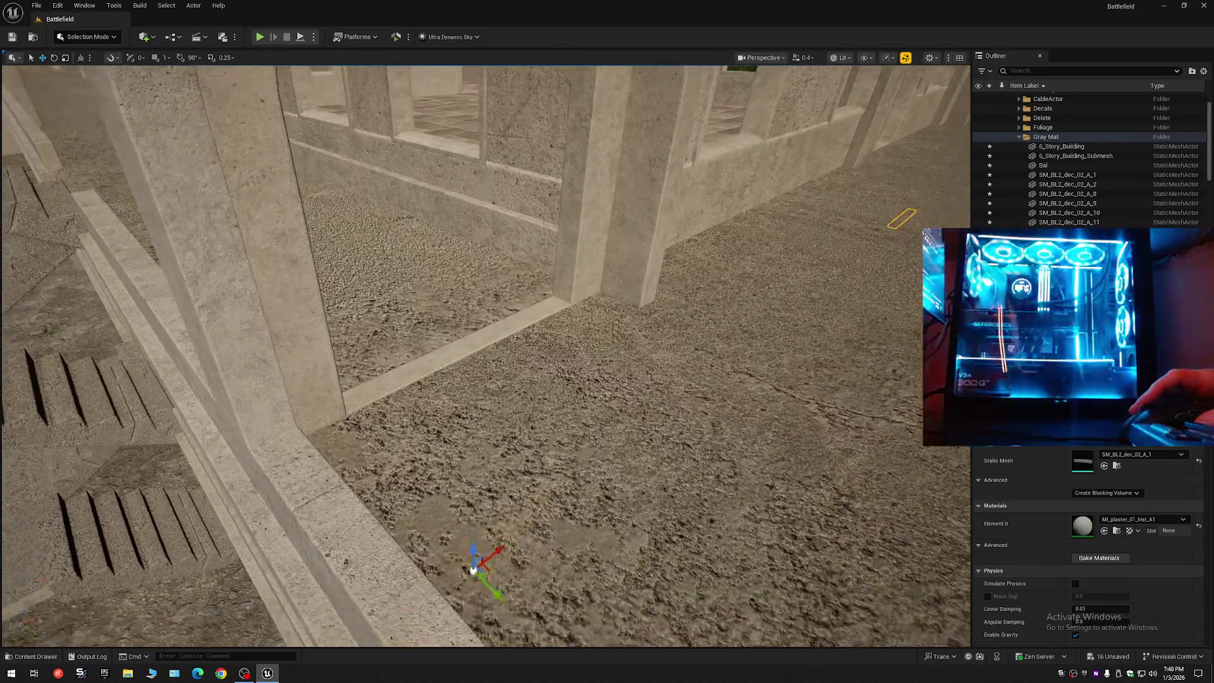
pyautogui.press('w')
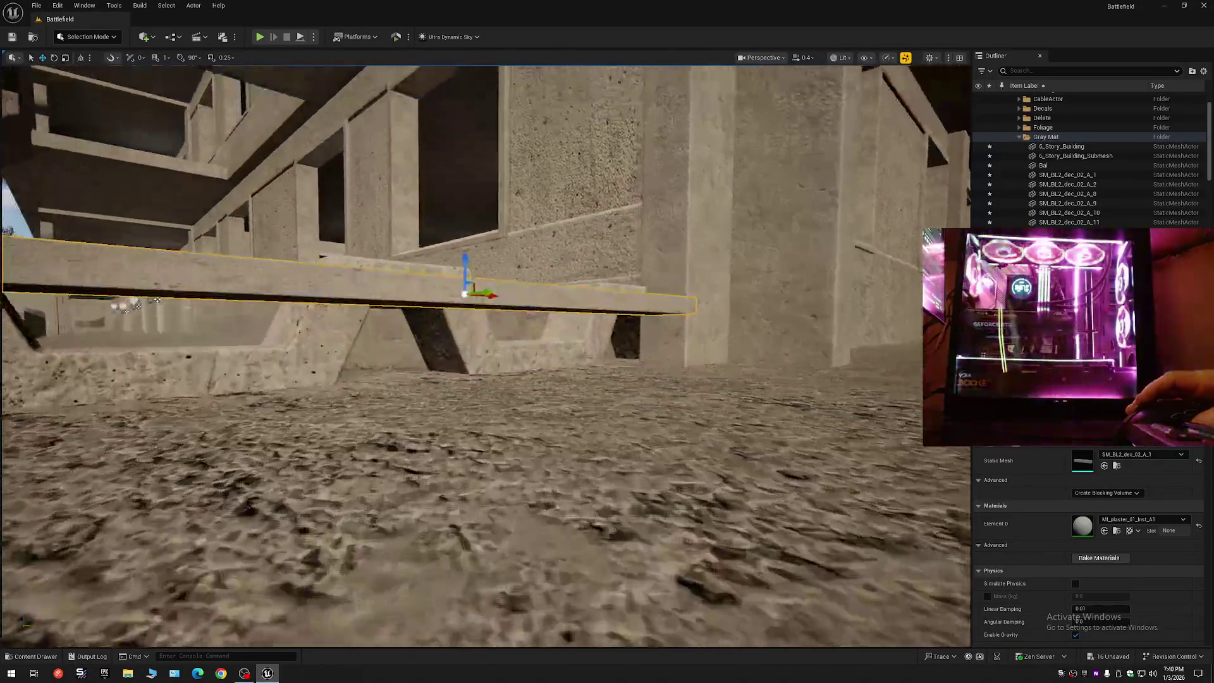
pyautogui.scroll(-1, 486, 354)
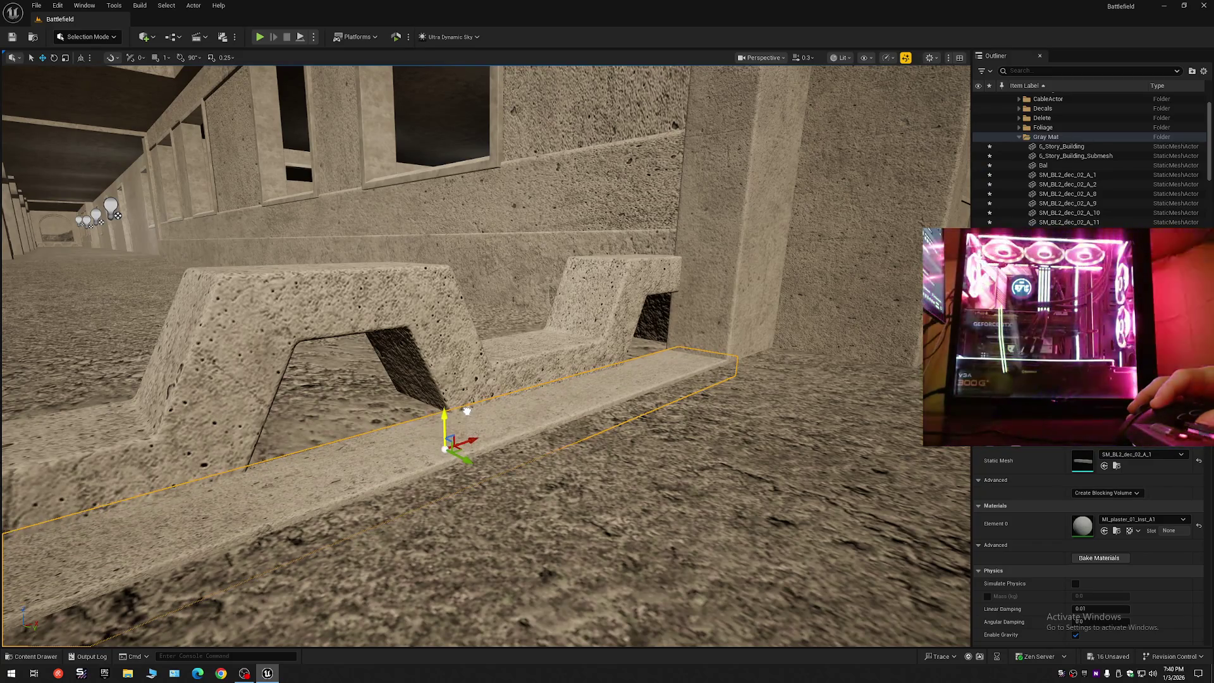
pyautogui.press('w')
pyautogui.scroll(-1, 535, 429)
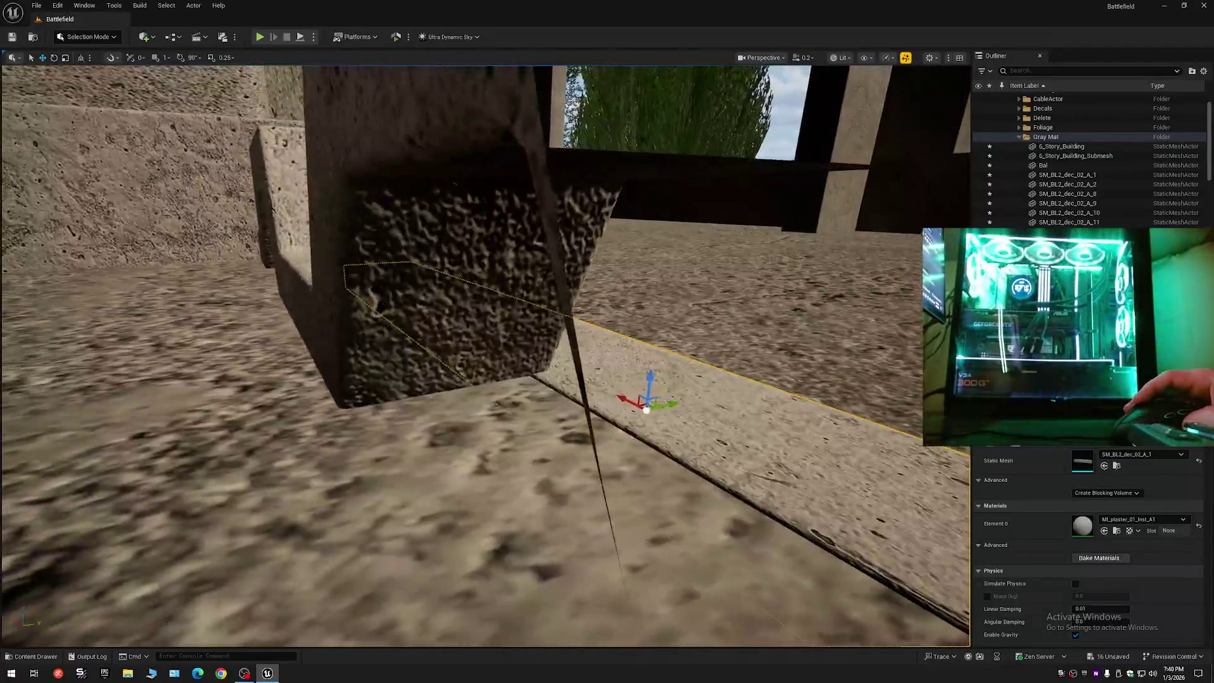
pyautogui.press('d')
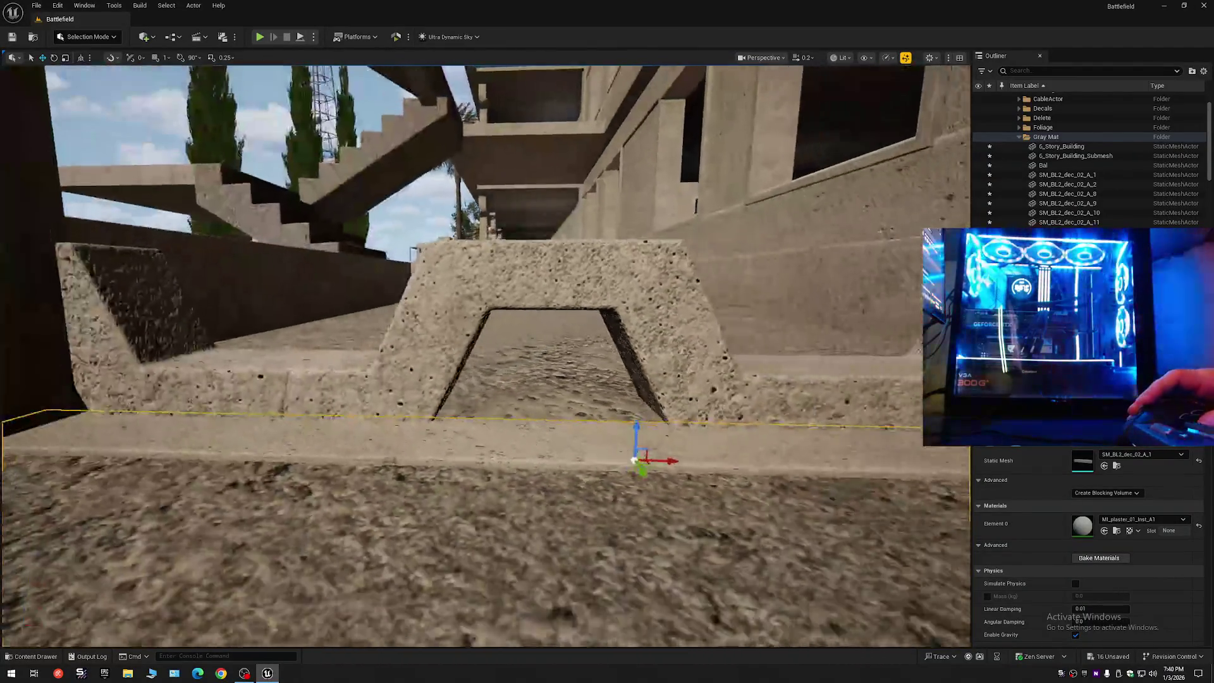
pyautogui.press('w')
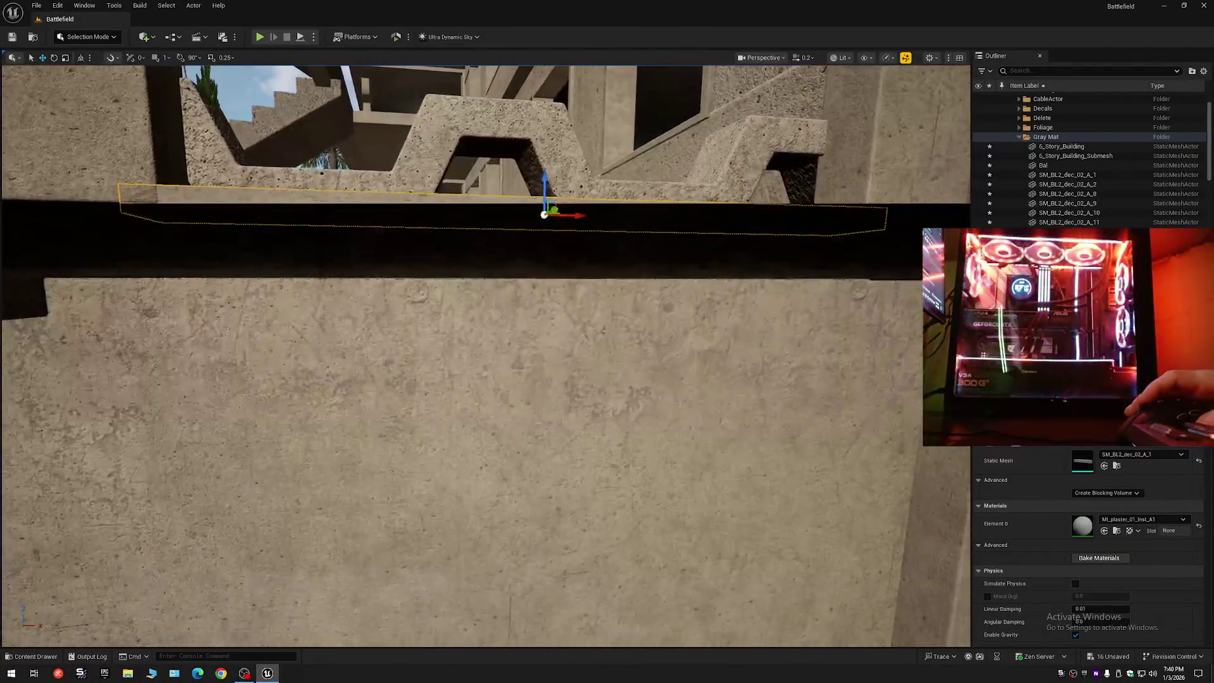
pyautogui.scroll(3, 486, 354)
pyautogui.press('w')
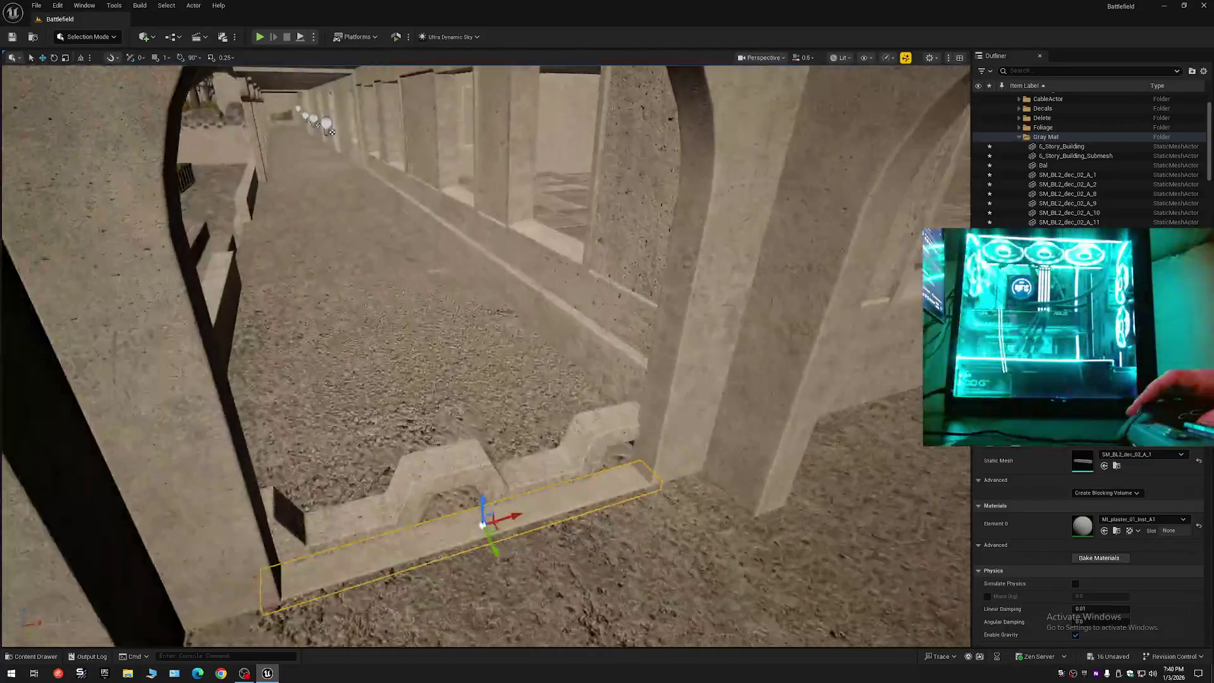
pyautogui.press('s')
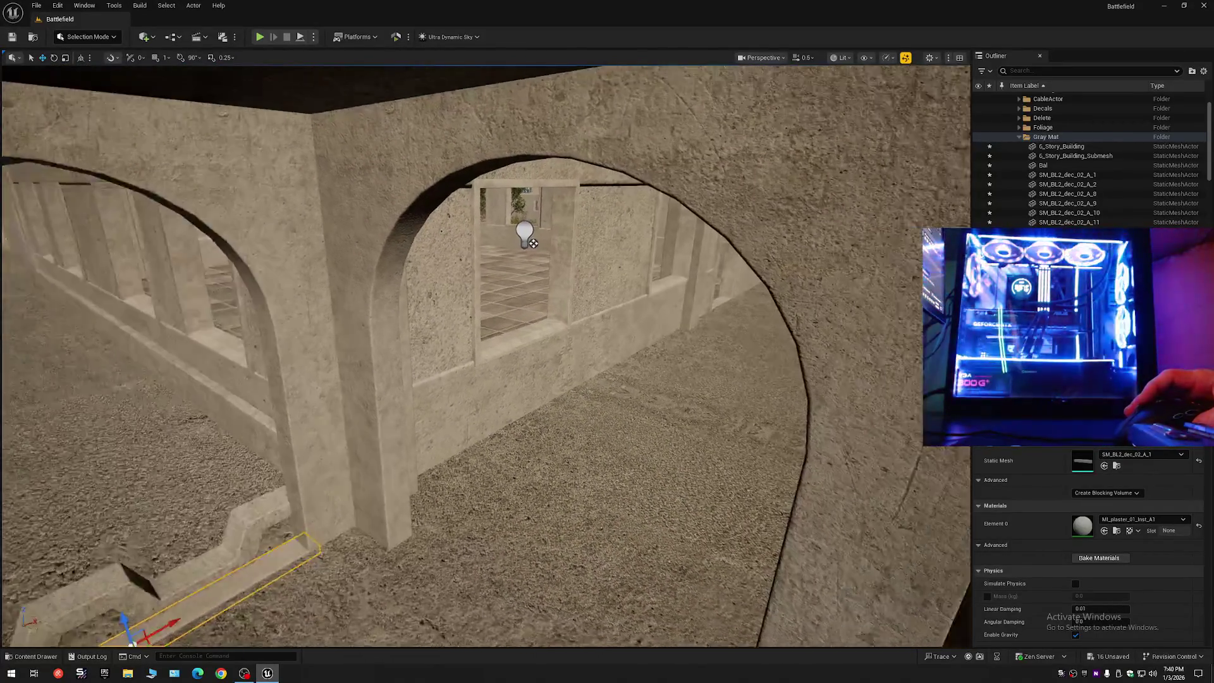
pyautogui.scroll(2, 486, 355)
pyautogui.press('s')
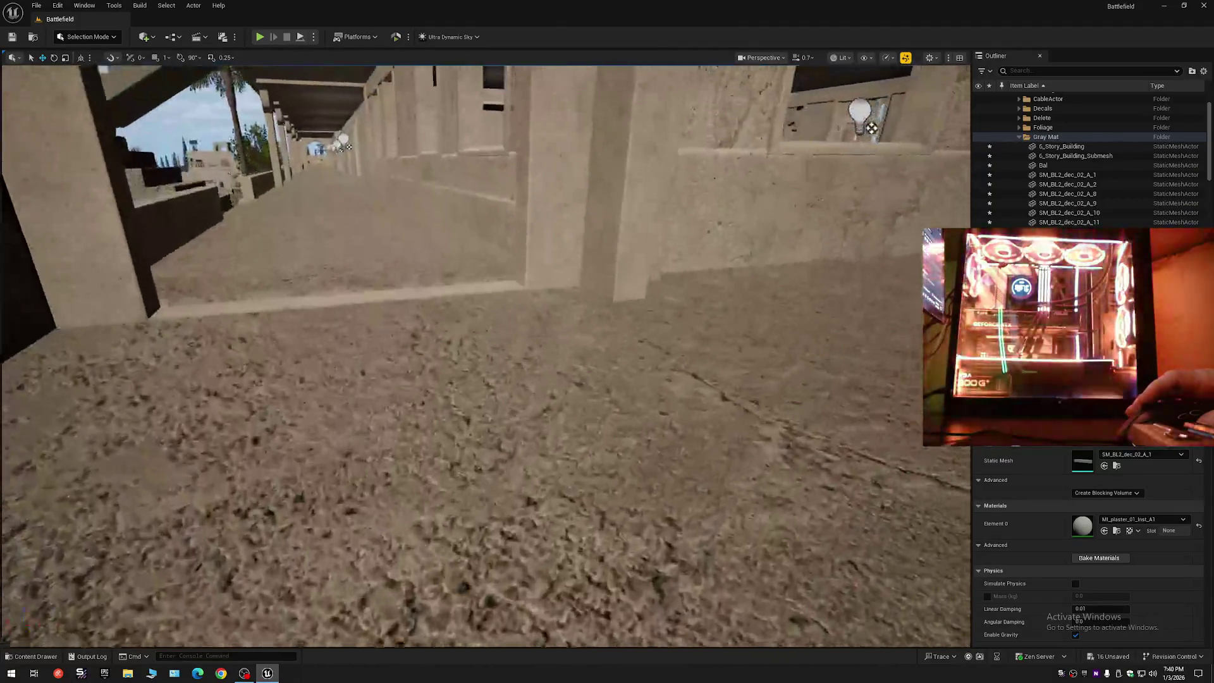
pyautogui.press('s')
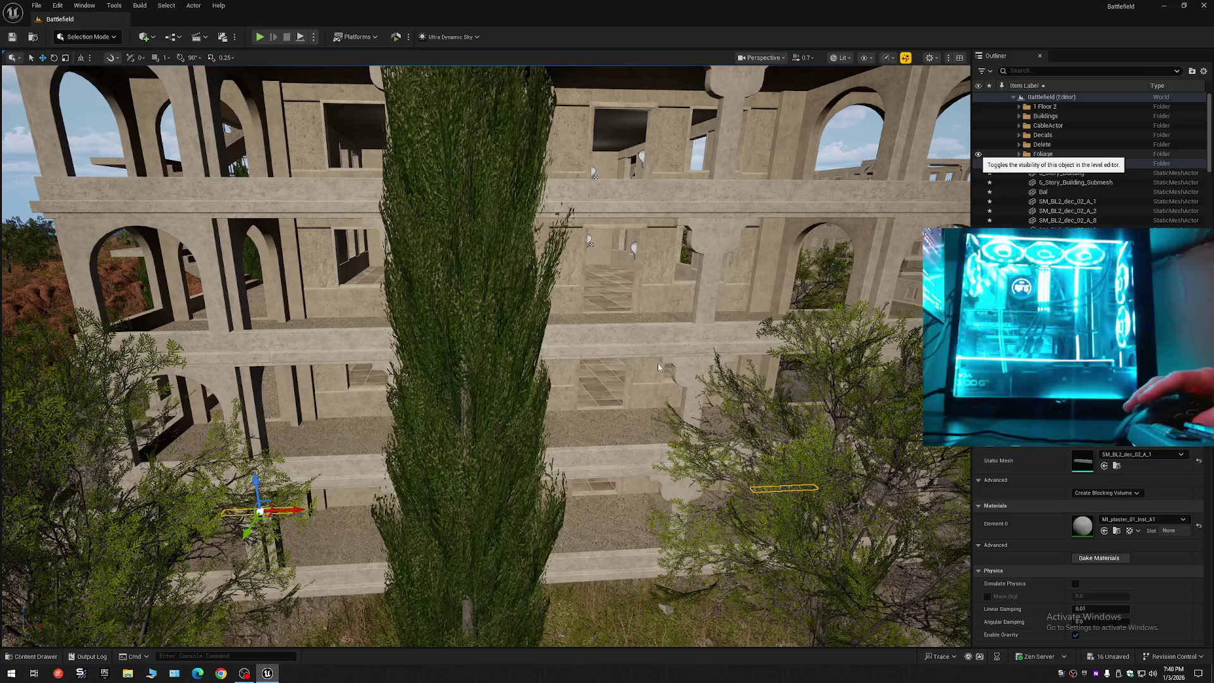
# - Fly around the arched facade, viewing it up close and from above the rooftop
pyautogui.moveTo(609, 398); pyautogui.dragTo(611, 390)
pyautogui.scroll(5, 622, 295)
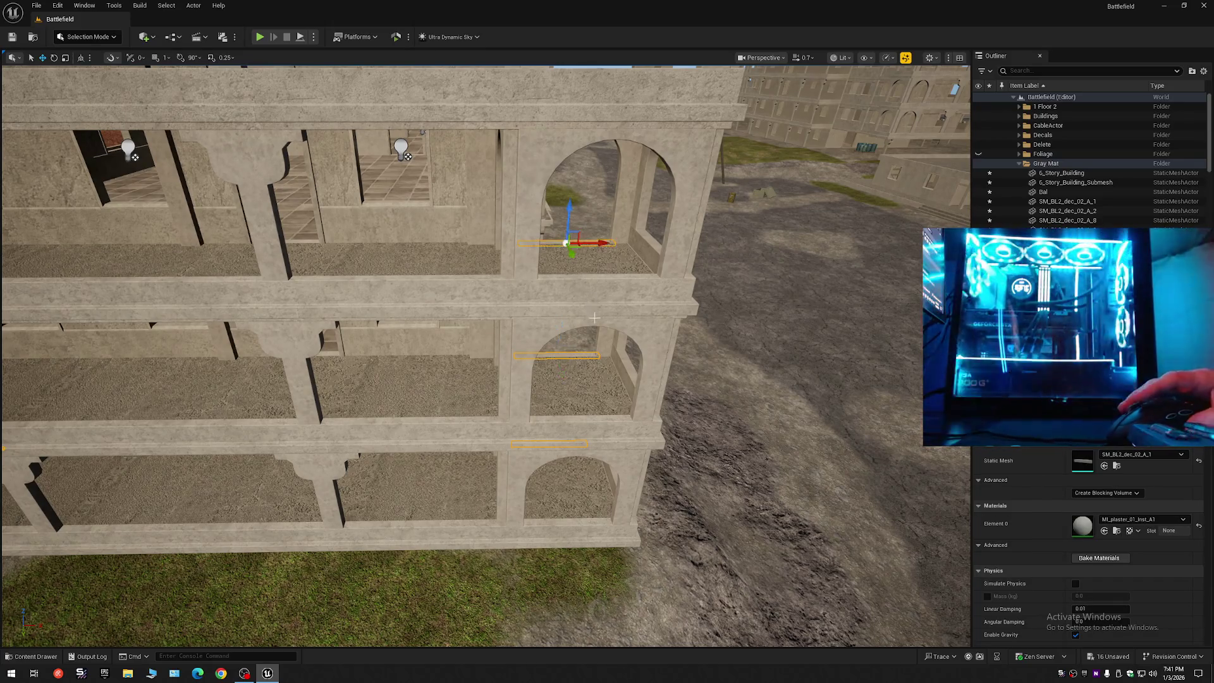
pyautogui.moveTo(594, 317); pyautogui.dragTo(594, 318)
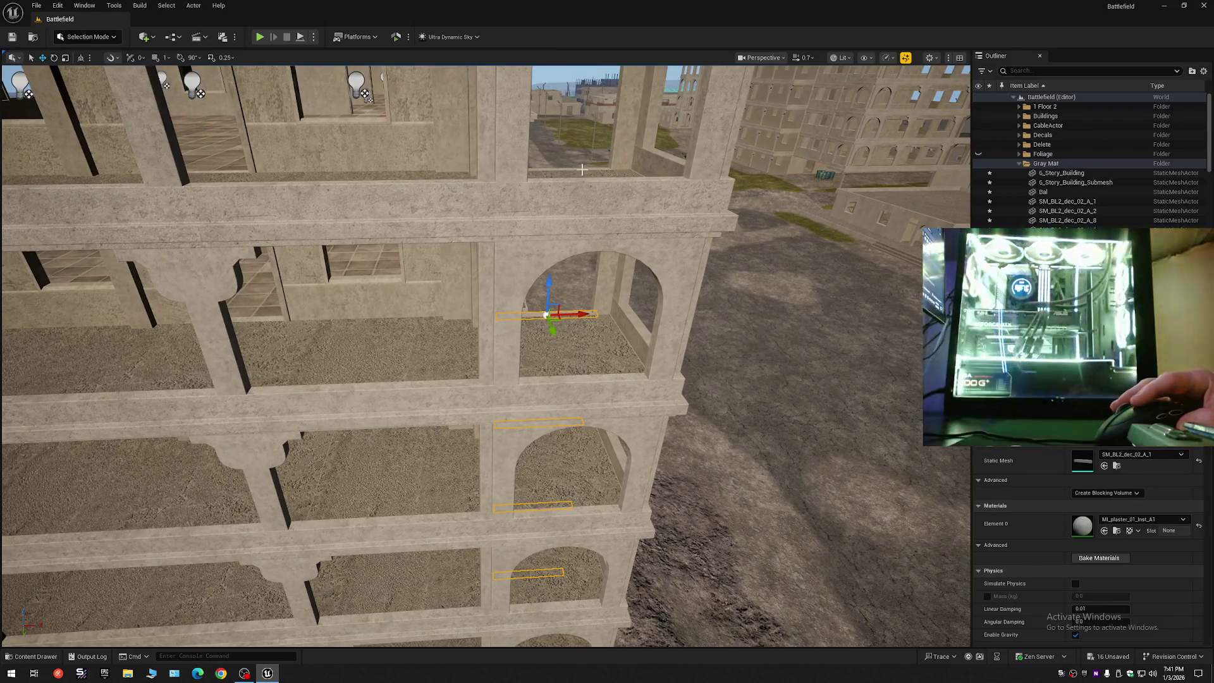
pyautogui.moveTo(582, 187); pyautogui.dragTo(582, 186)
pyautogui.moveTo(518, 253); pyautogui.dragTo(518, 253)
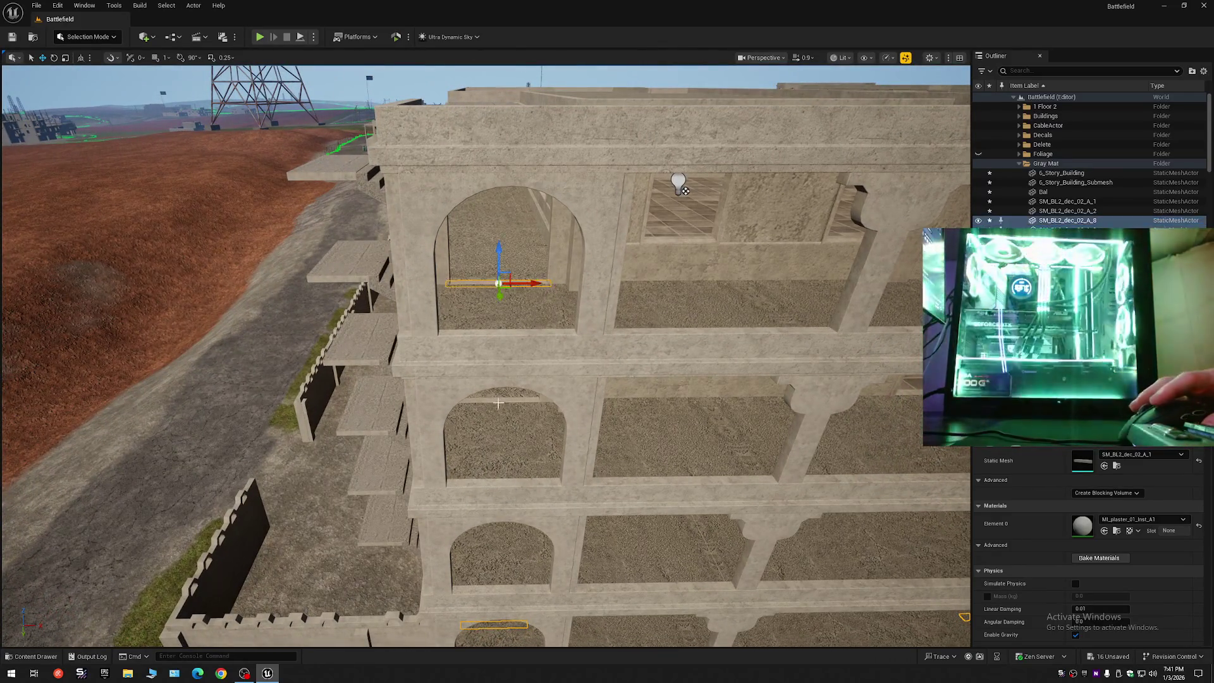
pyautogui.moveTo(518, 252); pyautogui.dragTo(518, 253)
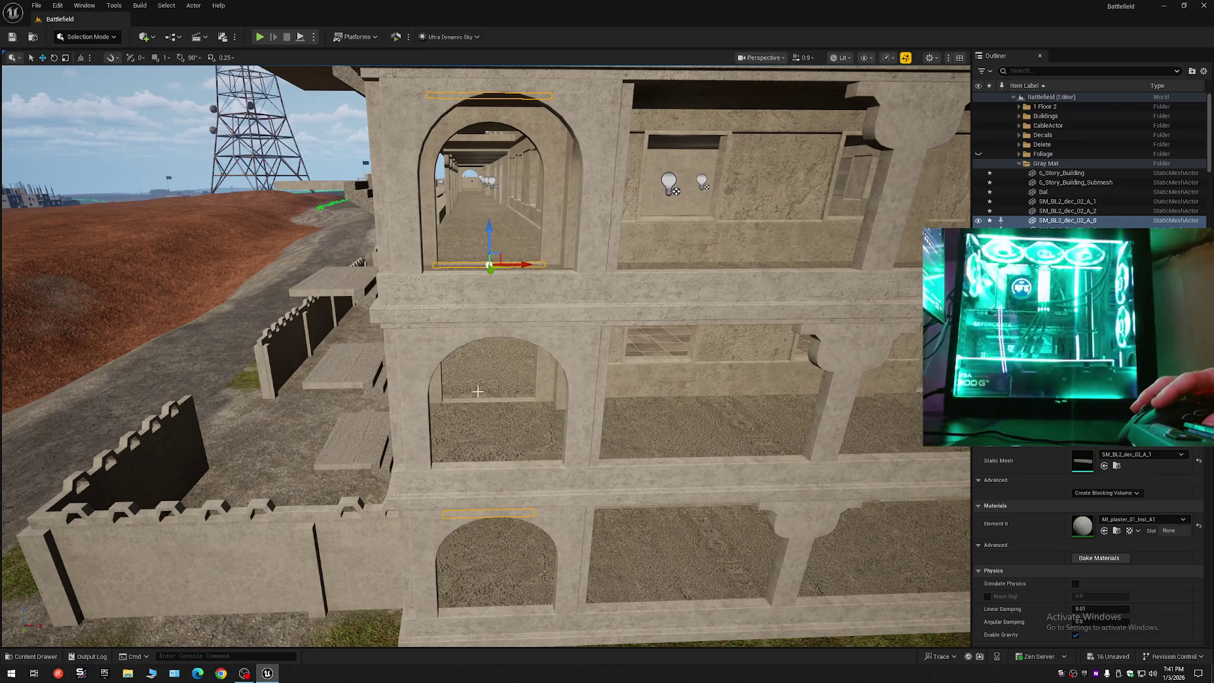
pyautogui.moveTo(518, 253); pyautogui.dragTo(518, 252)
pyautogui.scroll(5, 517, 253)
pyautogui.moveTo(702, 537); pyautogui.dragTo(702, 536)
pyautogui.moveTo(574, 429); pyautogui.dragTo(573, 429)
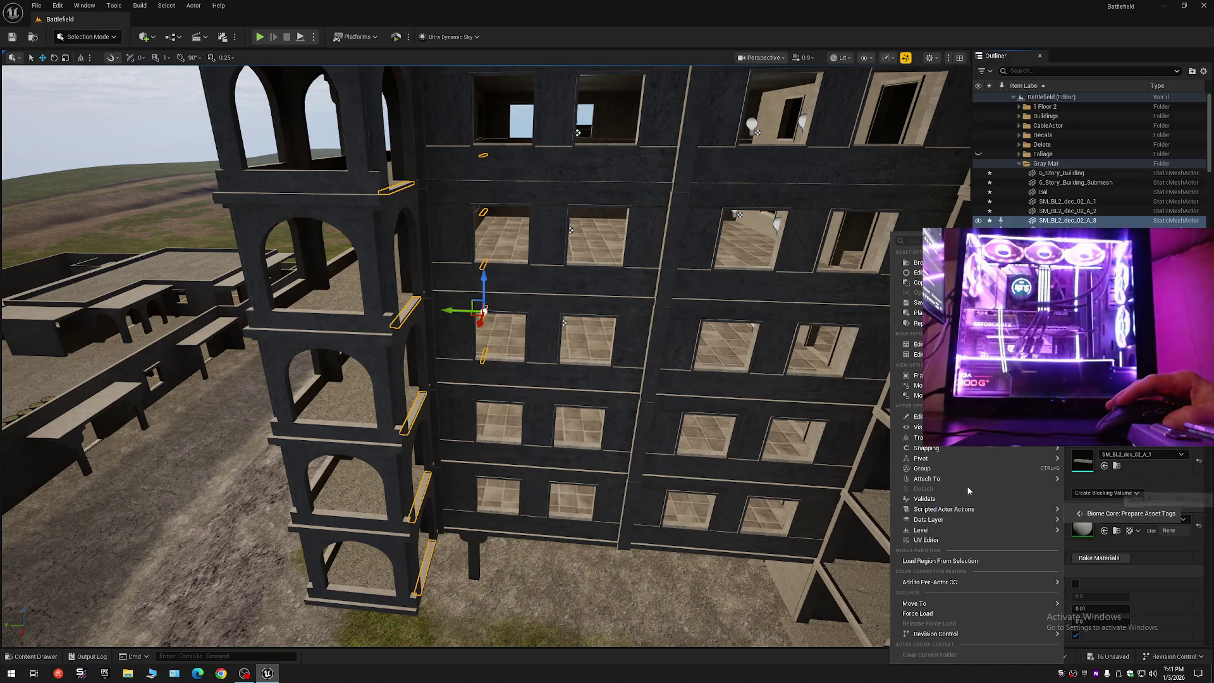
pyautogui.moveTo(573, 429)
pyautogui.mouseDown()
pyautogui.moveTo(110, 138)
pyautogui.moveTo(248, 197)
pyautogui.mouseUp()
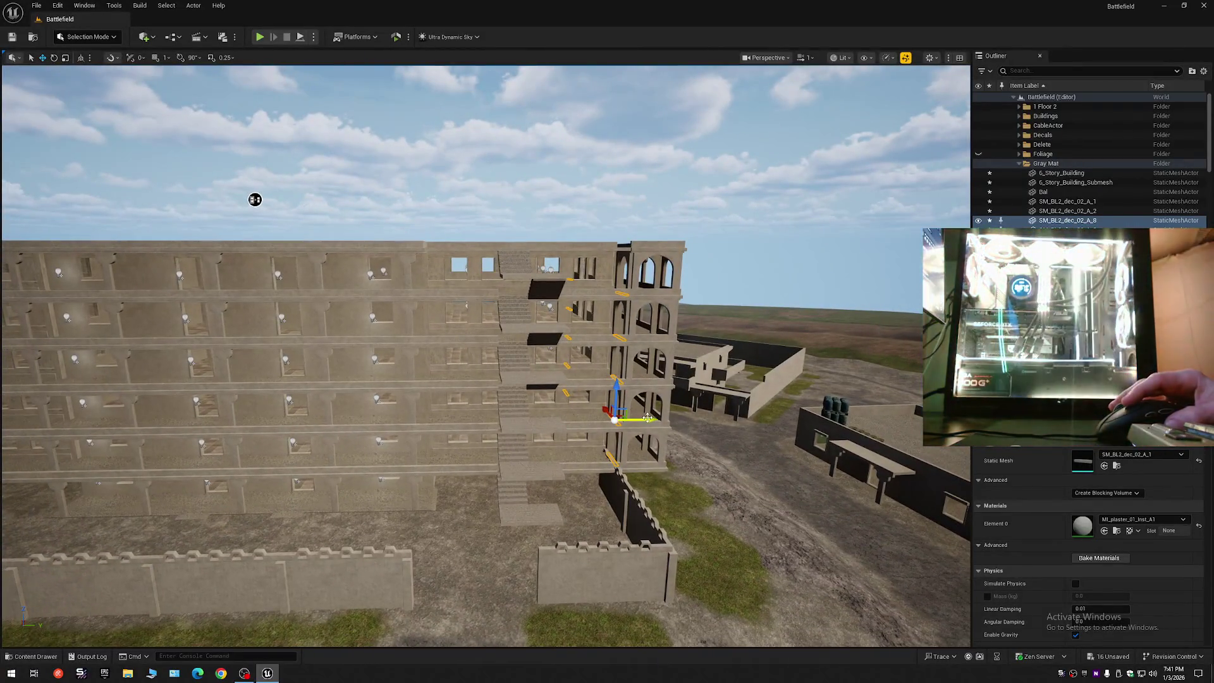
# - Paste copies of the selected ledge strips and fly close to the long building's wall
pyautogui.hotkey('ctrl', 'v')
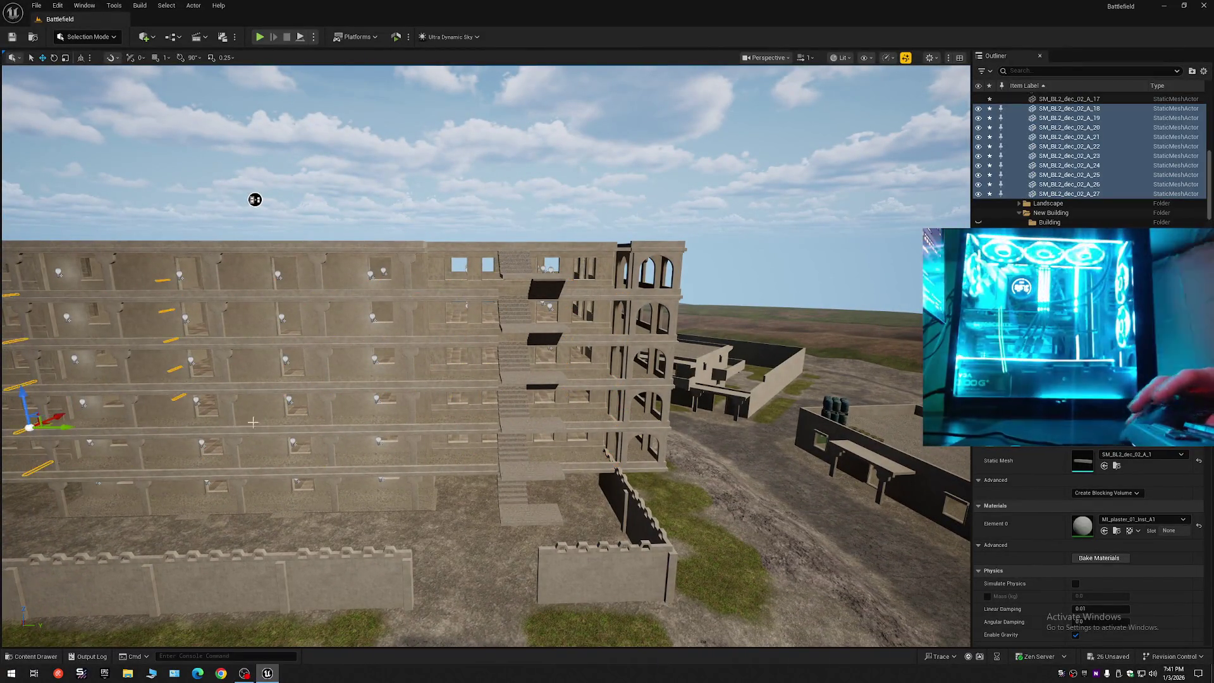
pyautogui.moveTo(255, 200)
pyautogui.mouseDown()
pyautogui.moveTo(206, 177)
pyautogui.moveTo(206, 88)
pyautogui.moveTo(88, 89)
pyautogui.mouseUp()
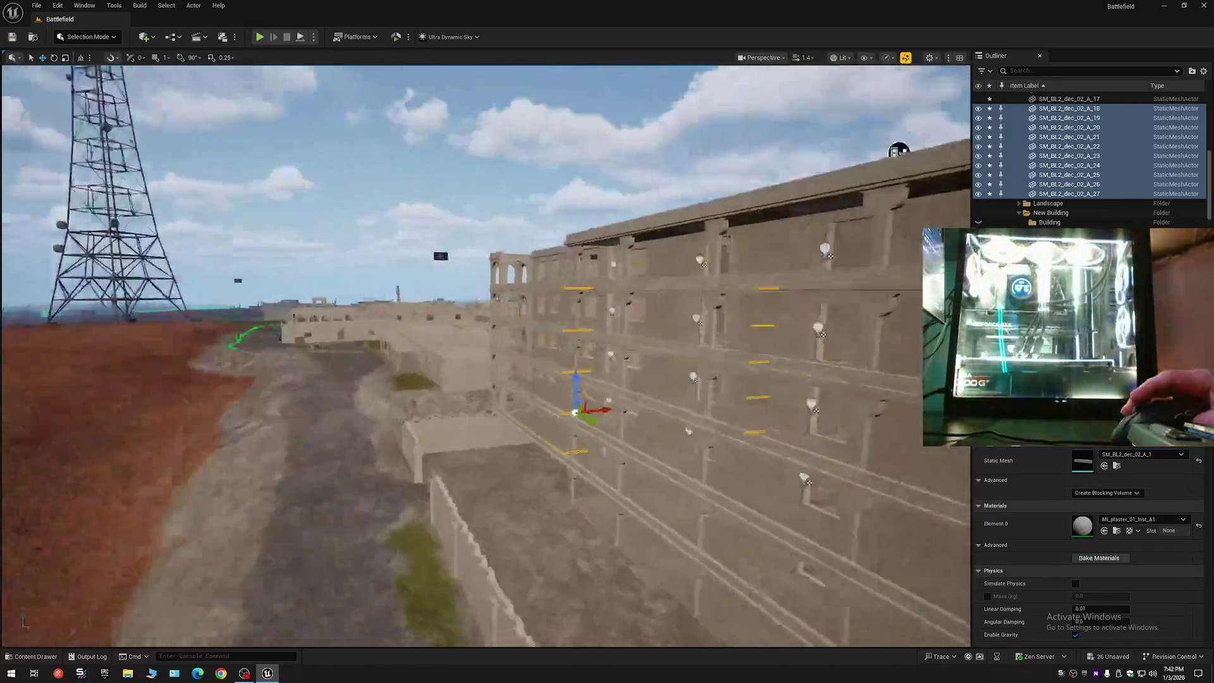
pyautogui.moveTo(747, 380); pyautogui.dragTo(793, 398)
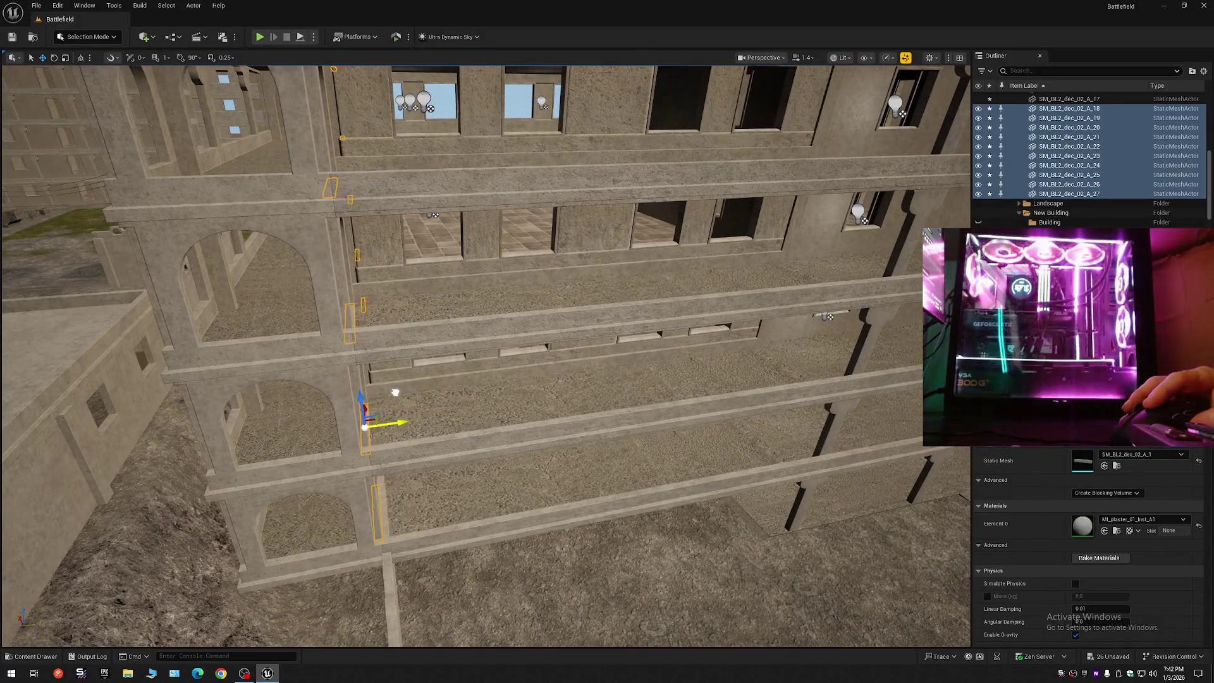
pyautogui.moveTo(486, 354)
pyautogui.mouseDown()
pyautogui.moveTo(468, 367)
pyautogui.moveTo(417, 354)
pyautogui.moveTo(405, 379)
pyautogui.moveTo(379, 380)
pyautogui.mouseUp()
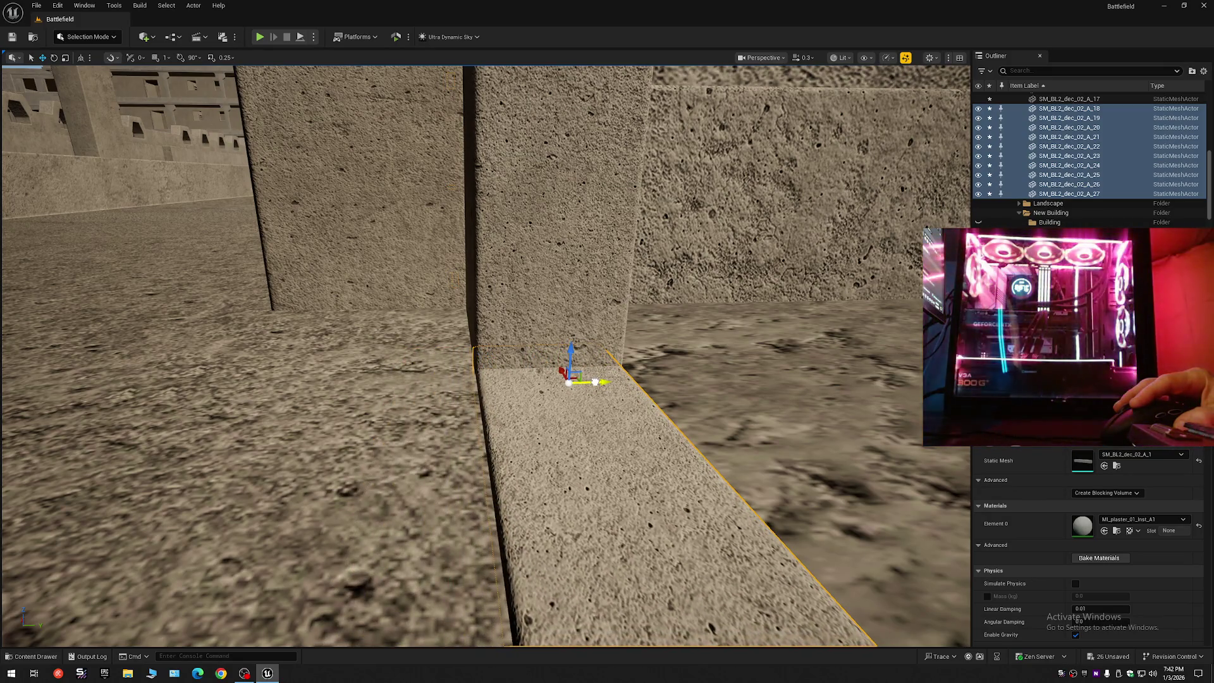
pyautogui.moveTo(595, 388); pyautogui.dragTo(494, 413)
# - Inspect the new ledge strips along the wall, then pull back to the arched building
pyautogui.scroll(-1, 589, 388)
pyautogui.scroll(1, 529, 403)
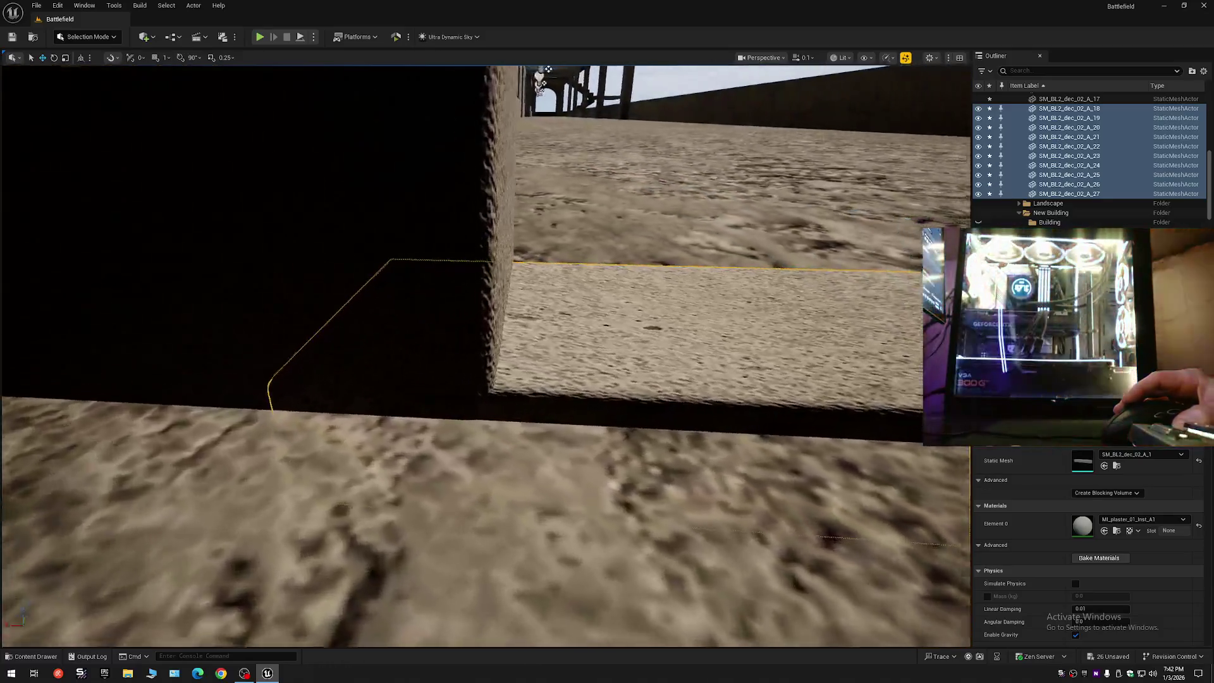
pyautogui.moveTo(493, 412); pyautogui.dragTo(412, 432)
pyautogui.scroll(-1, 422, 430)
pyautogui.scroll(2, 415, 432)
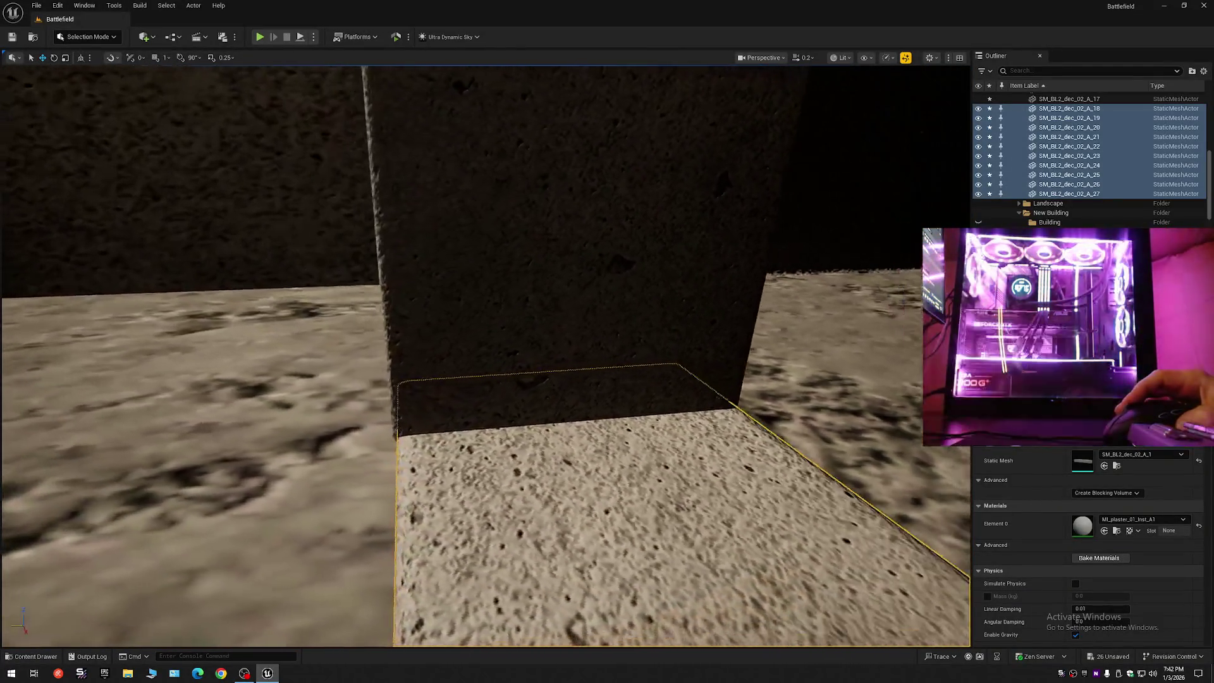
pyautogui.moveTo(412, 433); pyautogui.dragTo(410, 433)
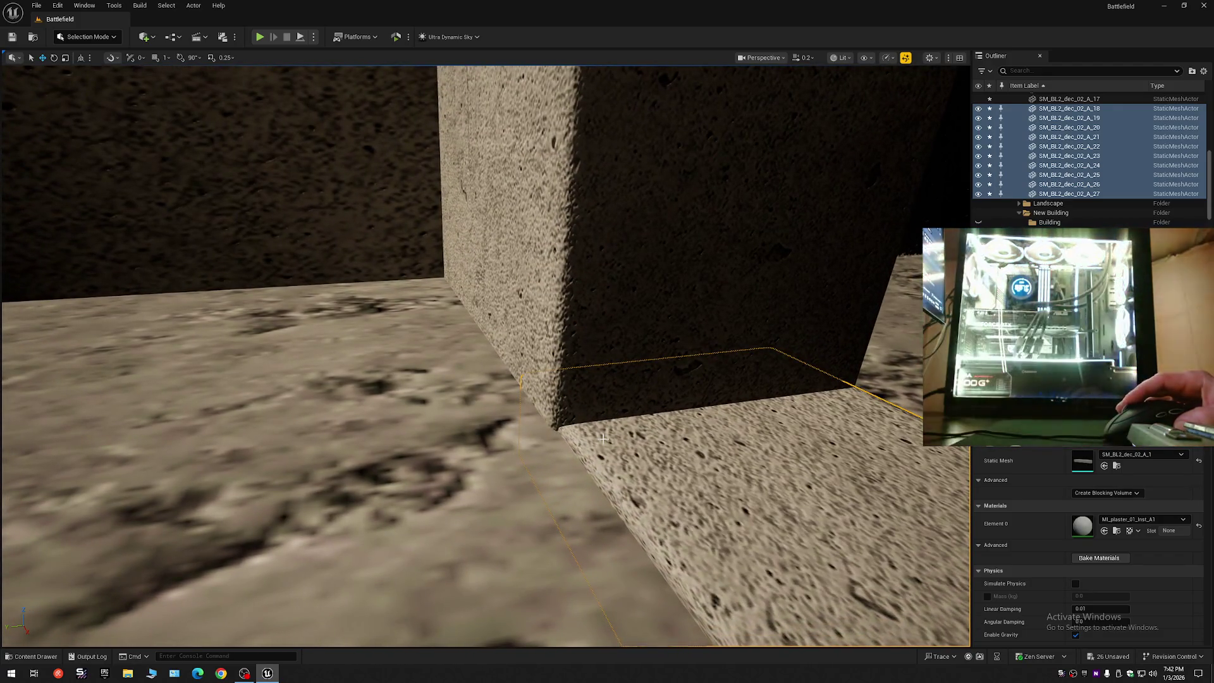
pyautogui.scroll(3, 409, 433)
pyautogui.moveTo(410, 433); pyautogui.dragTo(407, 435)
pyautogui.moveTo(660, 449); pyautogui.dragTo(660, 449)
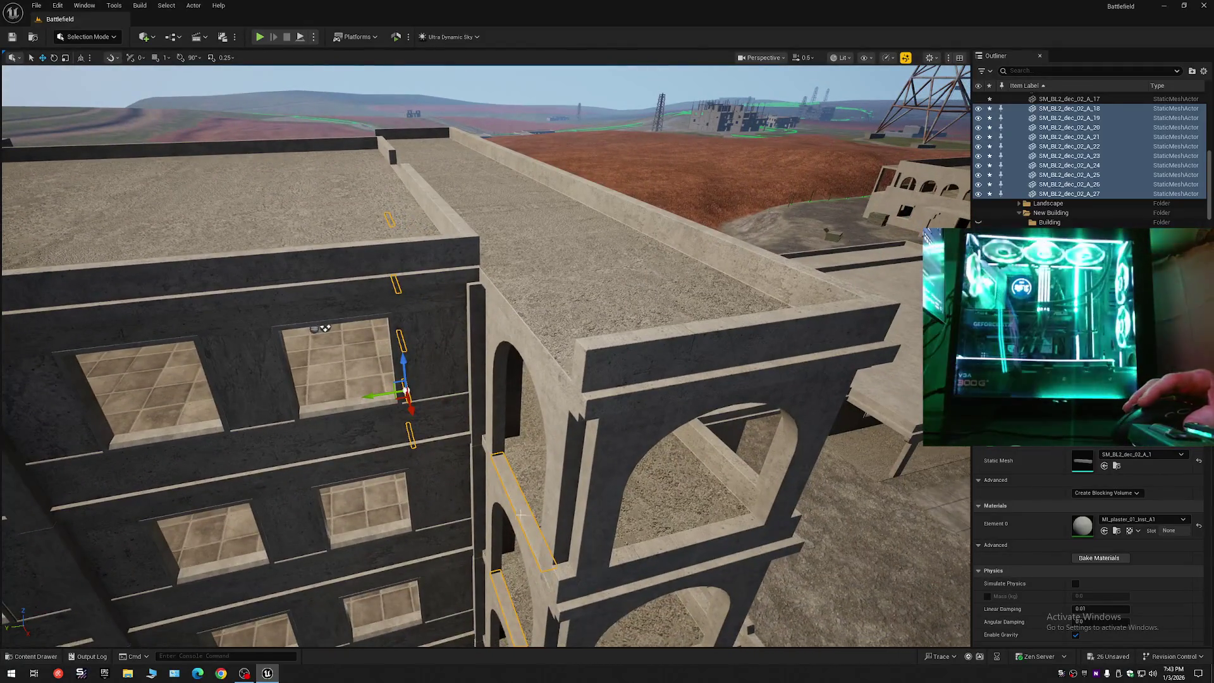
# - Select ledge strip SM_BL2_dec_02_A_23 plus the arch strip and lower them into the arch top
pyautogui.click(325, 327)
pyautogui.moveTo(324, 328); pyautogui.dragTo(325, 327)
pyautogui.moveTo(483, 465)
pyautogui.mouseDown()
pyautogui.moveTo(71, 370)
pyautogui.moveTo(517, 373)
pyautogui.moveTo(517, 226)
pyautogui.mouseUp()
pyautogui.click(482, 465)
pyautogui.click(514, 361)
pyautogui.keyDown('ctrl'); pyautogui.click(519, 390); pyautogui.keyUp('ctrl')
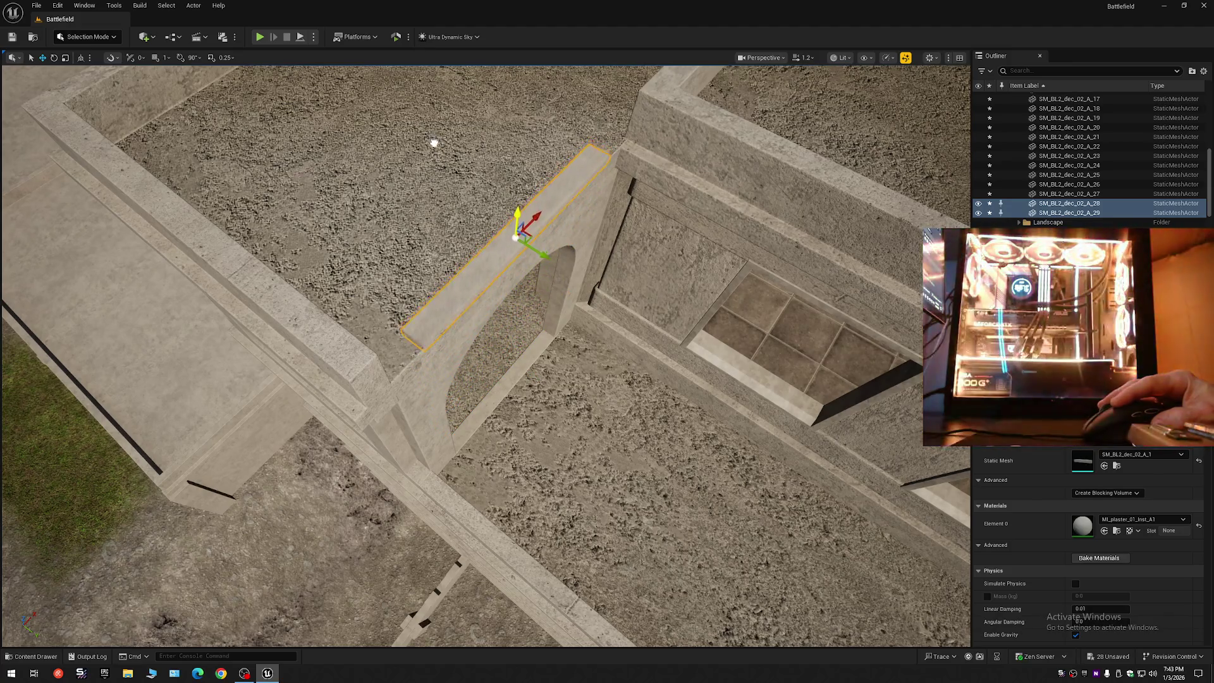
pyautogui.moveTo(434, 145); pyautogui.dragTo(481, 143)
# - Frame the selected slab and stretch it lengthwise to an X scale of about 2.0
pyautogui.press('f')
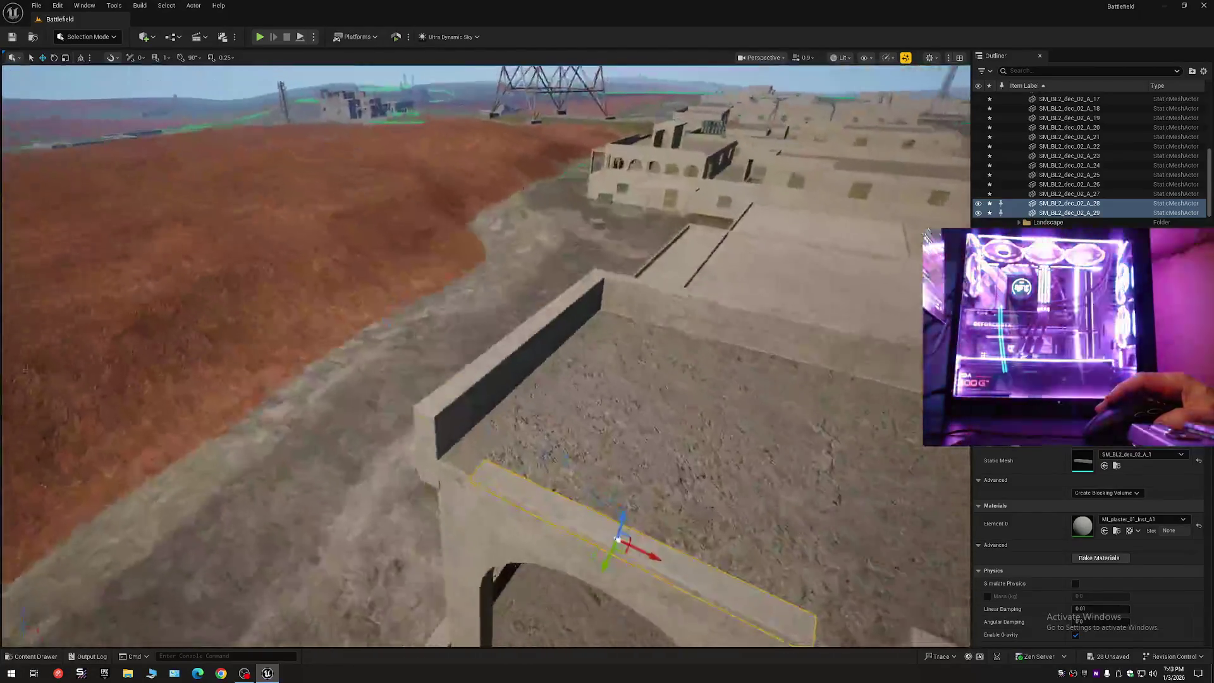
pyautogui.scroll(-1, 486, 355)
pyautogui.scroll(-1, 582, 233)
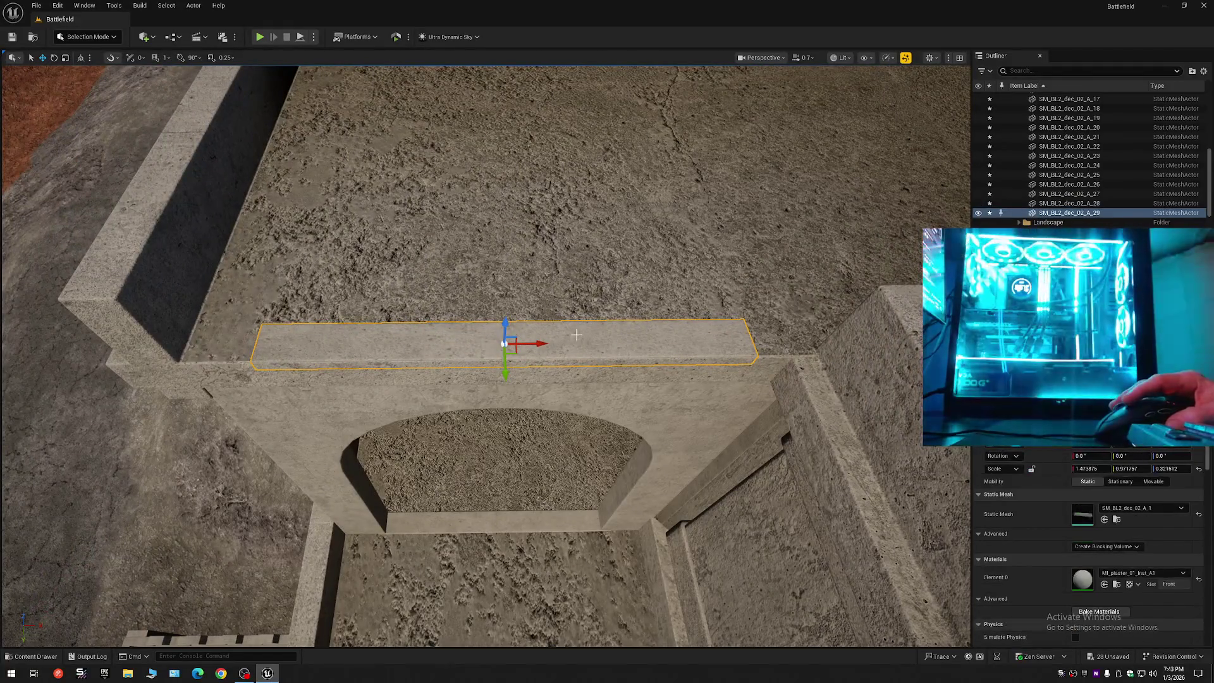
pyautogui.moveTo(535, 343)
pyautogui.mouseDown()
pyautogui.moveTo(627, 344)
pyautogui.moveTo(562, 329)
pyautogui.moveTo(562, 291)
pyautogui.moveTo(493, 84)
pyautogui.moveTo(452, 158)
pyautogui.moveTo(590, 341)
pyautogui.mouseUp()
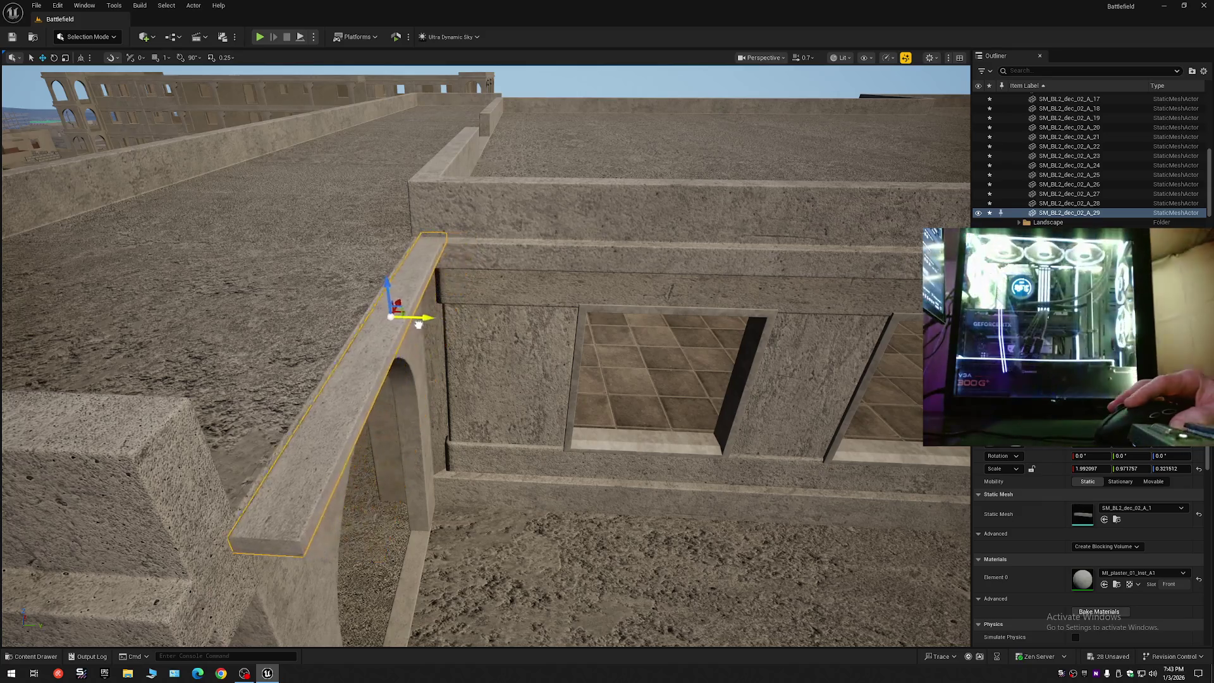
pyautogui.moveTo(397, 323)
pyautogui.mouseDown()
pyautogui.moveTo(827, 68)
pyautogui.moveTo(732, 100)
pyautogui.moveTo(434, 337)
pyautogui.moveTo(442, 290)
pyautogui.moveTo(442, 354)
pyautogui.moveTo(443, 304)
pyautogui.moveTo(398, 335)
pyautogui.mouseUp()
pyautogui.press('Escape')
pyautogui.scroll(-3, 436, 329)
# - Select the ledge slab on the parapet and inspect it along the parapet corner
pyautogui.click(412, 334)
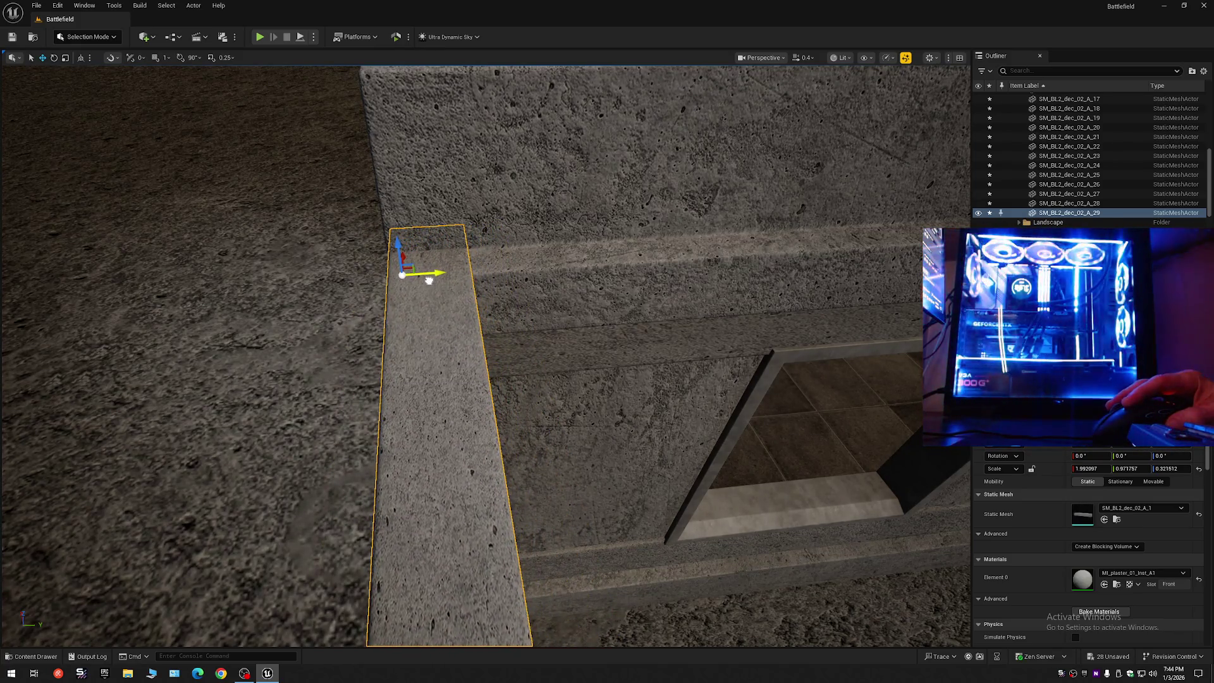
pyautogui.moveTo(430, 283); pyautogui.dragTo(474, 293)
pyautogui.press('Escape')
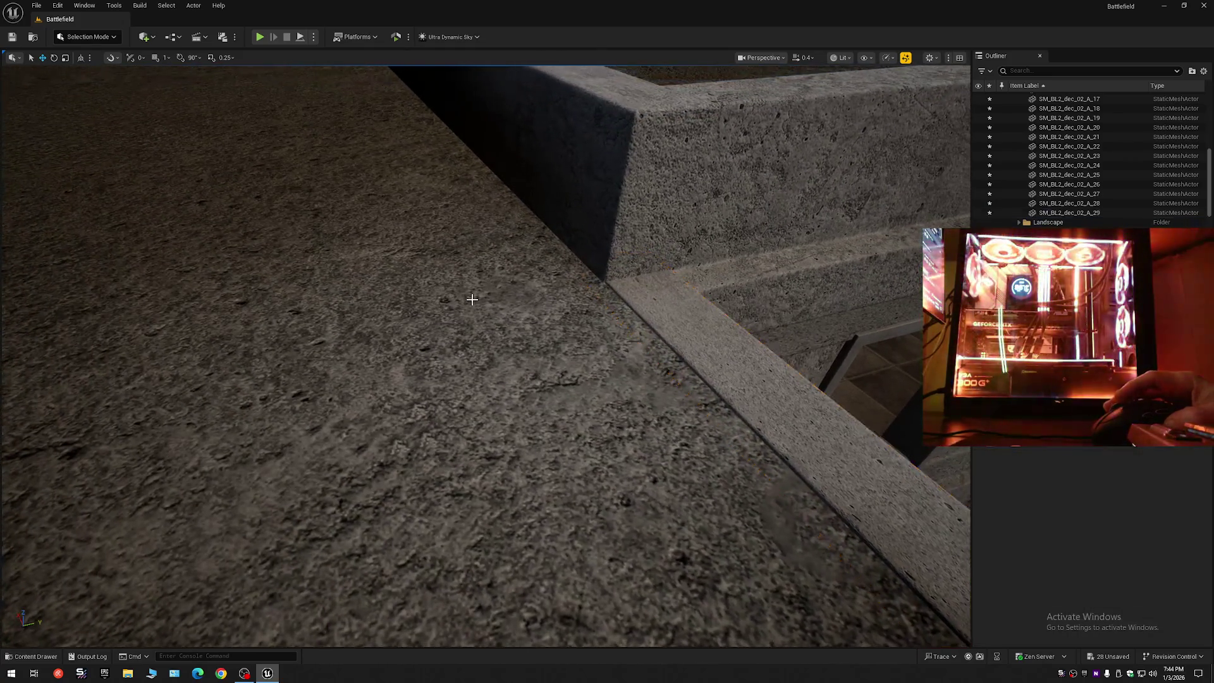
pyautogui.moveTo(481, 337); pyautogui.dragTo(481, 337)
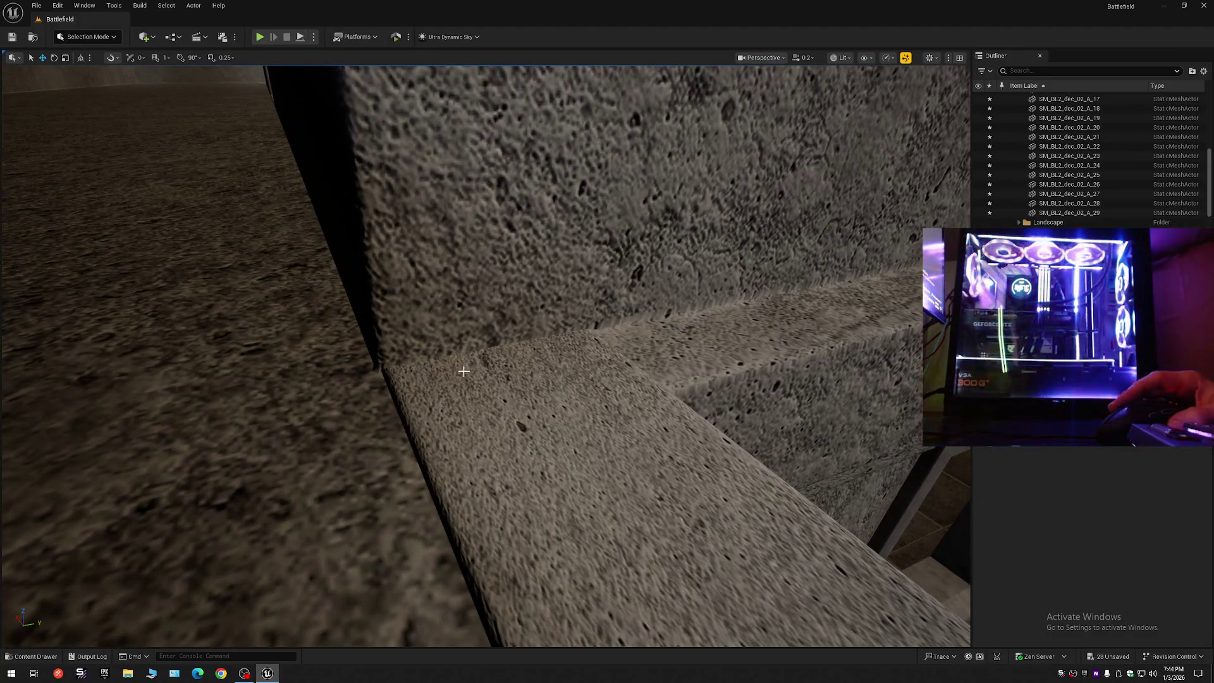
pyautogui.click(441, 380)
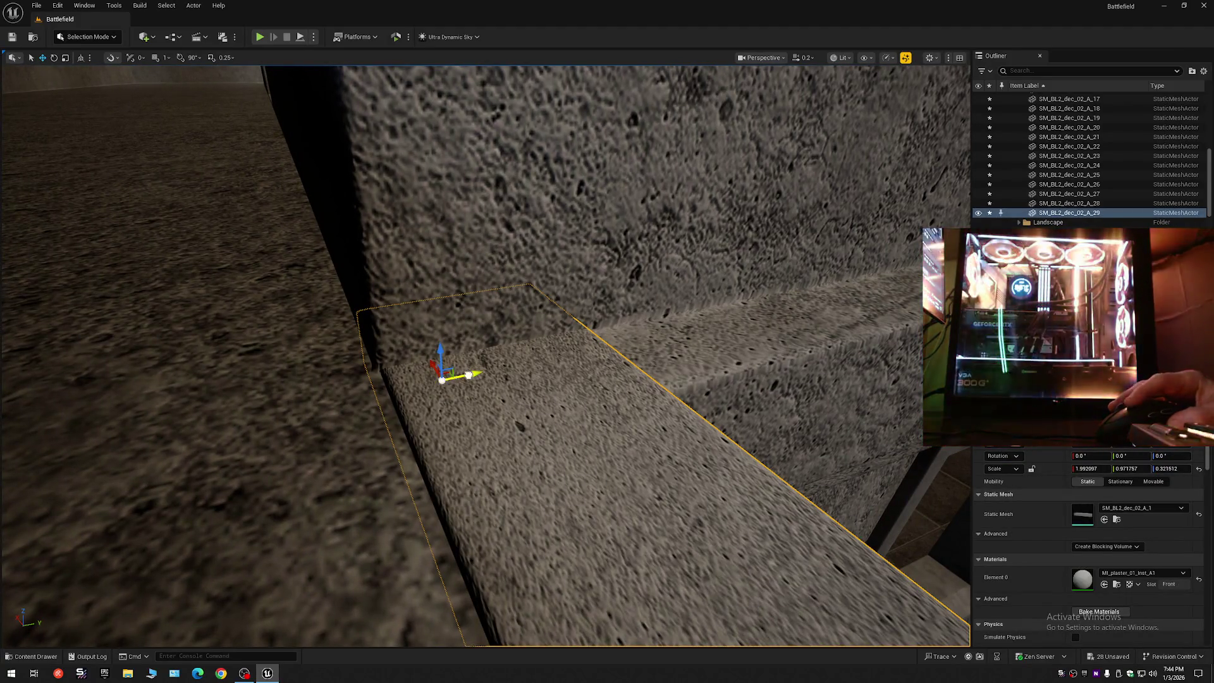
pyautogui.moveTo(441, 380); pyautogui.dragTo(441, 380)
pyautogui.scroll(1, 545, 378)
pyautogui.moveTo(545, 379)
pyautogui.mouseDown()
pyautogui.moveTo(585, 392)
pyautogui.moveTo(585, 358)
pyautogui.mouseUp()
pyautogui.press('Escape')
pyautogui.scroll(1, 545, 378)
pyautogui.scroll(-1, 545, 378)
# - Select ledge slab SM_BL2_dec_02_A_29 and fly around the arched structure
pyautogui.click(585, 357)
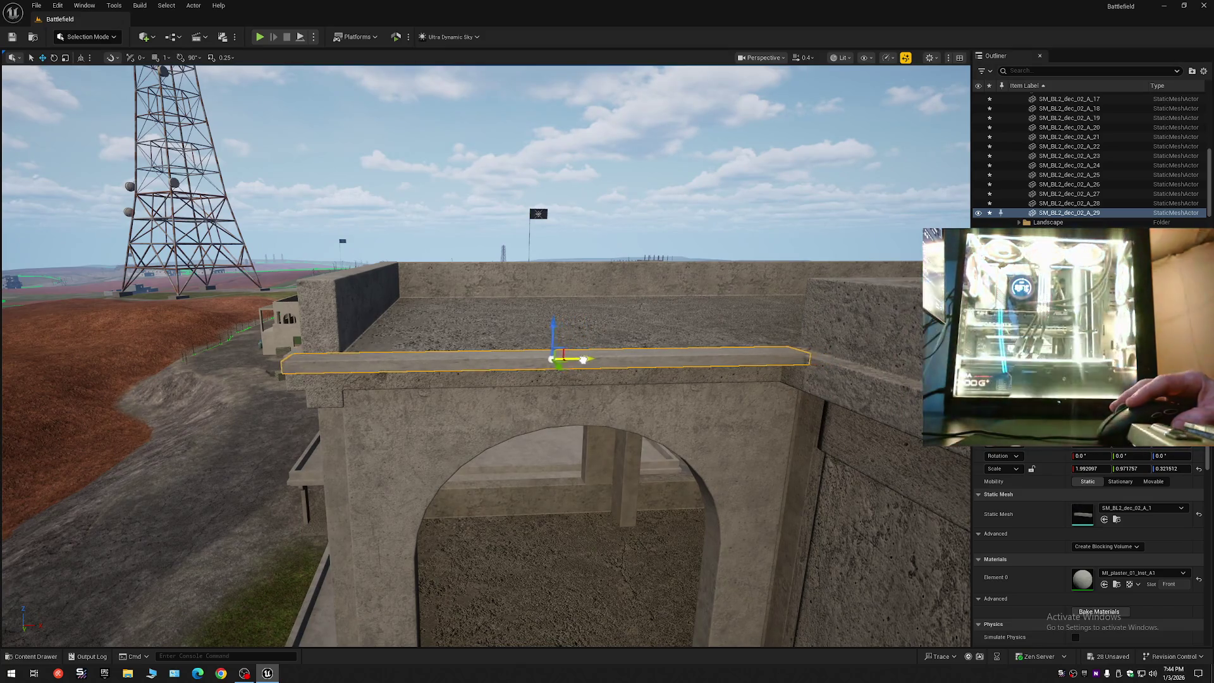
pyautogui.press('Escape')
pyautogui.moveTo(582, 372); pyautogui.dragTo(600, 379)
pyautogui.scroll(-1, 582, 372)
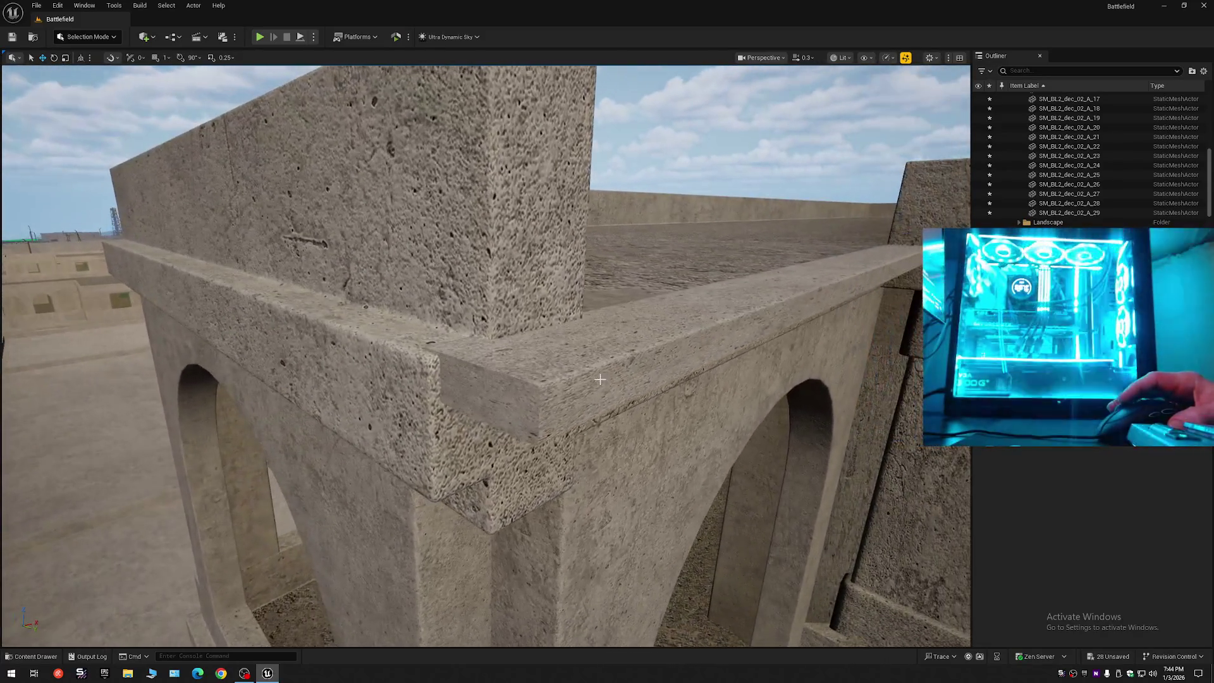
# - Stretch the corner ledge slab's X scale from about 2.095 to 2.102, pivoting at its near corner
pyautogui.click(554, 364)
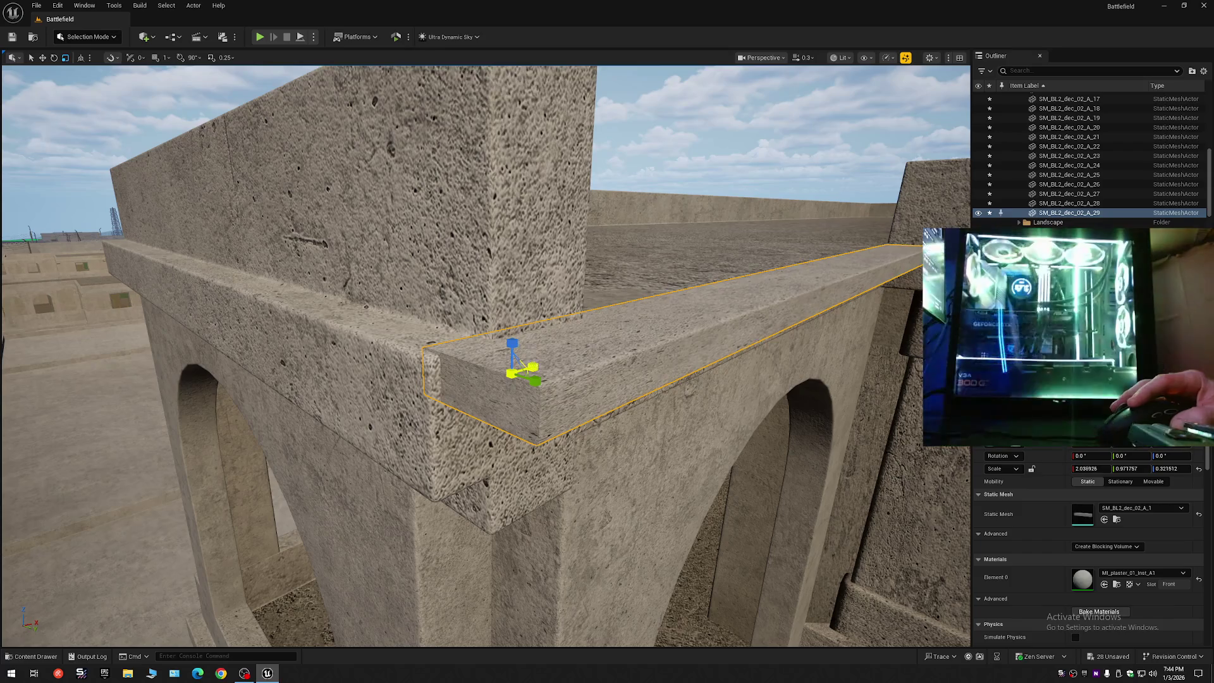
pyautogui.moveTo(523, 367); pyautogui.dragTo(508, 374)
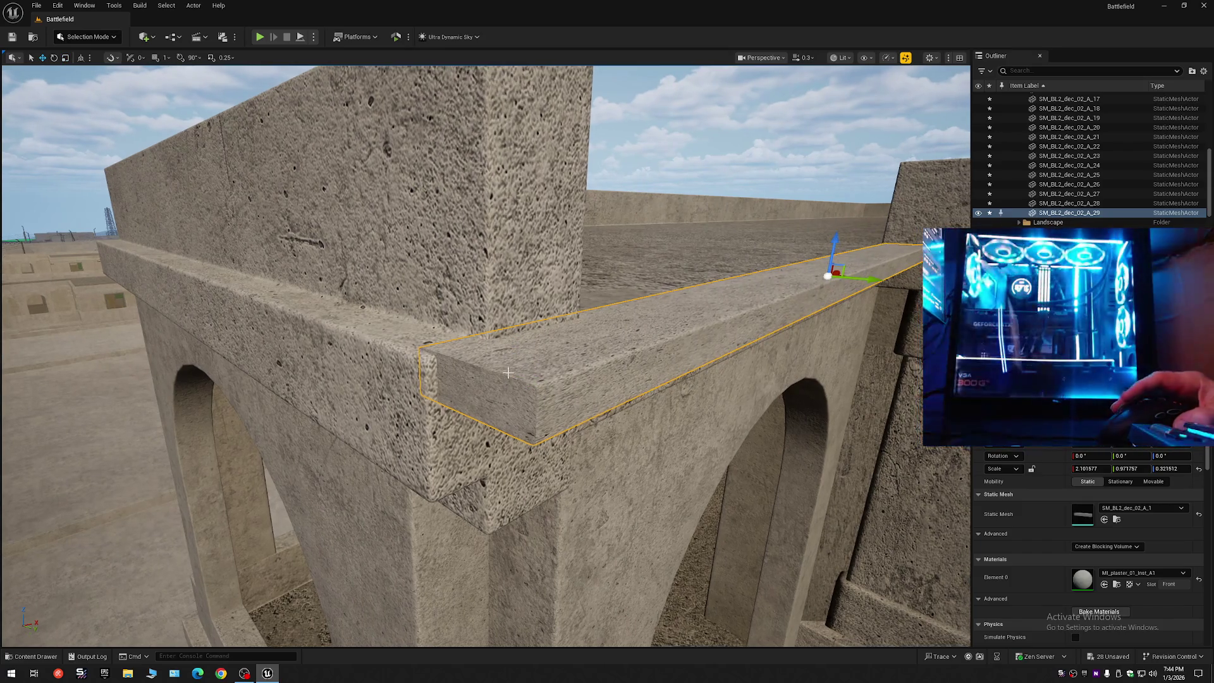
pyautogui.middleClick(508, 373)
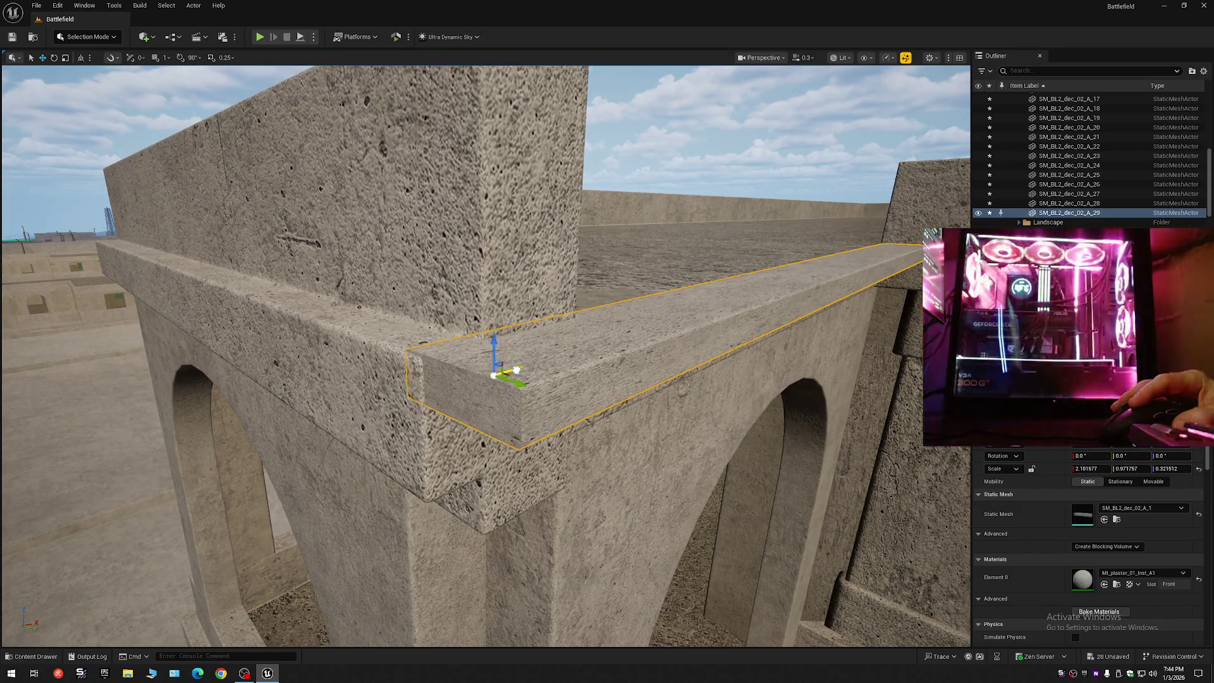
pyautogui.moveTo(515, 373); pyautogui.dragTo(548, 394)
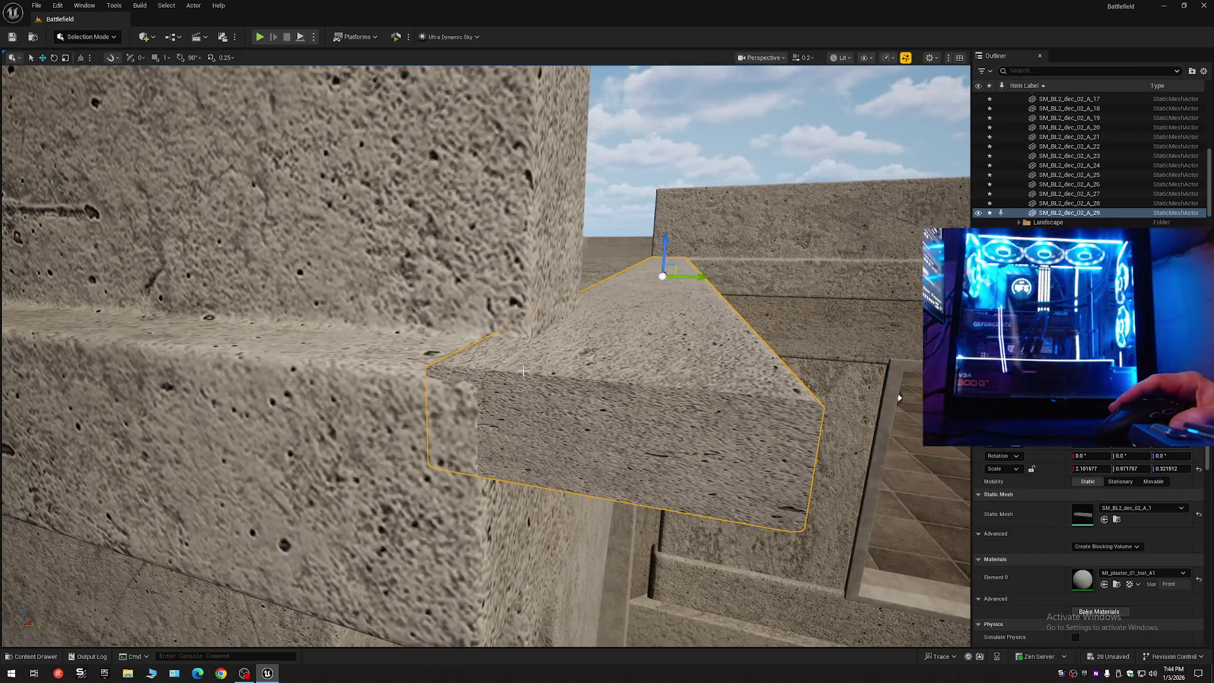
pyautogui.middleClick(524, 371)
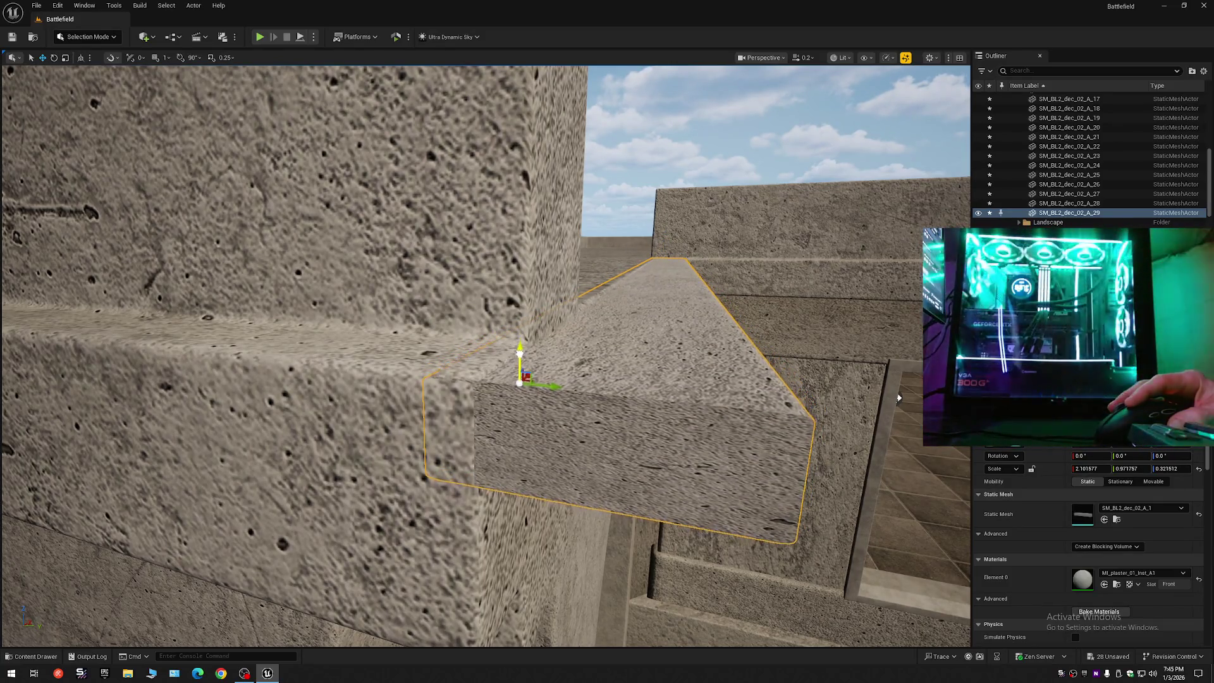
pyautogui.moveTo(519, 346)
pyautogui.mouseDown()
pyautogui.moveTo(549, 366)
pyautogui.moveTo(516, 392)
pyautogui.mouseUp()
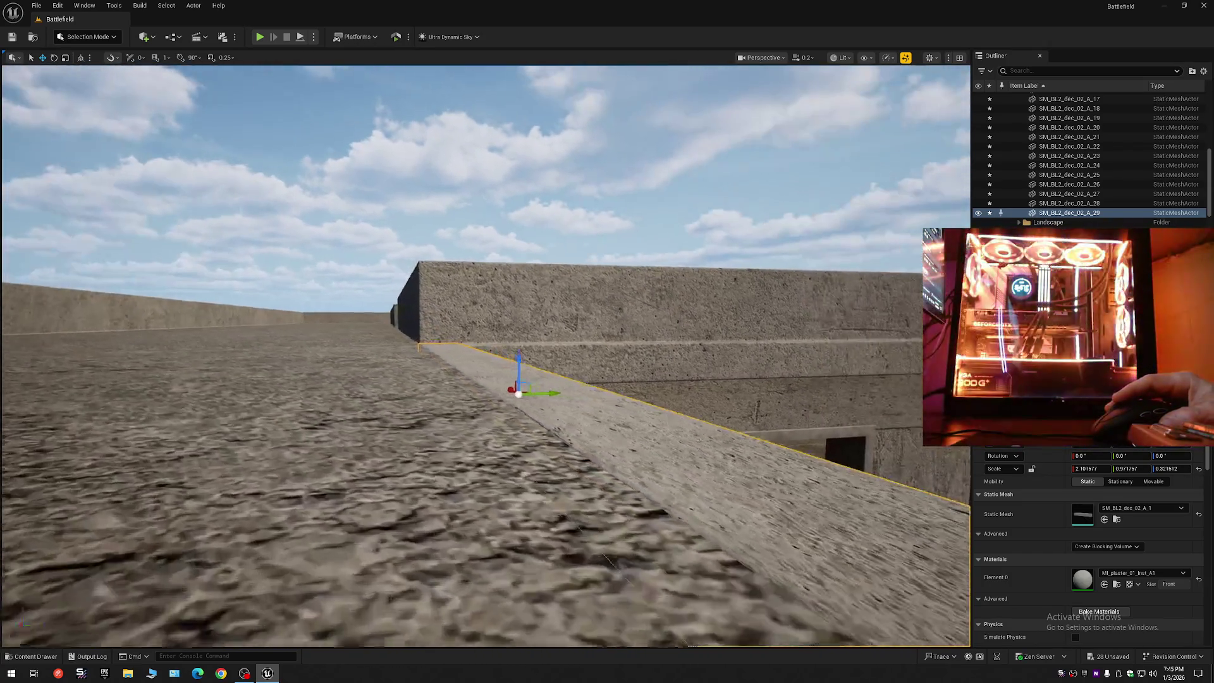
pyautogui.moveTo(590, 362); pyautogui.dragTo(761, 159)
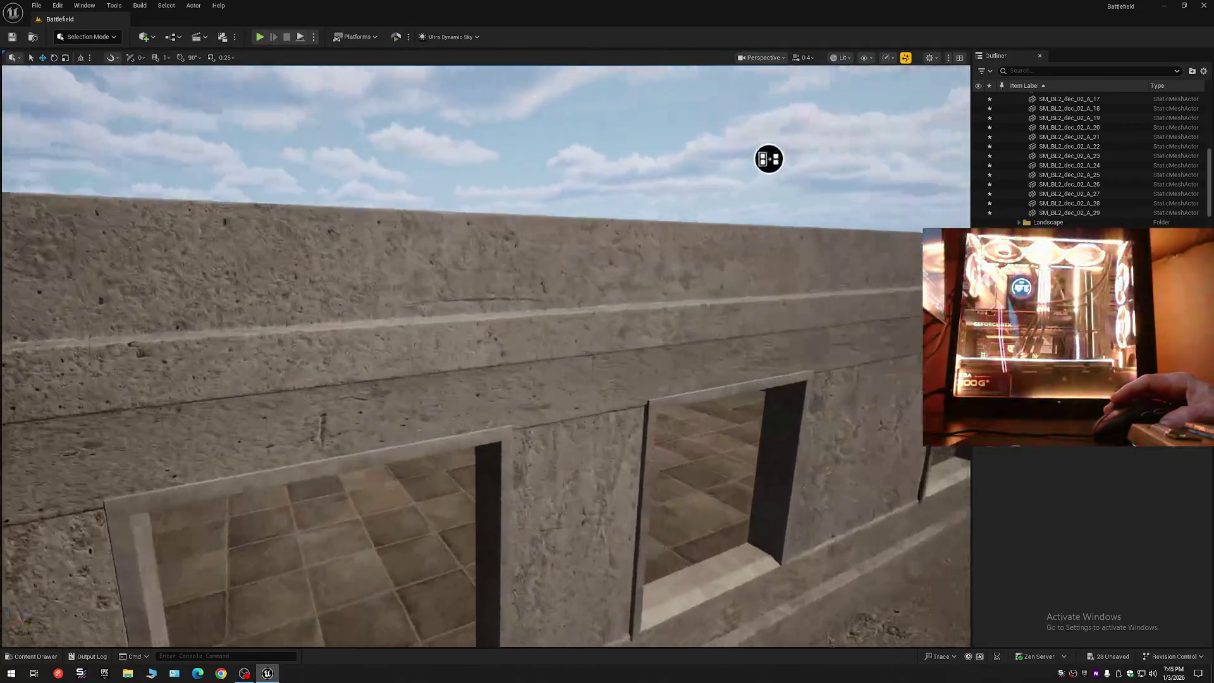
# - Look over the rooftop arched wall, briefly hiding its ledge to check what lies beneath
pyautogui.moveTo(749, 161); pyautogui.dragTo(749, 161)
pyautogui.moveTo(485, 354); pyautogui.dragTo(486, 354)
pyautogui.scroll(-1, 485, 354)
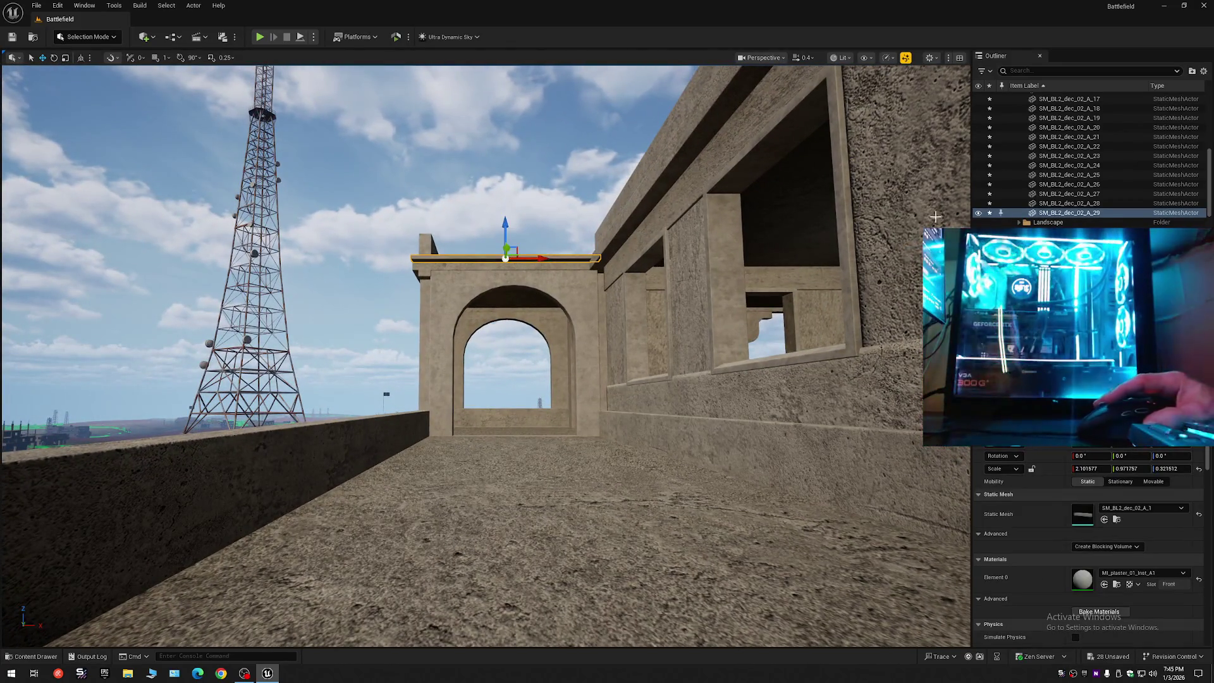
pyautogui.click(978, 214)
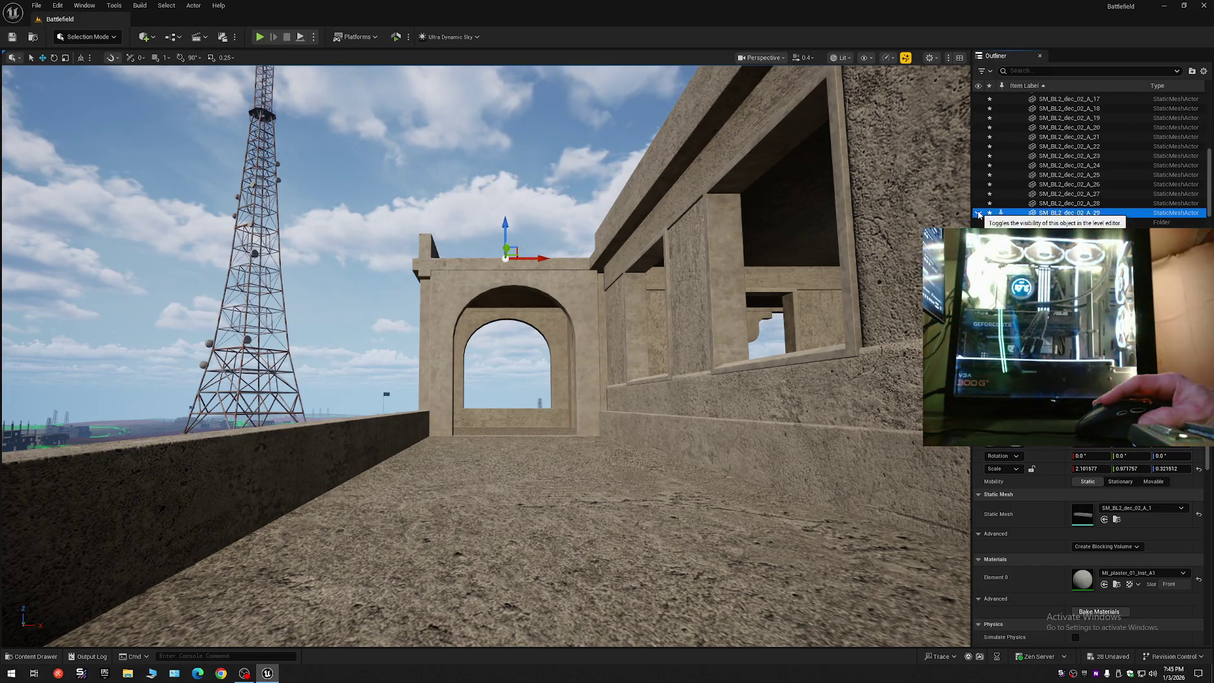
pyautogui.press('Escape')
pyautogui.moveTo(481, 354)
pyautogui.mouseDown()
pyautogui.moveTo(437, 351)
pyautogui.moveTo(436, 100)
pyautogui.moveTo(436, 215)
pyautogui.moveTo(437, 107)
pyautogui.moveTo(452, 111)
pyautogui.mouseUp()
pyautogui.scroll(4, 435, 209)
pyautogui.scroll(-1, 443, 111)
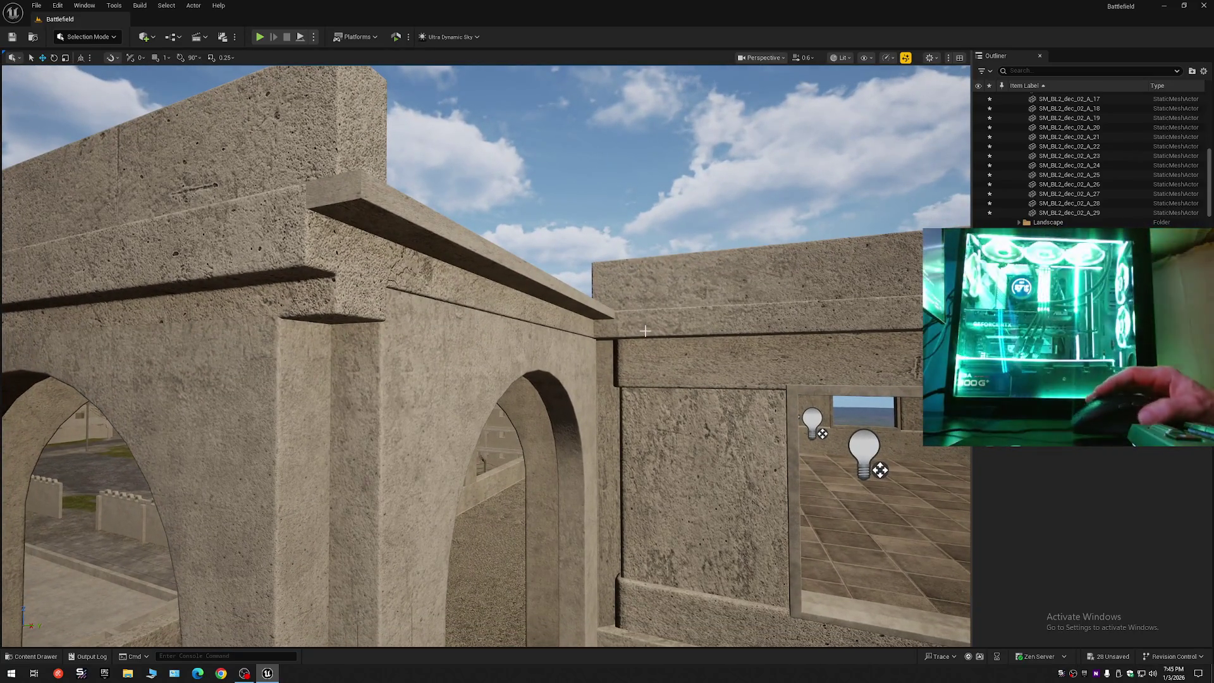
# - Select the ledge atop the arched wall and scale it up on Z to about 0.94
pyautogui.click(416, 218)
pyautogui.press('e')
pyautogui.press('r')
pyautogui.moveTo(542, 258); pyautogui.dragTo(544, 272)
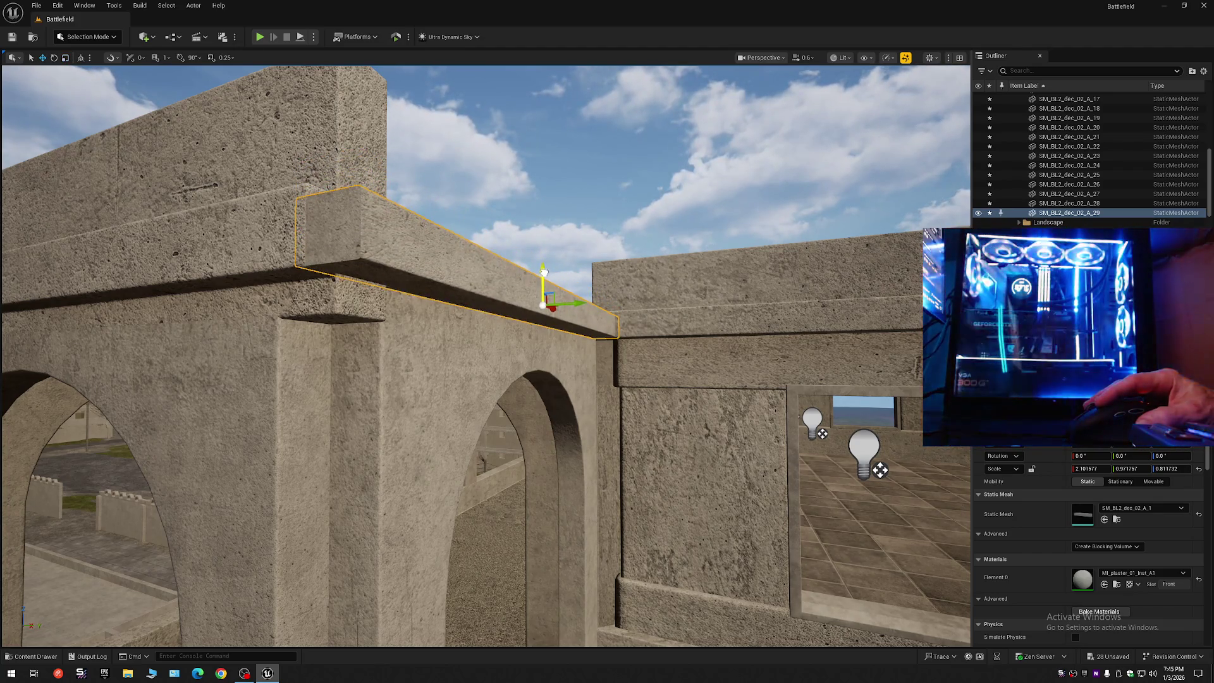
pyautogui.press('d')
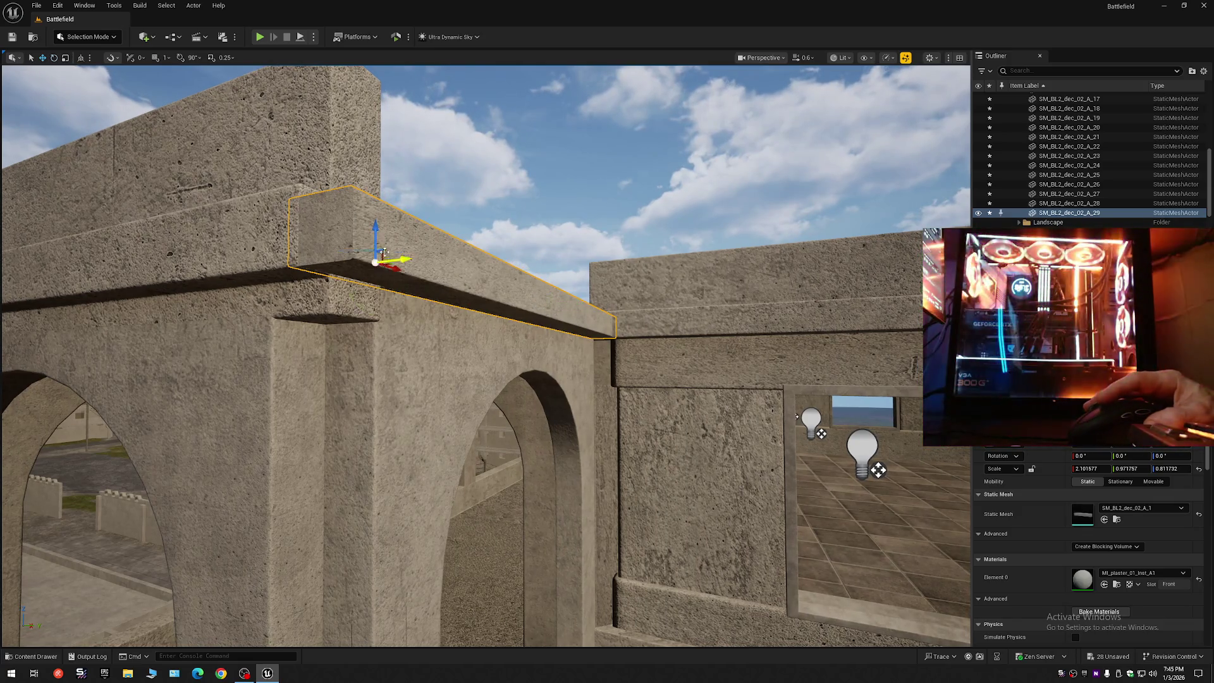
pyautogui.press('r')
pyautogui.moveTo(375, 232); pyautogui.dragTo(375, 230)
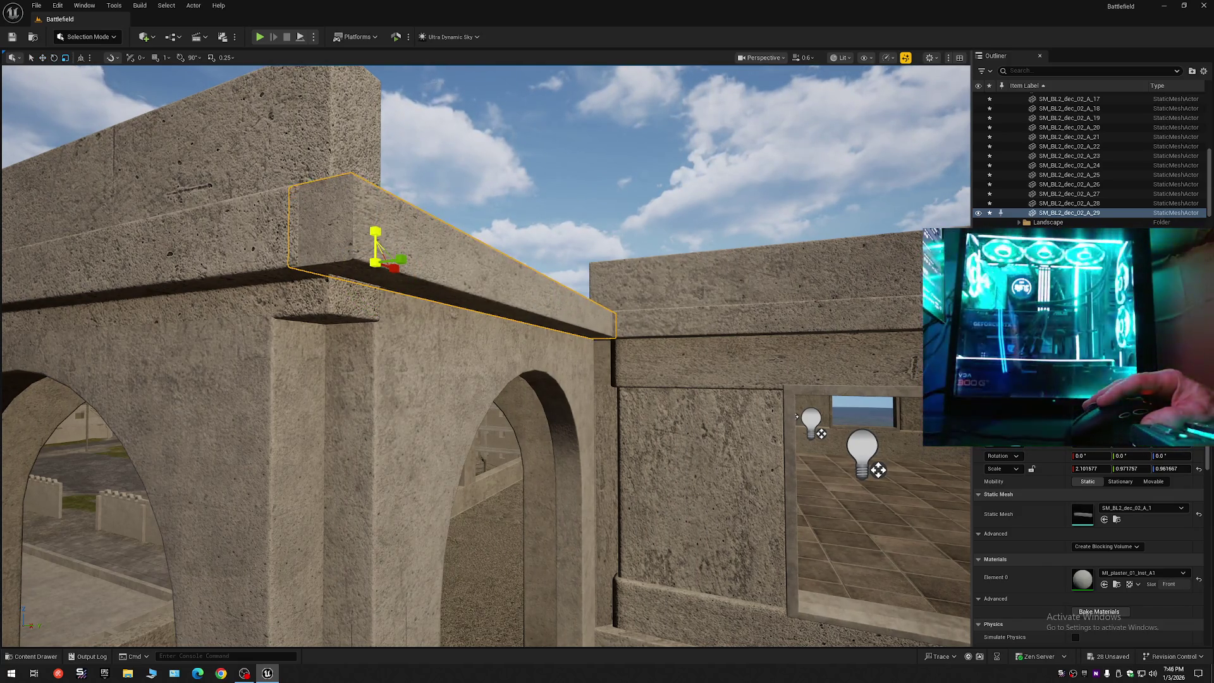
# - Move the ledge's pivot to its lower edge, thicken it to 0.98 Z scale, and deselect it
pyautogui.press('s')
pyautogui.scroll(-2, 485, 354)
pyautogui.press('w')
pyautogui.press('w')
pyautogui.scroll(-1, 486, 354)
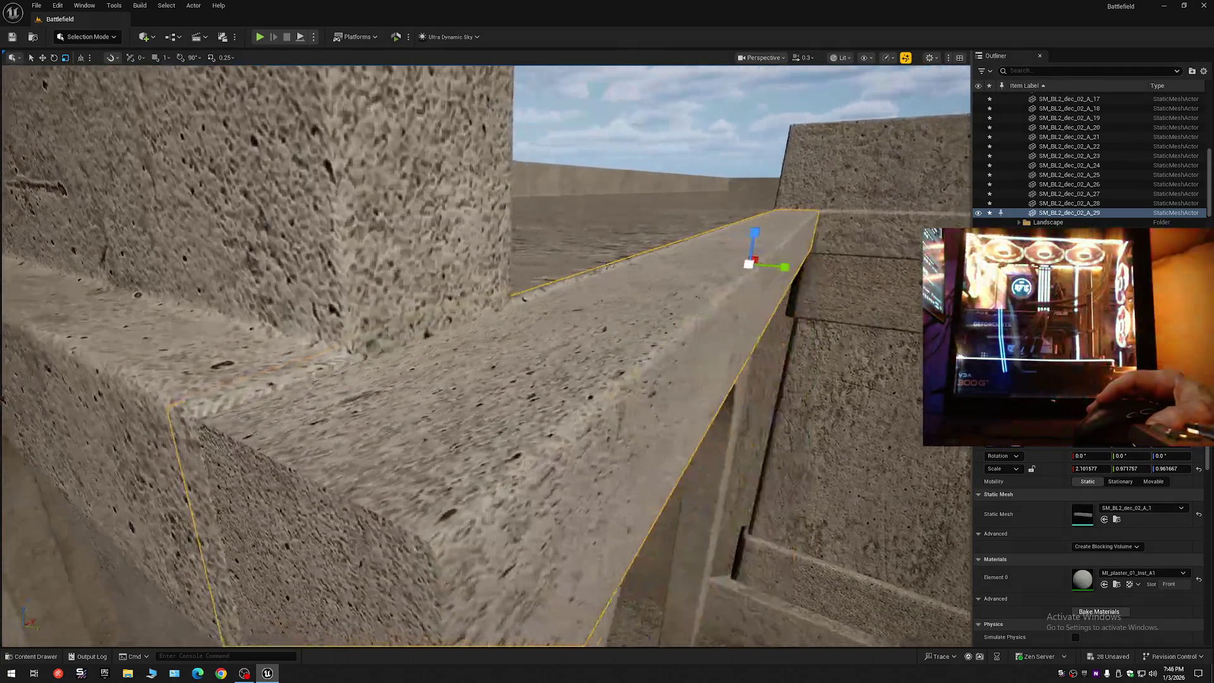
pyautogui.press('s')
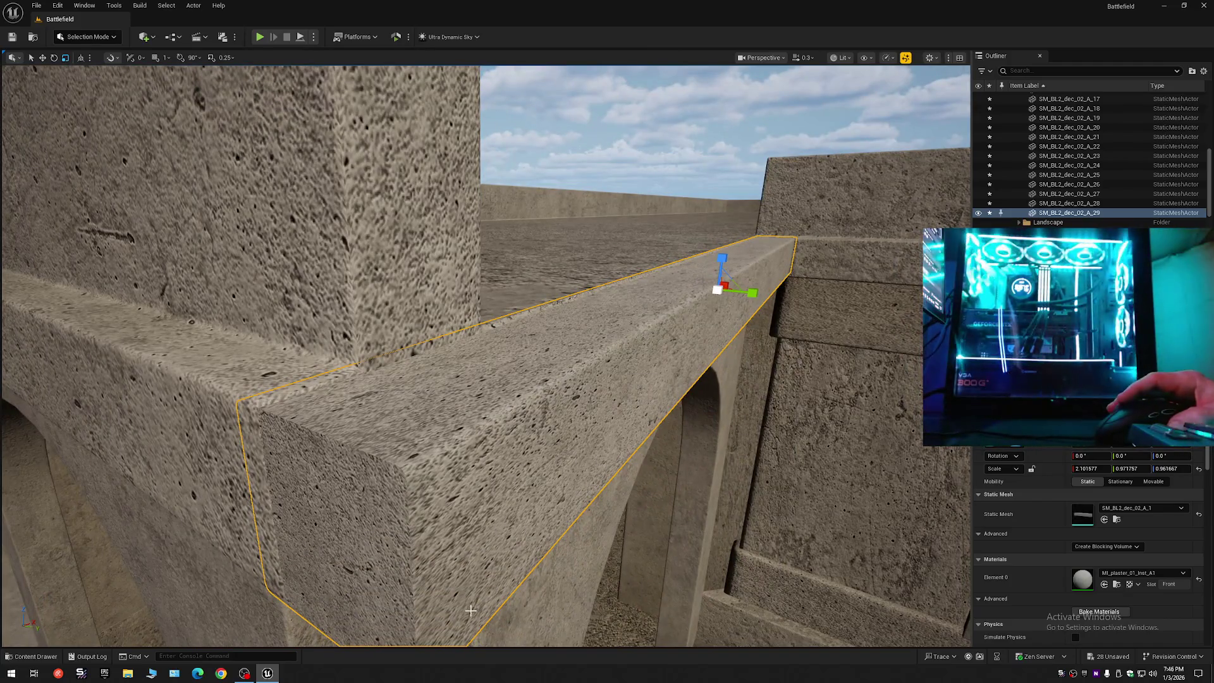
pyautogui.keyDown('alt'); pyautogui.middleClick(483, 613); pyautogui.keyUp('alt')
pyautogui.moveTo(483, 586); pyautogui.dragTo(484, 587)
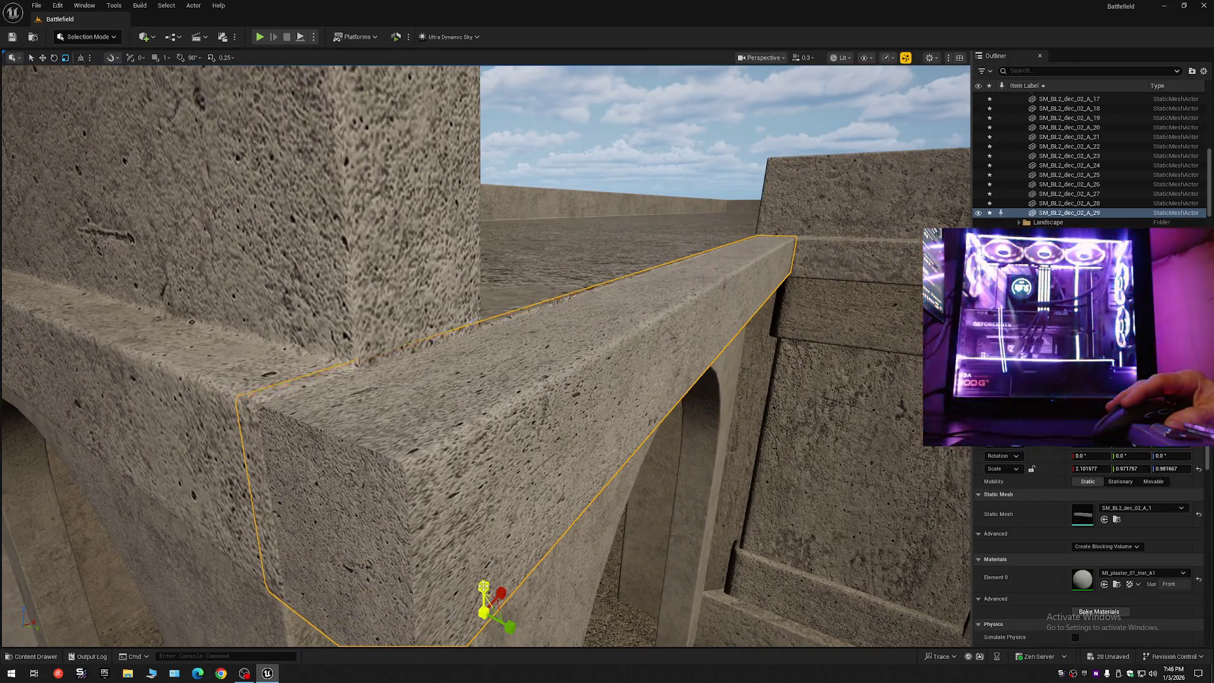
pyautogui.press('Escape')
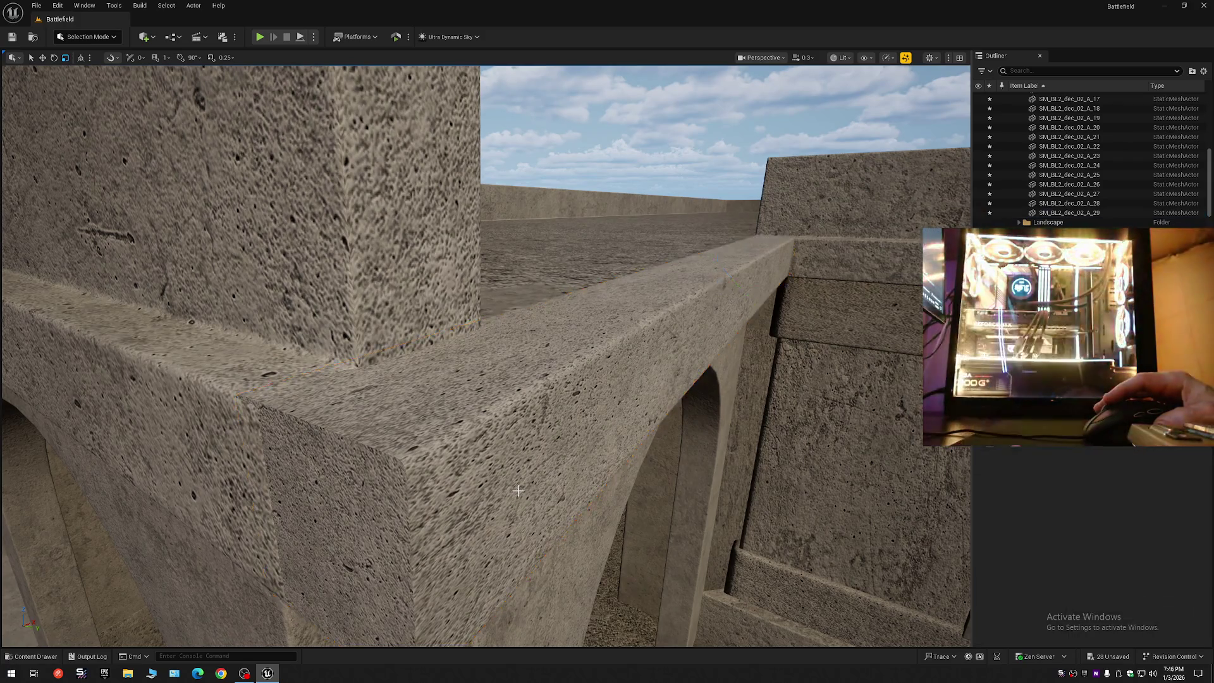
# - Fly up close to the arched wall to inspect the thickened stone ledge
pyautogui.press('w')
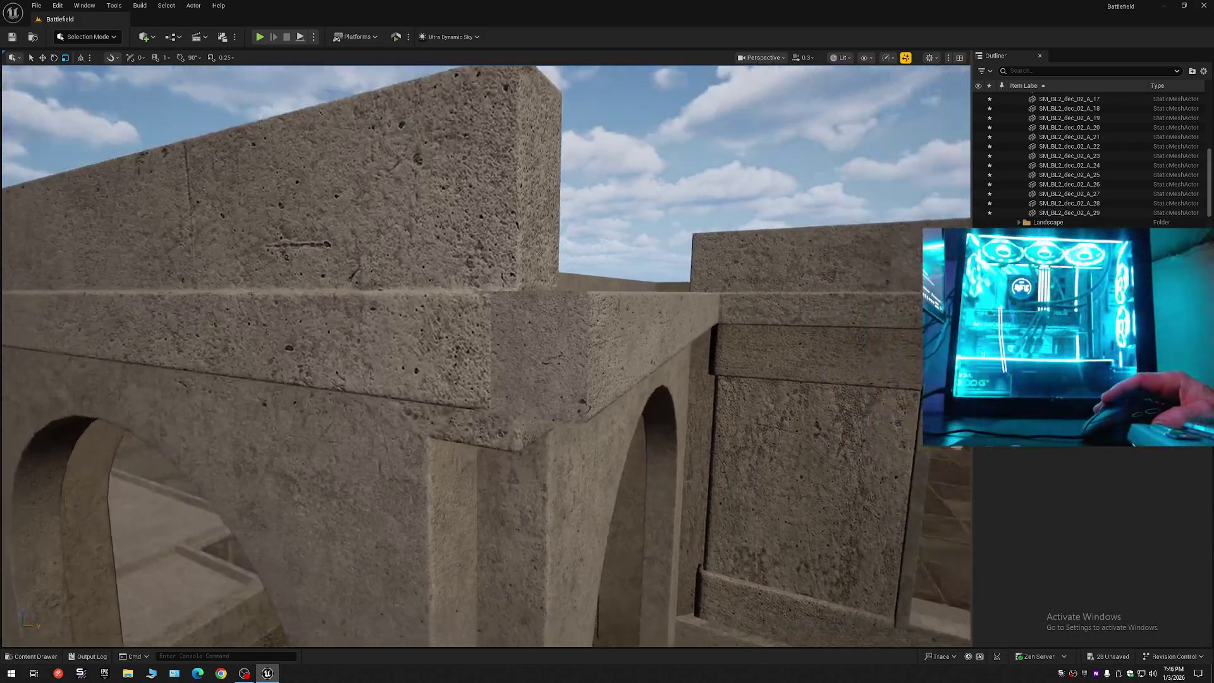
pyautogui.press('w')
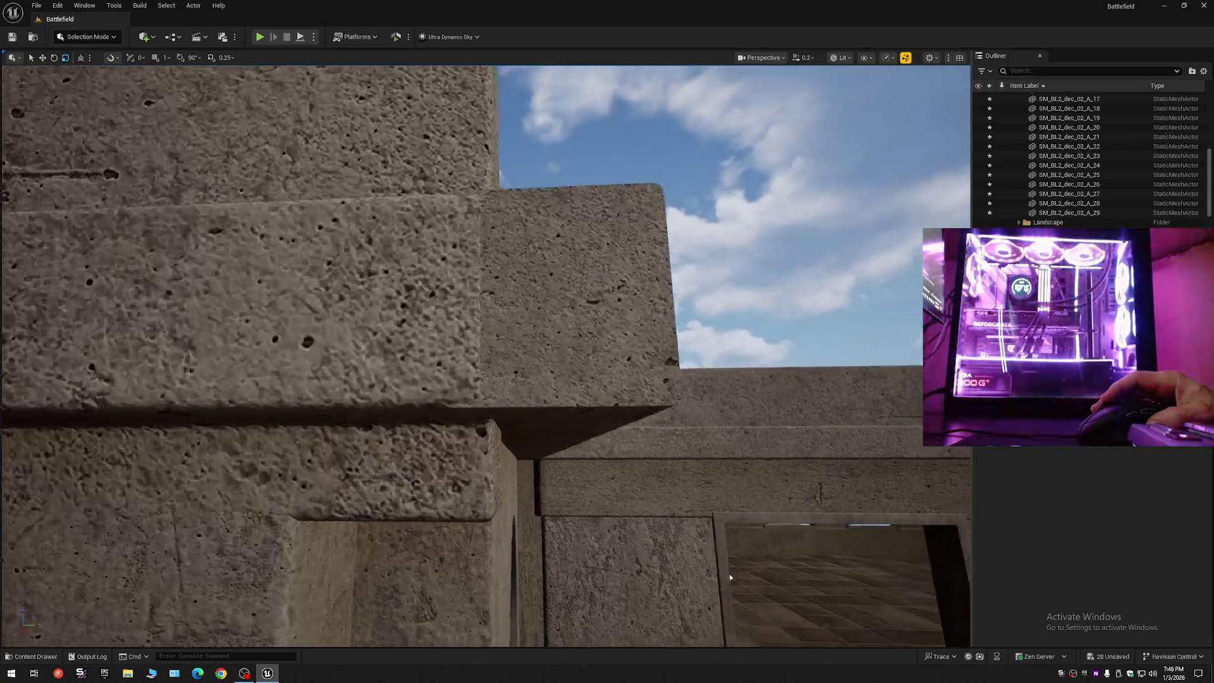
pyautogui.press('s')
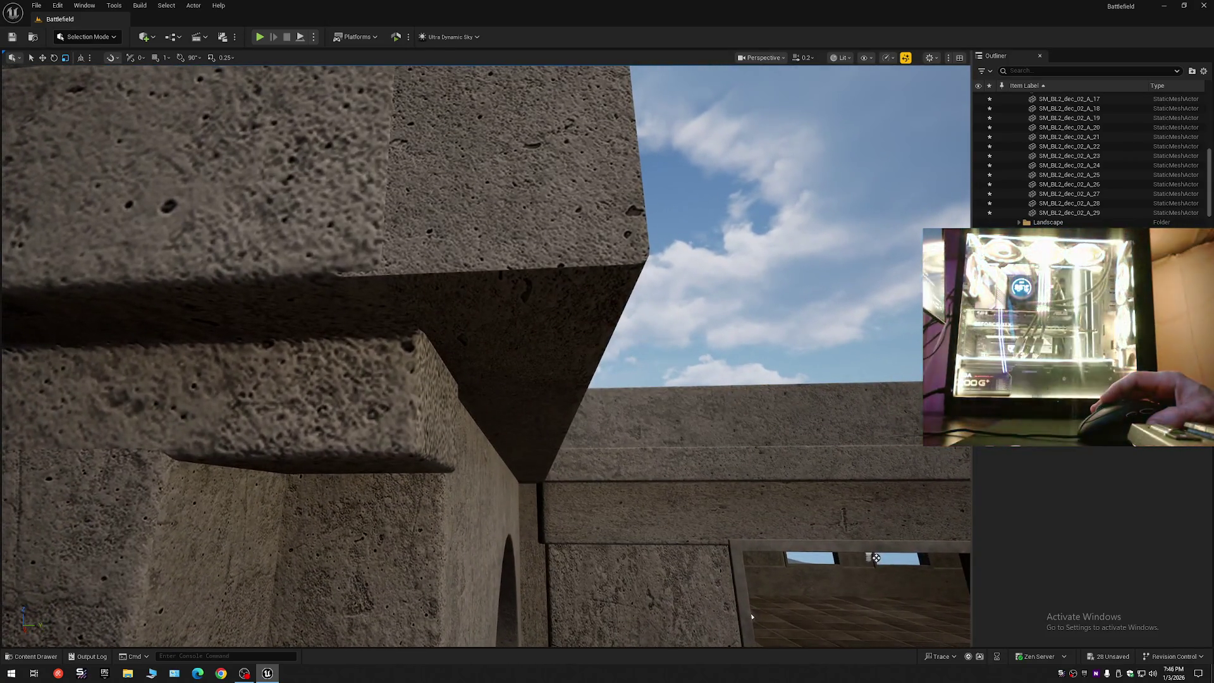
pyautogui.scroll(1, 873, 555)
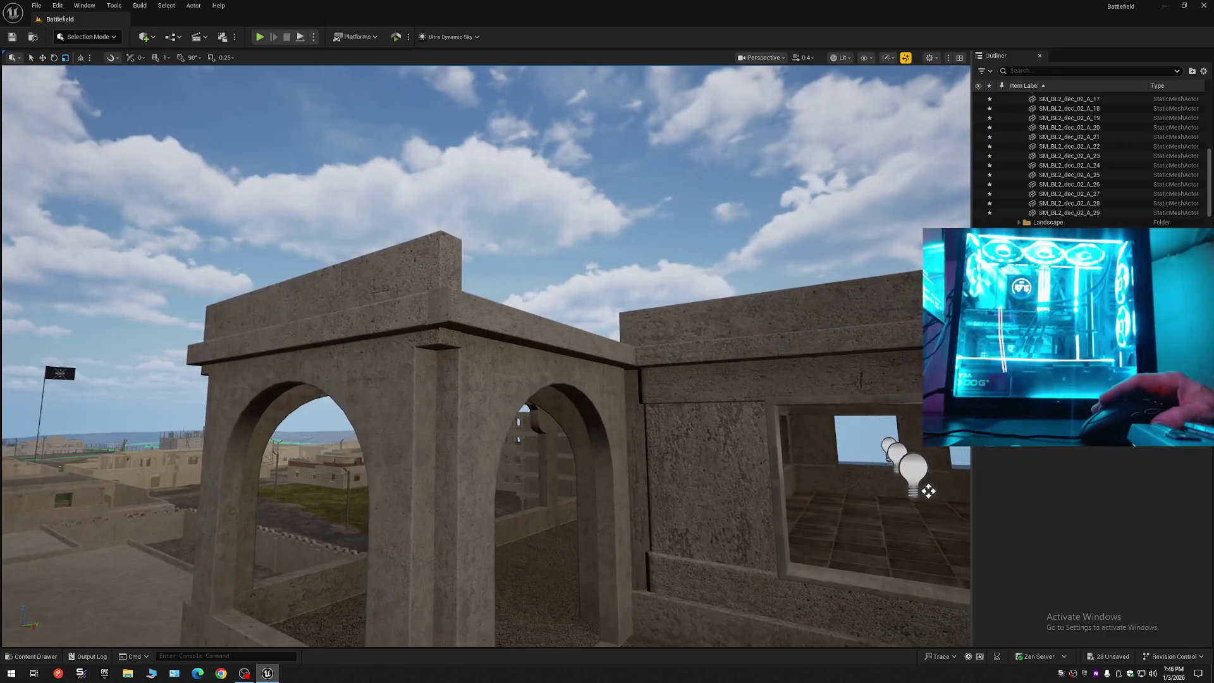
pyautogui.press('w')
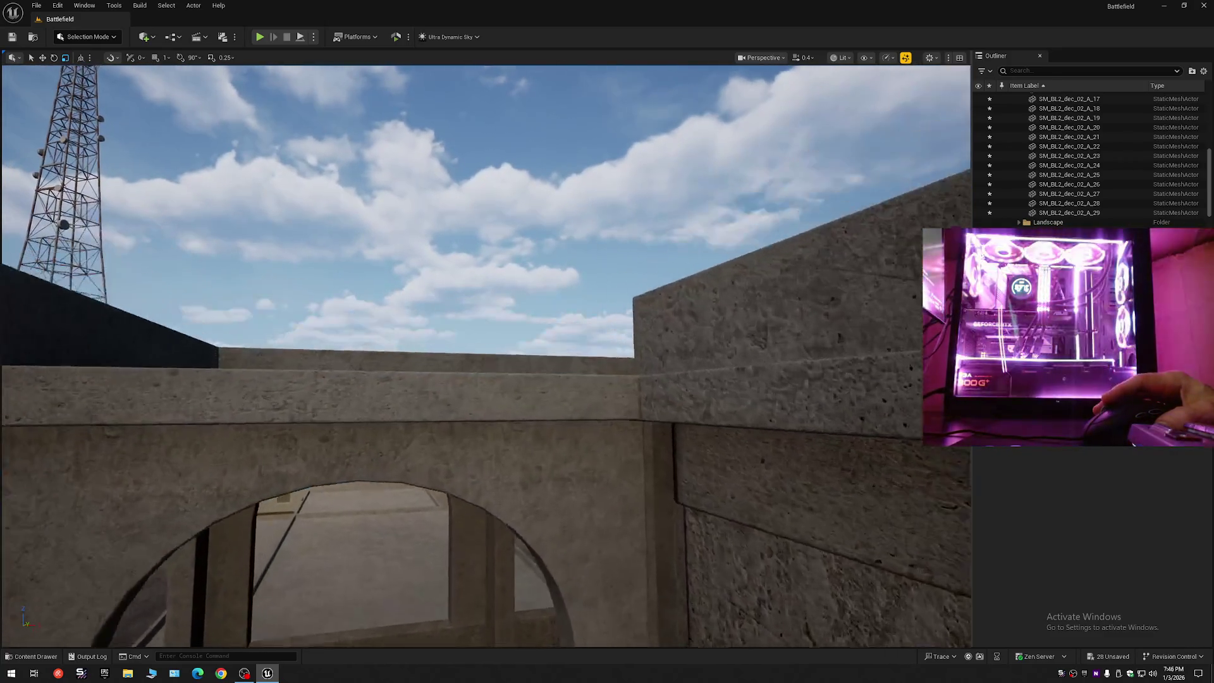
pyautogui.press('w')
pyautogui.scroll(-1, 486, 354)
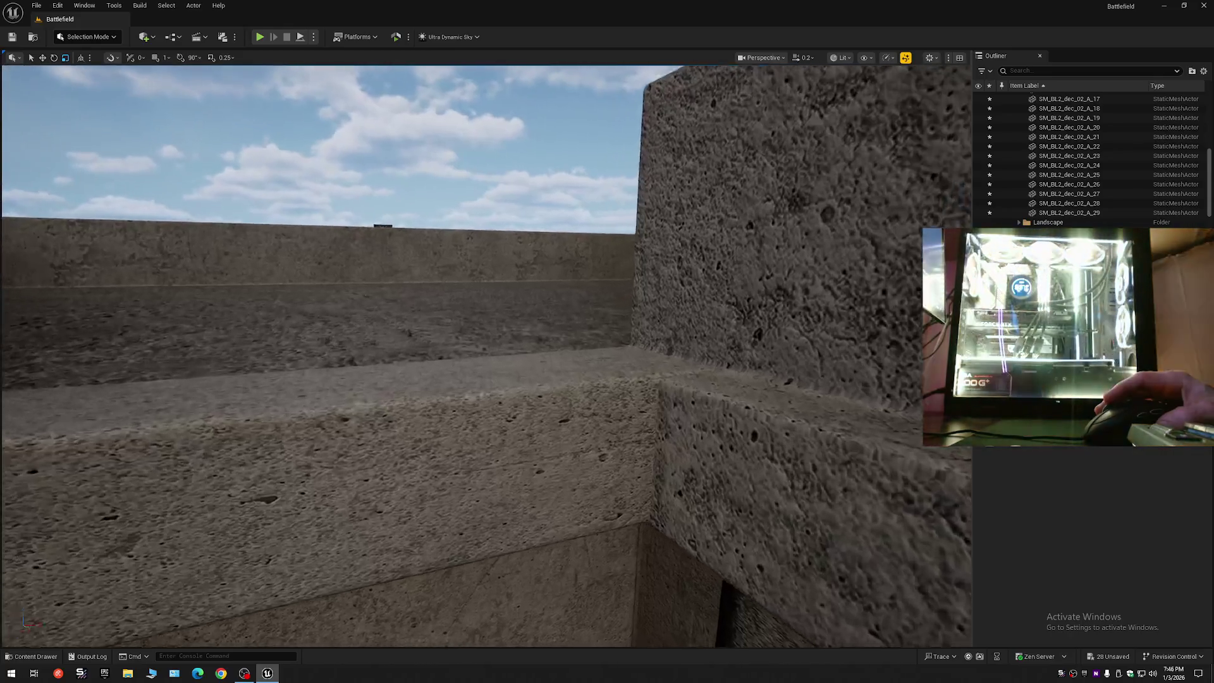
# - Circle the wall corner and rise overhead to frame ledge SM_BL2_dec_02_A_30 on the lower arch
pyautogui.moveTo(480, 490); pyautogui.dragTo(515, 490)
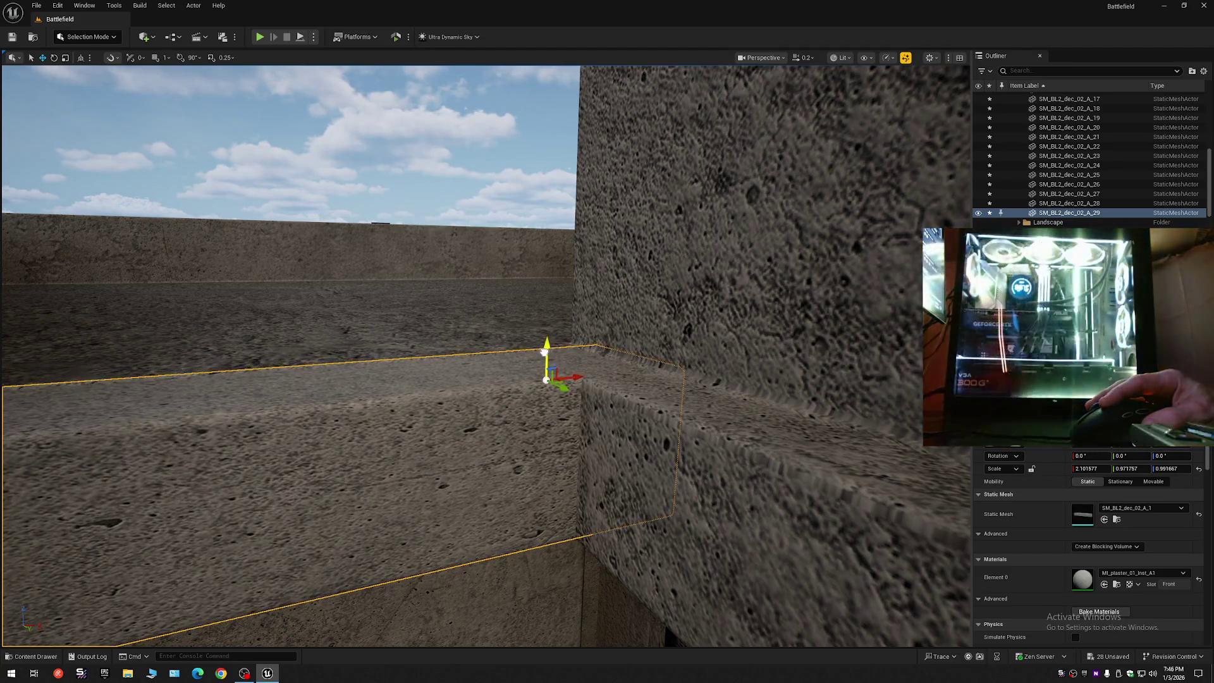
pyautogui.moveTo(542, 352)
pyautogui.mouseDown()
pyautogui.moveTo(531, 392)
pyautogui.moveTo(499, 392)
pyautogui.moveTo(524, 374)
pyautogui.moveTo(499, 398)
pyautogui.moveTo(481, 392)
pyautogui.moveTo(554, 387)
pyautogui.mouseUp()
pyautogui.scroll(-1, 481, 392)
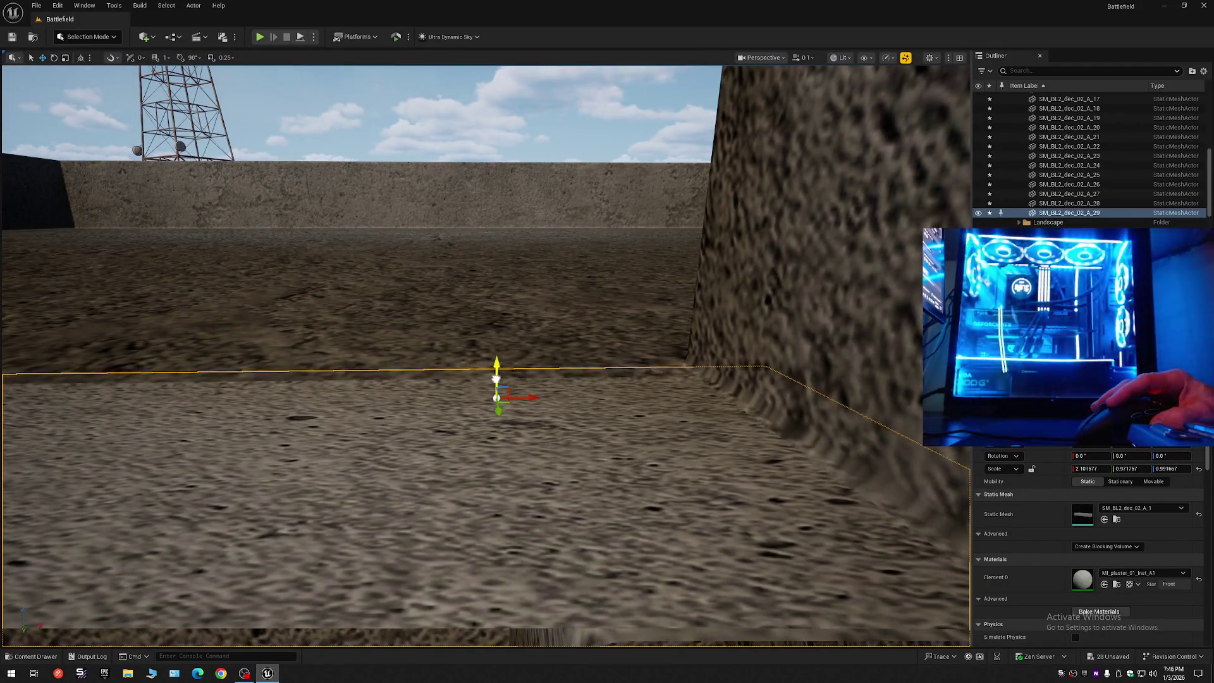
pyautogui.moveTo(535, 427); pyautogui.dragTo(535, 427)
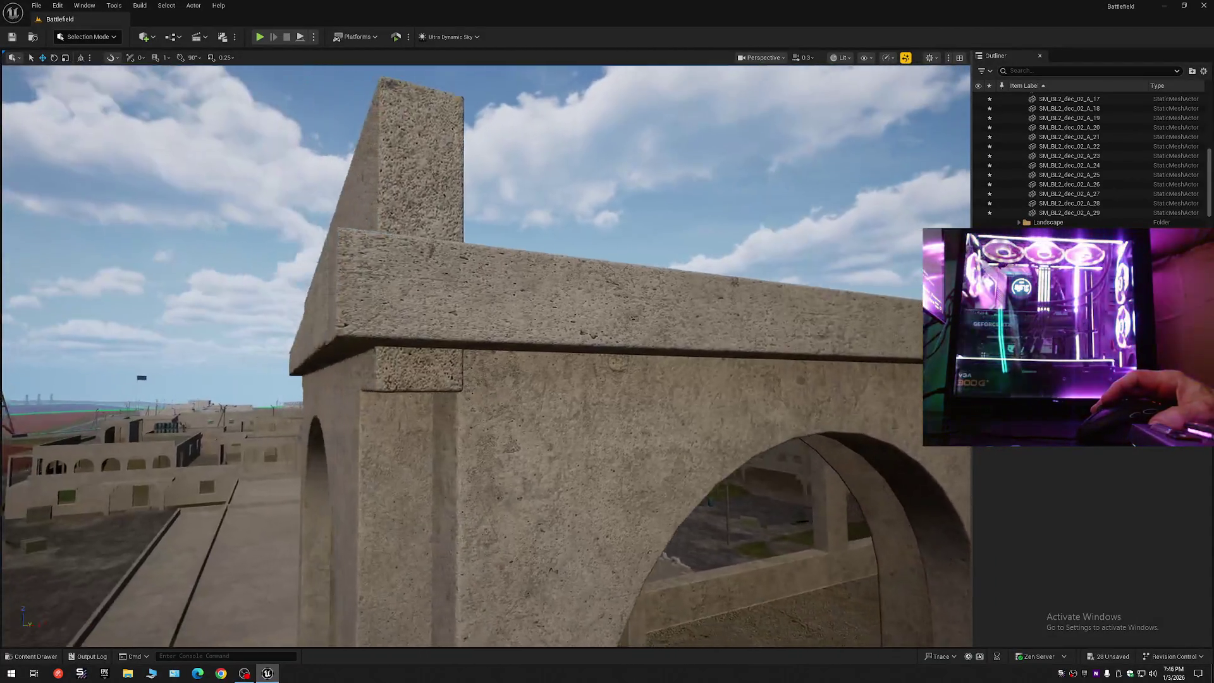
pyautogui.moveTo(906, 579)
pyautogui.mouseDown()
pyautogui.moveTo(757, 542)
pyautogui.moveTo(716, 566)
pyautogui.moveTo(702, 510)
pyautogui.mouseUp()
pyautogui.scroll(-1, 702, 510)
pyautogui.moveTo(916, 537)
pyautogui.mouseDown()
pyautogui.moveTo(859, 545)
pyautogui.moveTo(879, 523)
pyautogui.mouseUp()
pyautogui.scroll(4, 879, 523)
pyautogui.moveTo(487, 483); pyautogui.dragTo(487, 483)
pyautogui.scroll(1, 487, 483)
pyautogui.moveTo(327, 394); pyautogui.dragTo(328, 394)
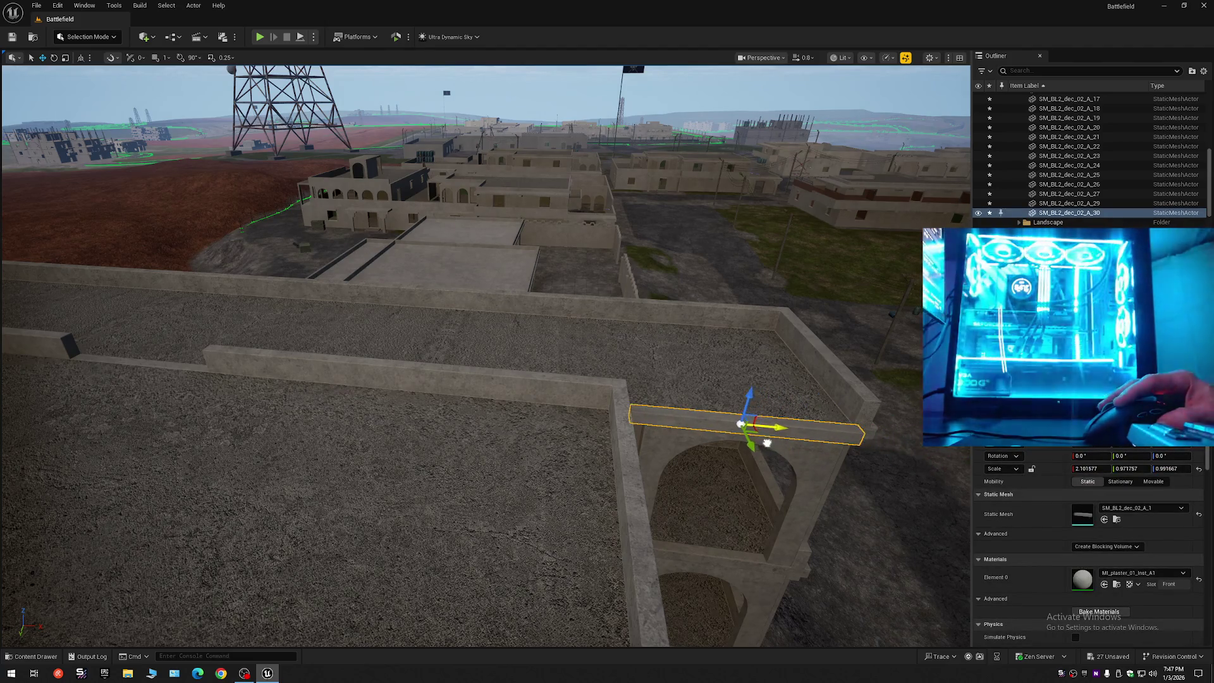
# - Fly in close to the selected beam atop the arch, then back out to the arched wall
pyautogui.moveTo(782, 456); pyautogui.dragTo(782, 456)
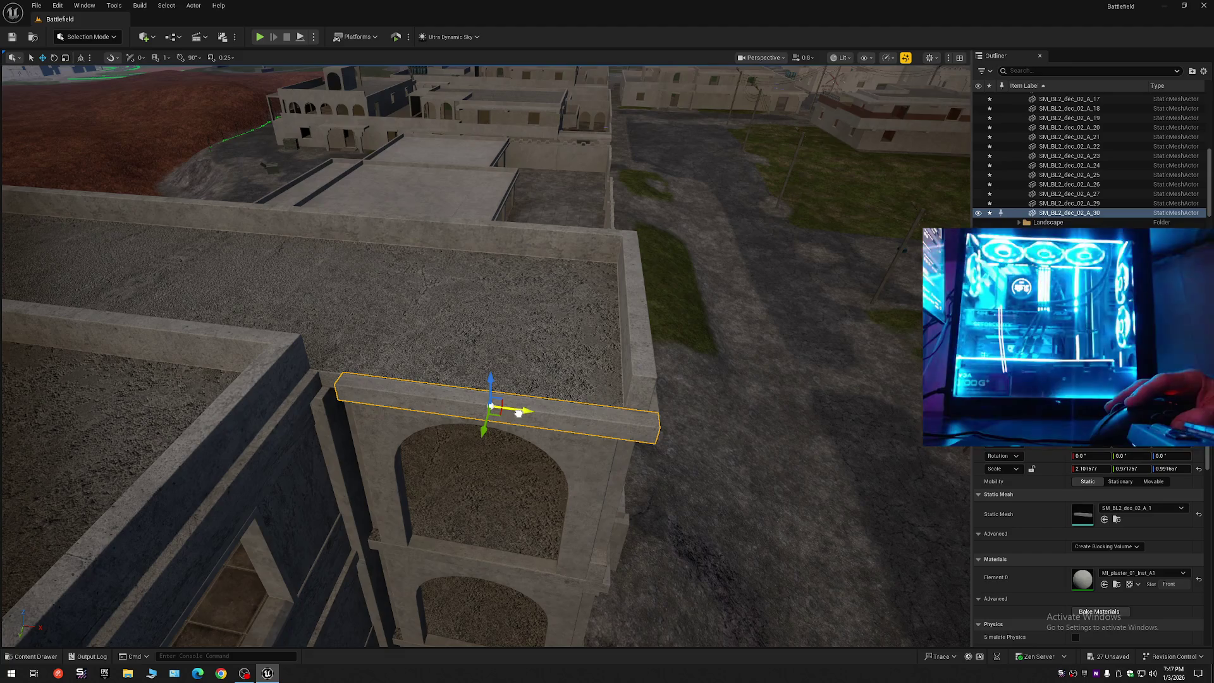
pyautogui.moveTo(783, 456); pyautogui.dragTo(782, 456)
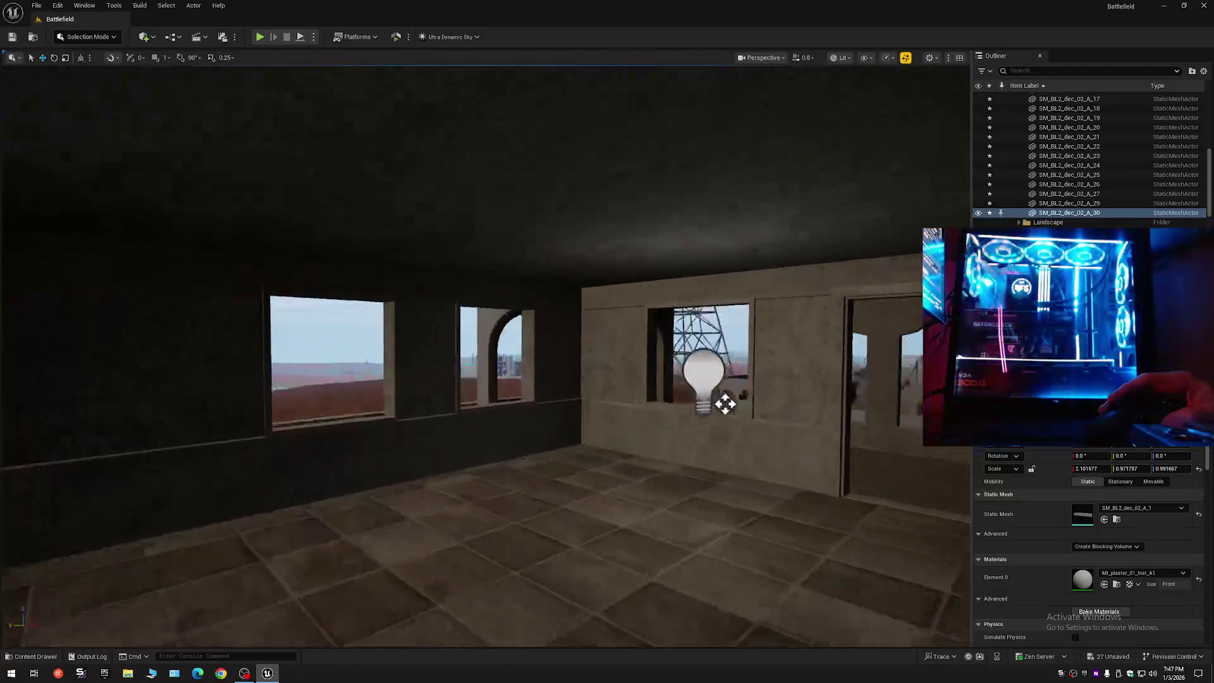
pyautogui.moveTo(715, 404); pyautogui.dragTo(714, 403)
pyautogui.scroll(-1, 715, 403)
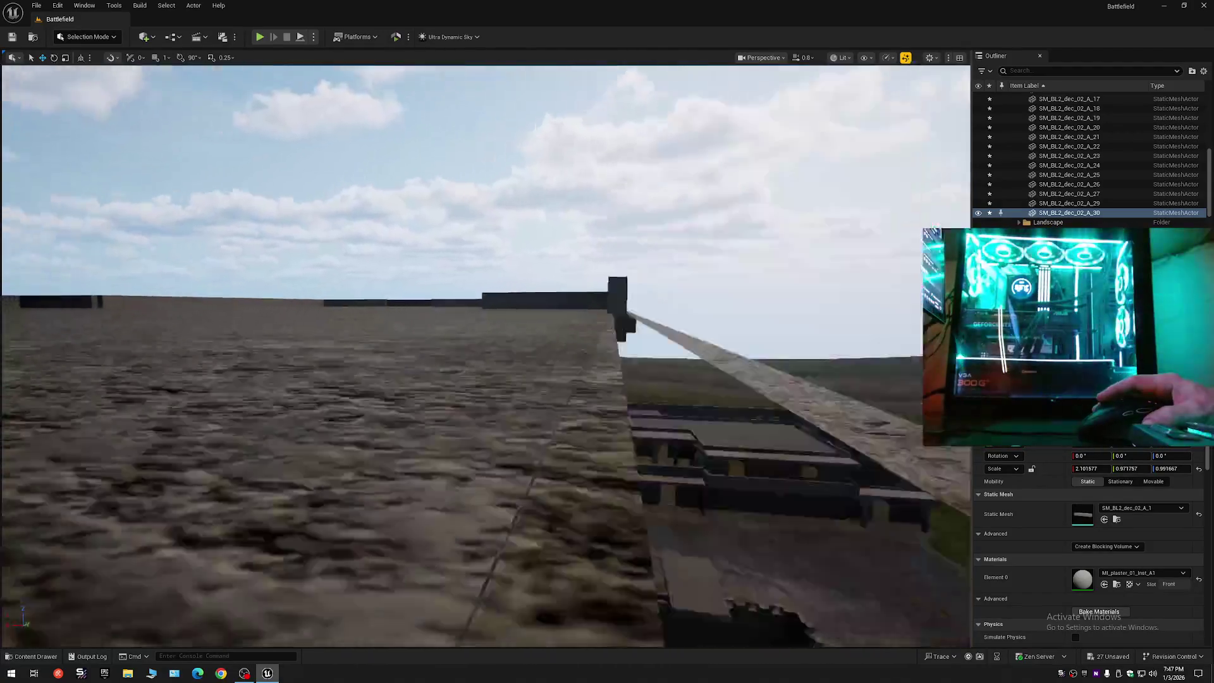
# - Fly into the arched corridor's tiled room and back out to the building exterior
pyautogui.press('w')
pyautogui.scroll(-3, 71, 479)
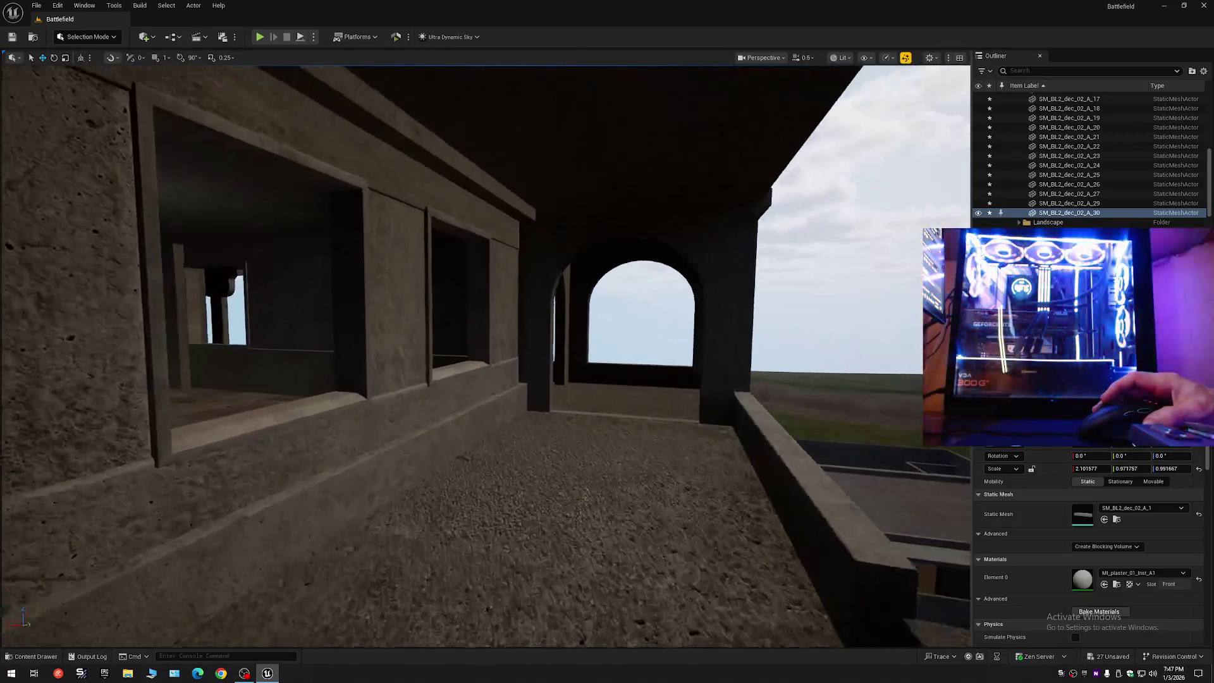
pyautogui.scroll(2, 486, 354)
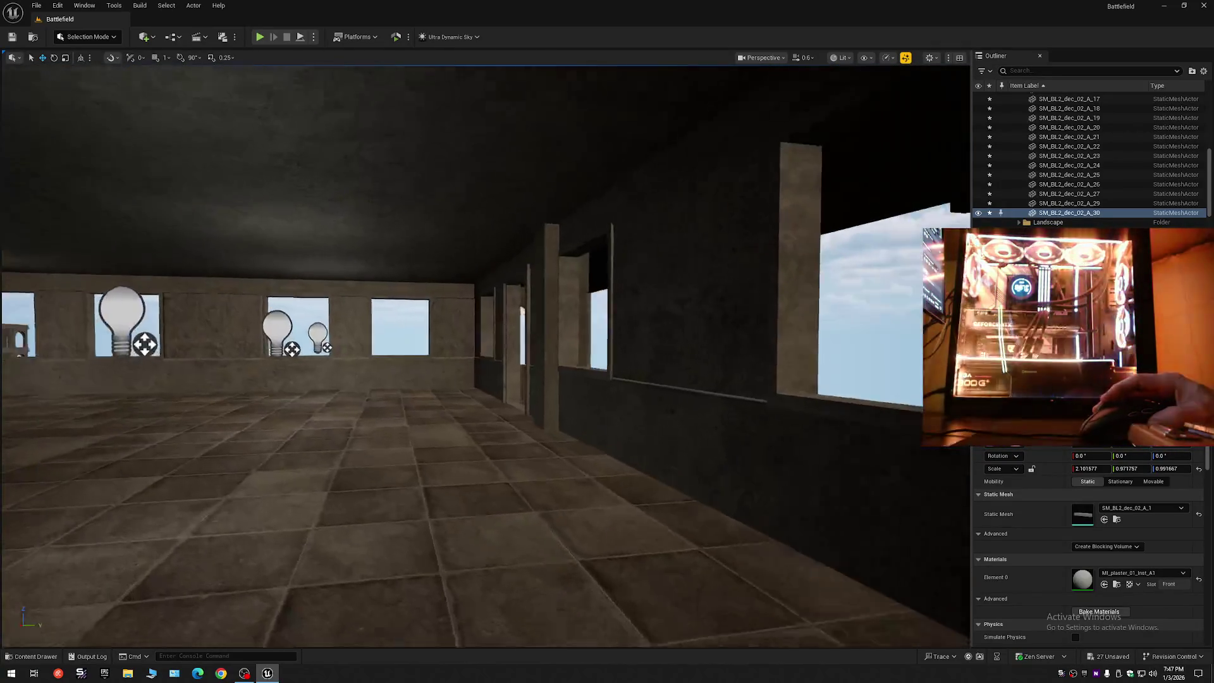
pyautogui.press('s')
pyautogui.scroll(-1, 485, 354)
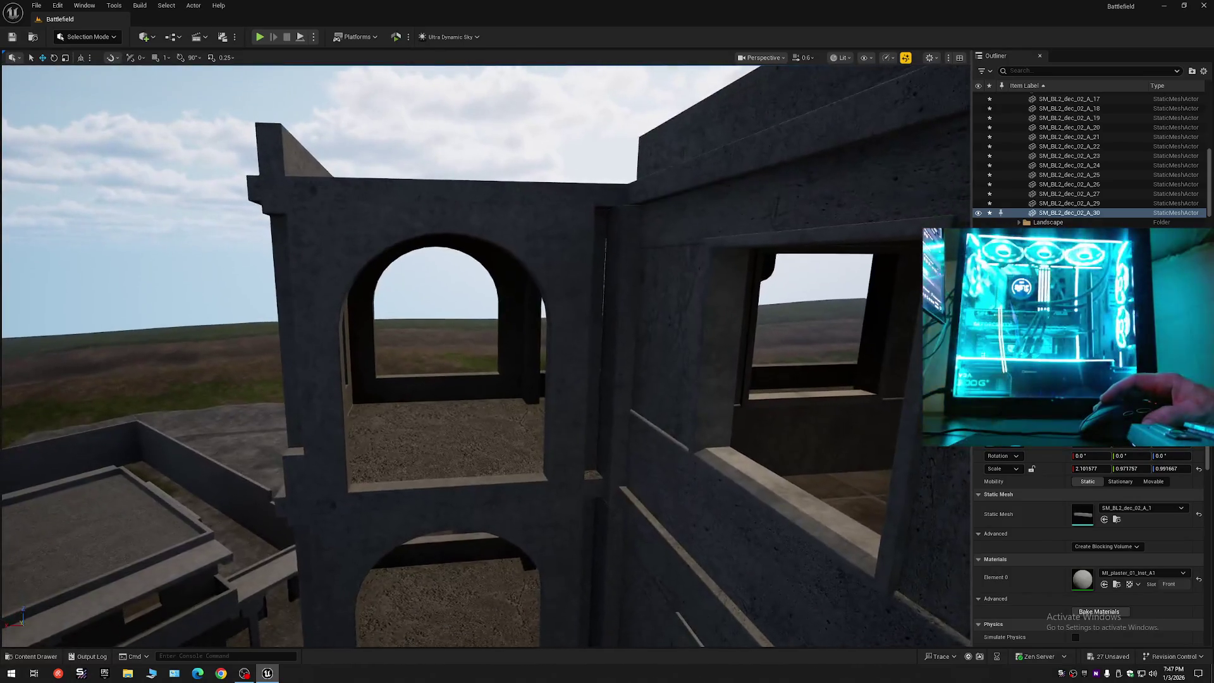
pyautogui.press('s')
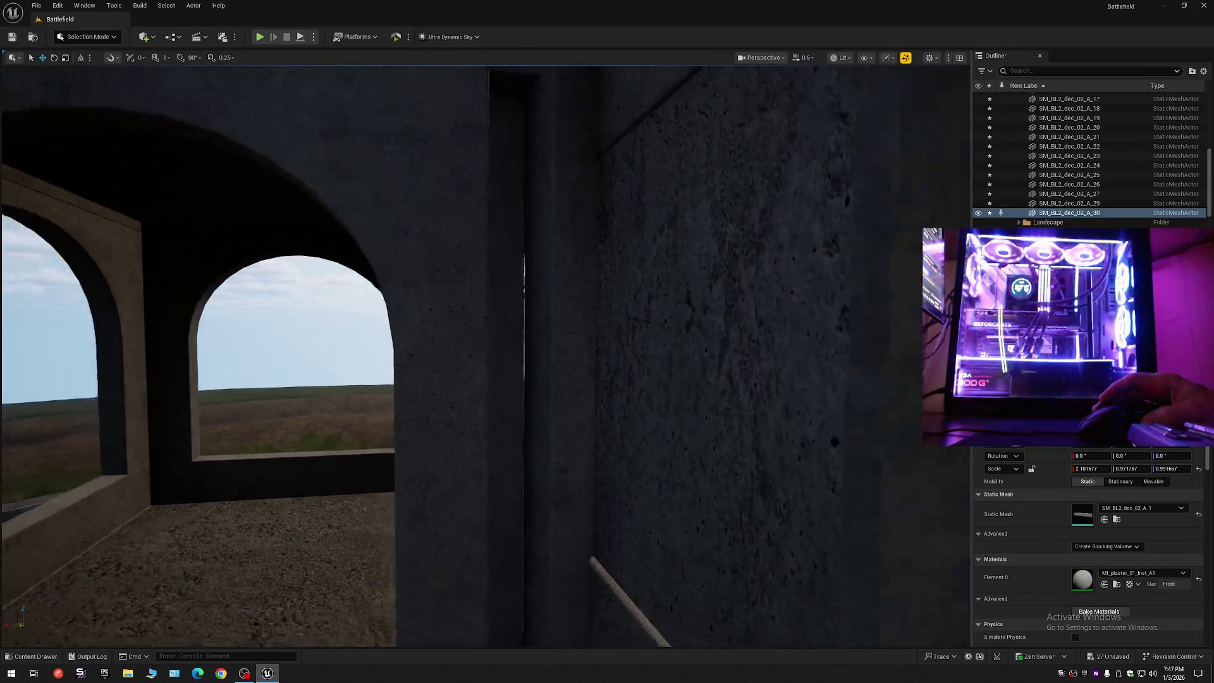
# - Close in on the selected beam and shift along the rooftop to the new copy SM_BL2_dec_02_A_31
pyautogui.scroll(1, 485, 355)
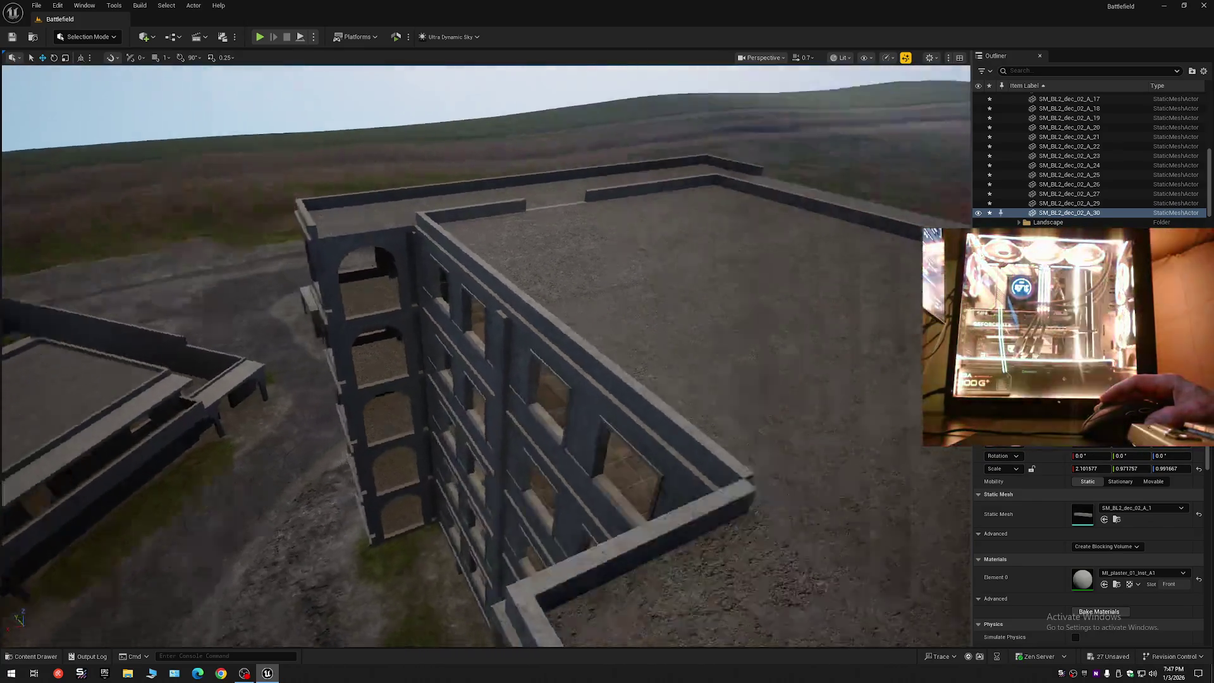
pyautogui.scroll(1, 486, 354)
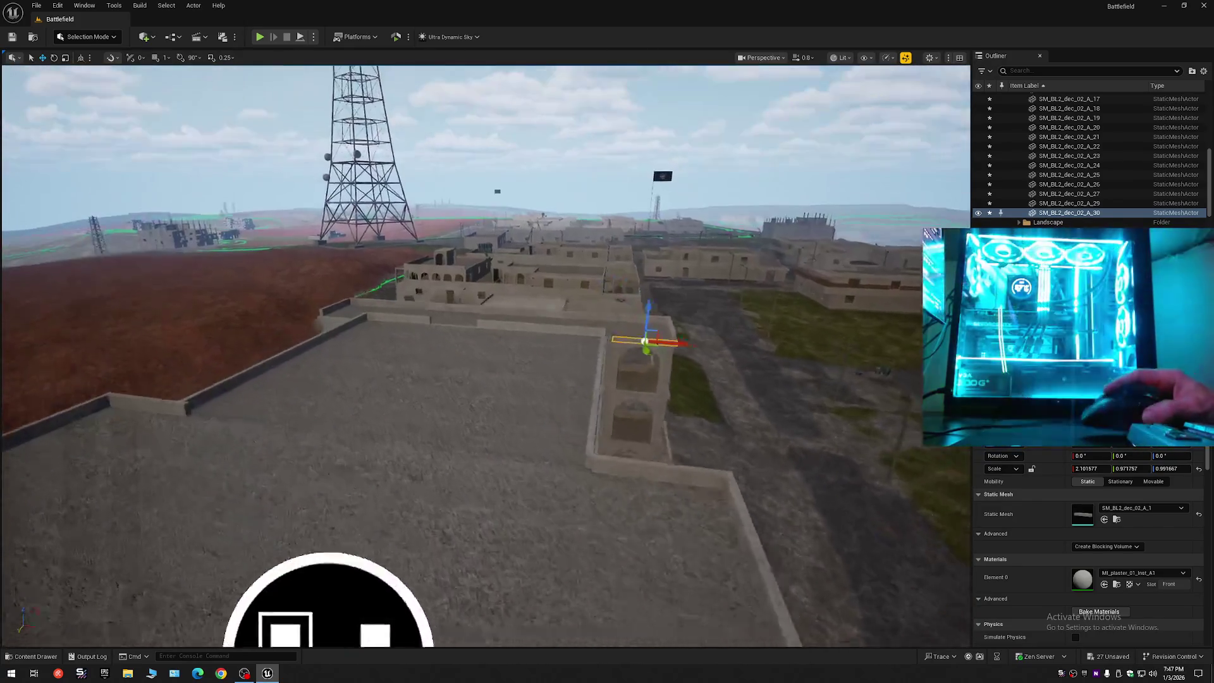
pyautogui.scroll(1, 486, 354)
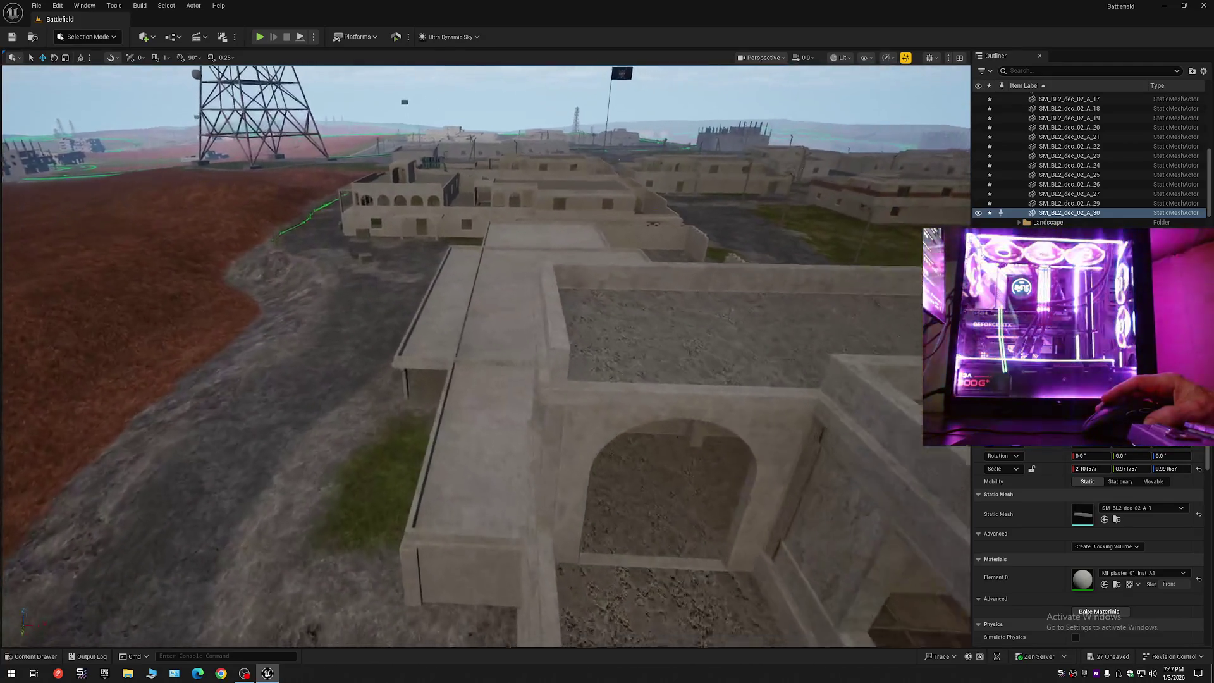
pyautogui.press('w')
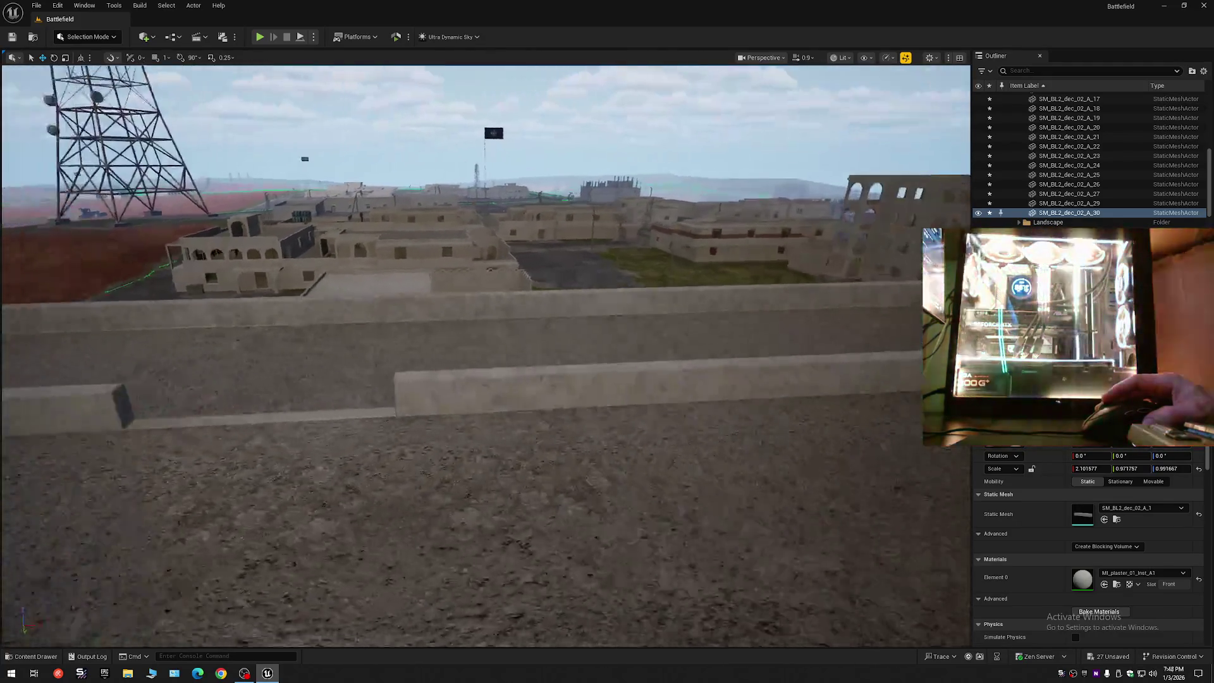
pyautogui.press('w')
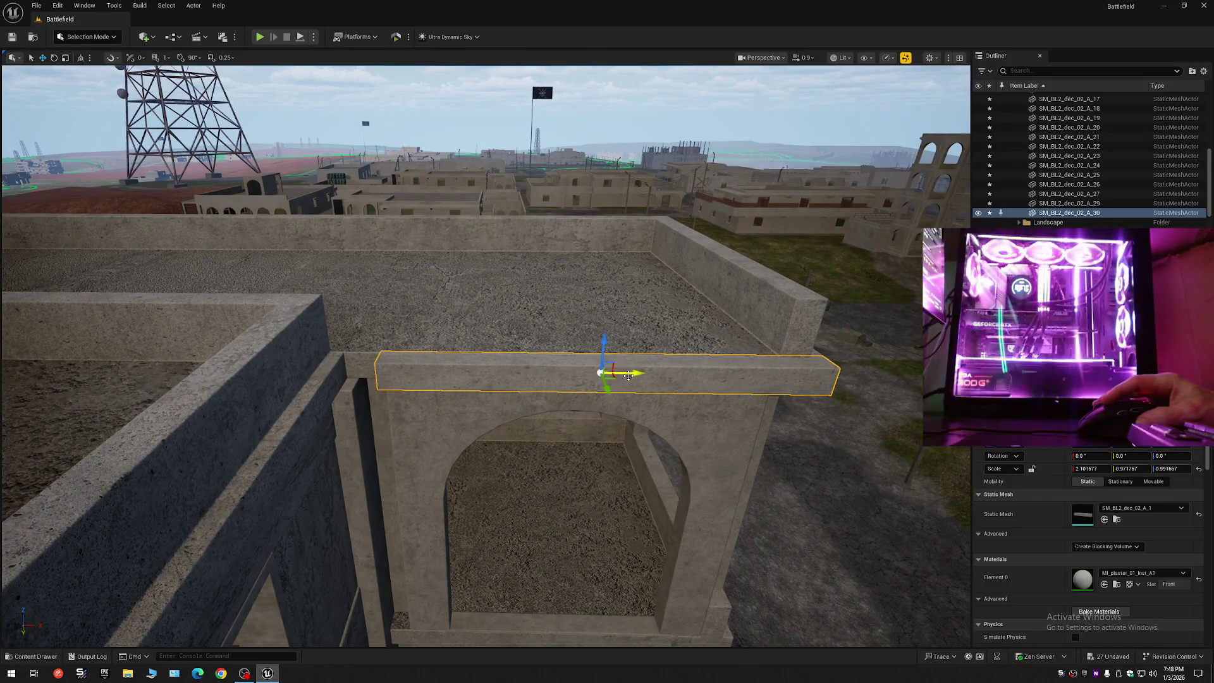
pyautogui.scroll(-3, 485, 354)
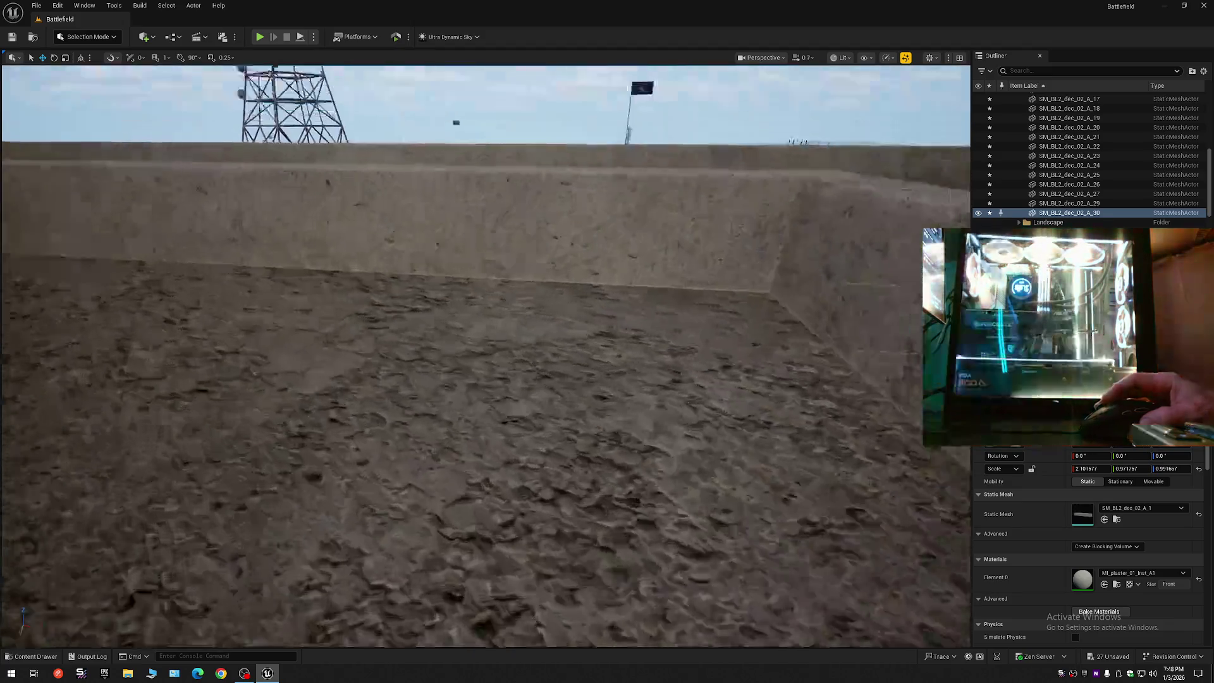
pyautogui.press('w')
pyautogui.scroll(-1, 575, 393)
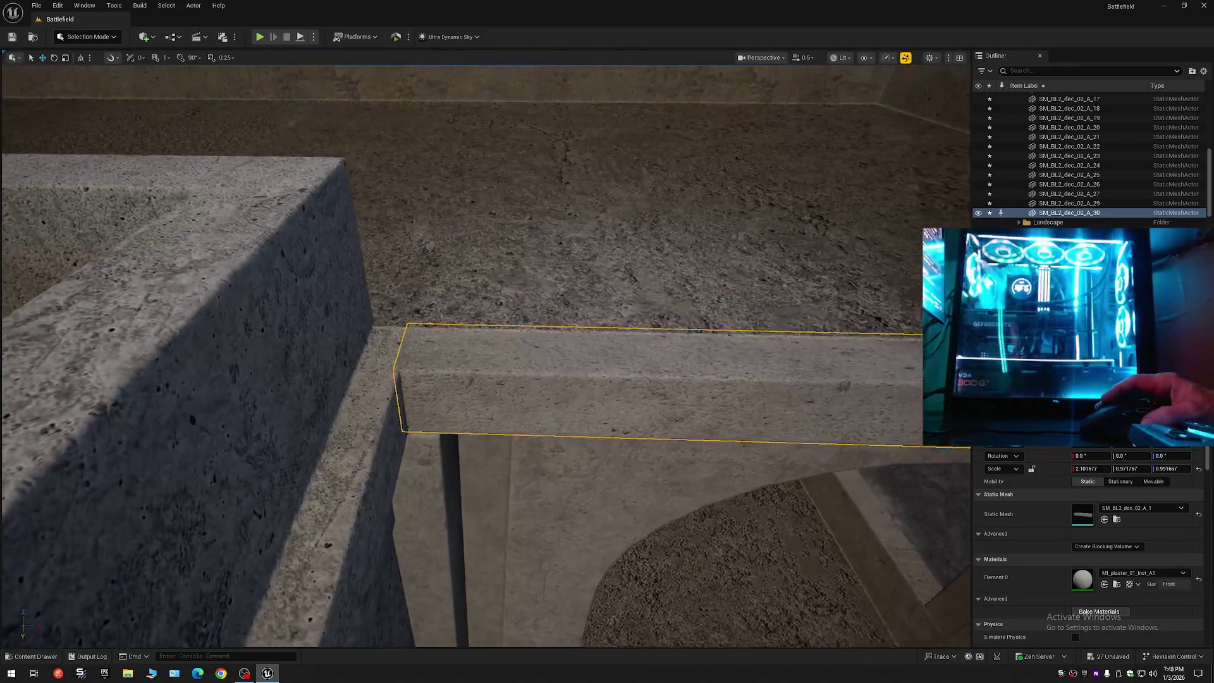
pyautogui.press('w')
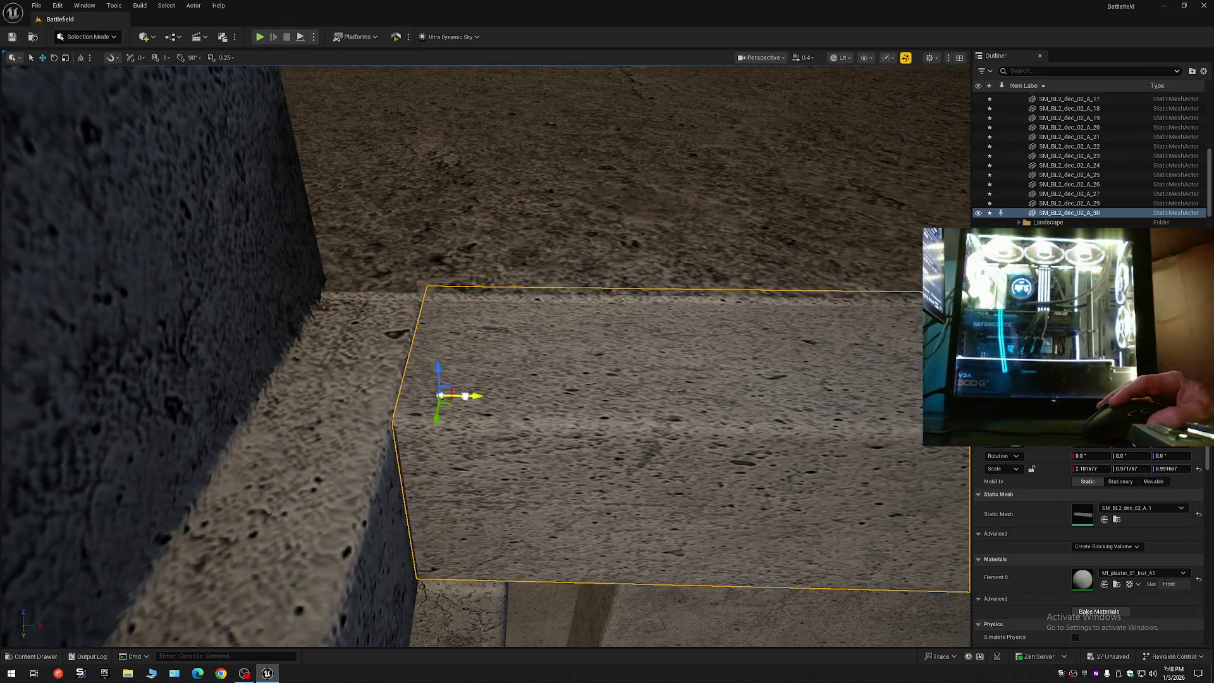
pyautogui.scroll(-5, 486, 354)
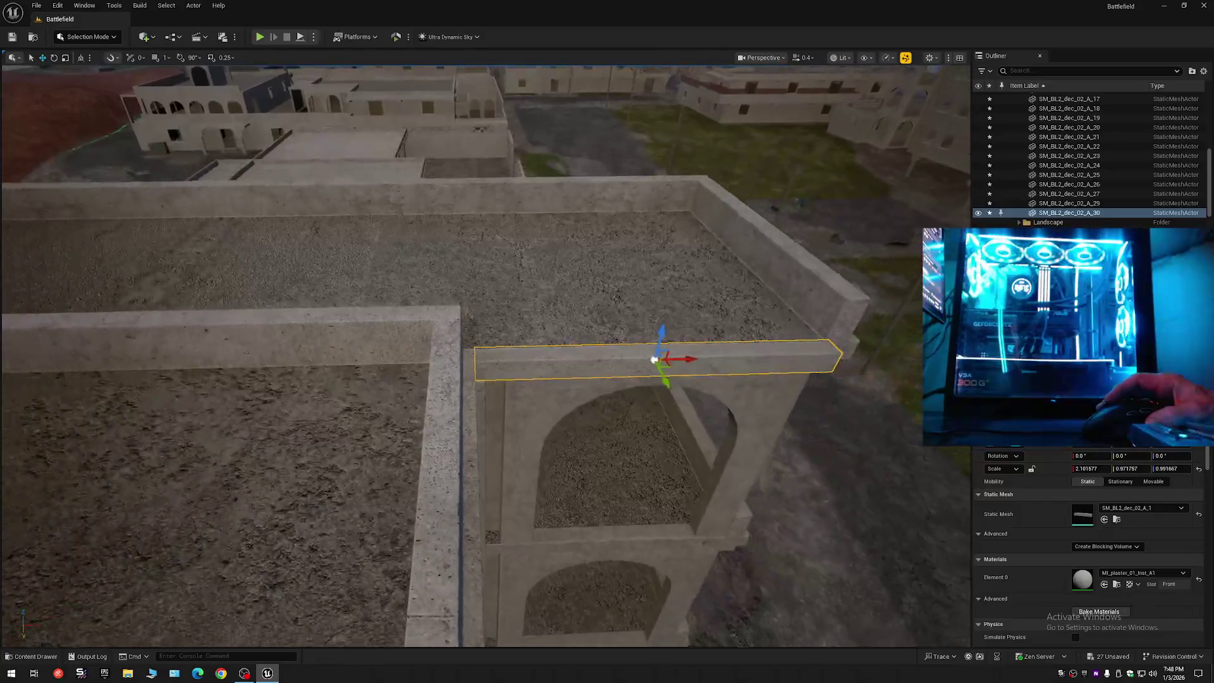
pyautogui.press('a')
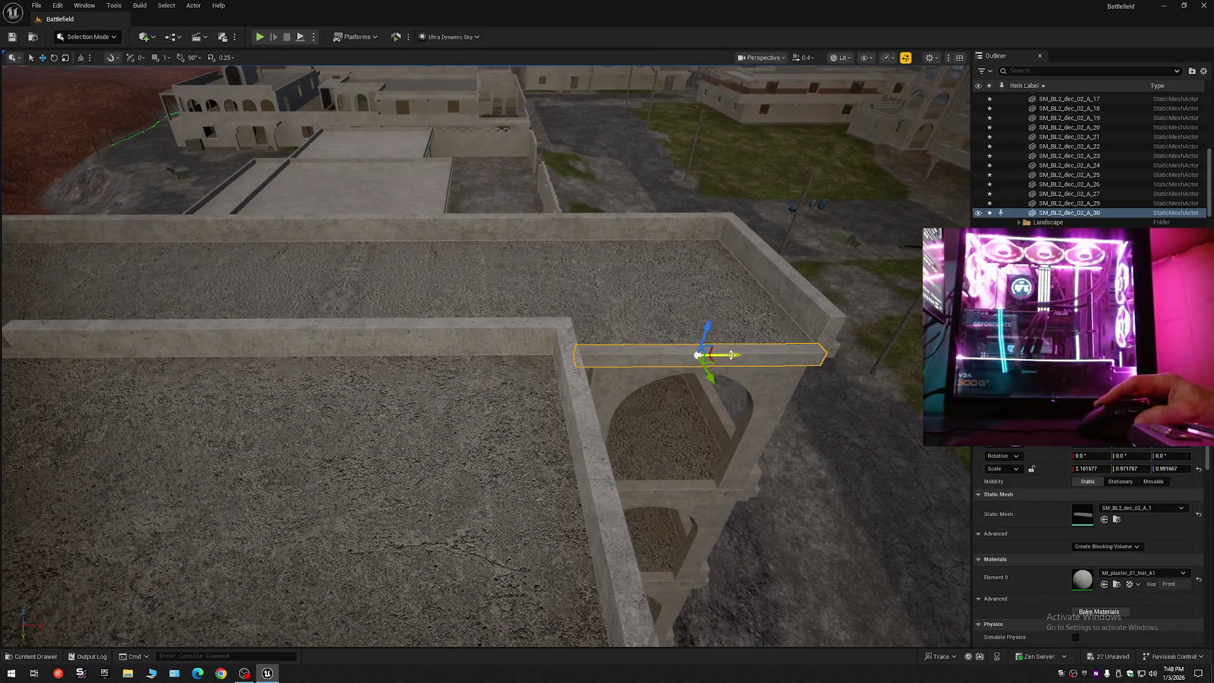
pyautogui.scroll(1, 486, 354)
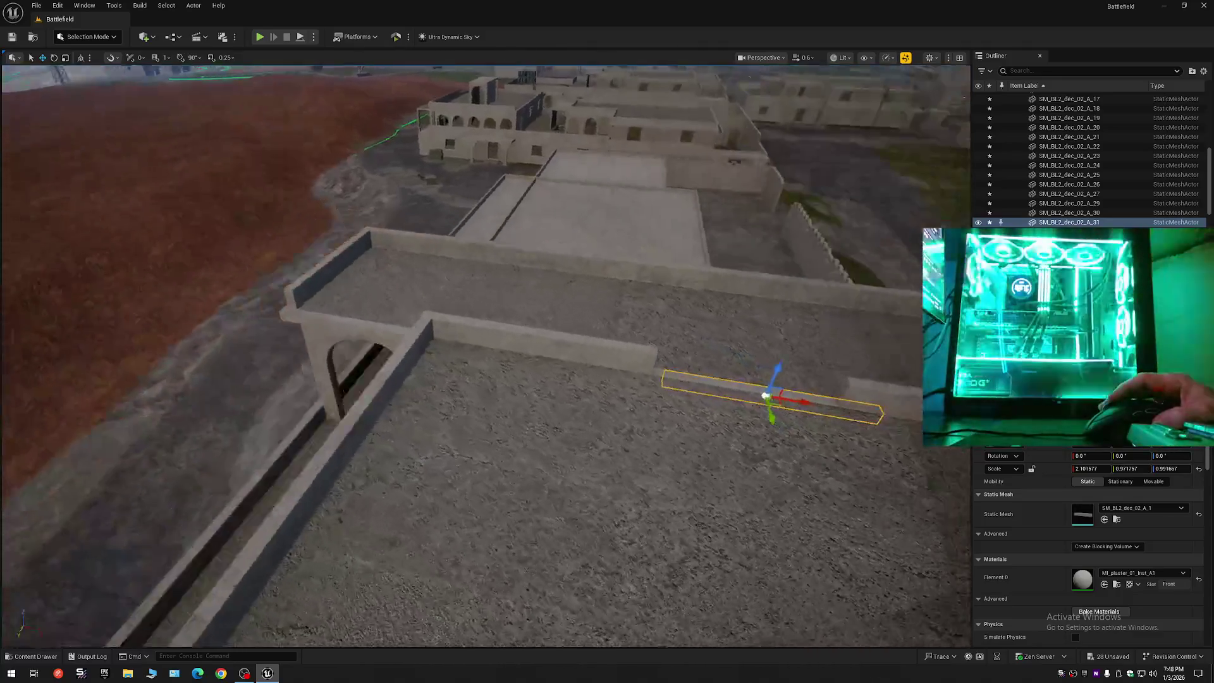
# - Undo the wrong selection, move beam A_31 aside, and delete arch-top beam SM_BL2_dec_02_A_29
pyautogui.moveTo(317, 388); pyautogui.dragTo(317, 388)
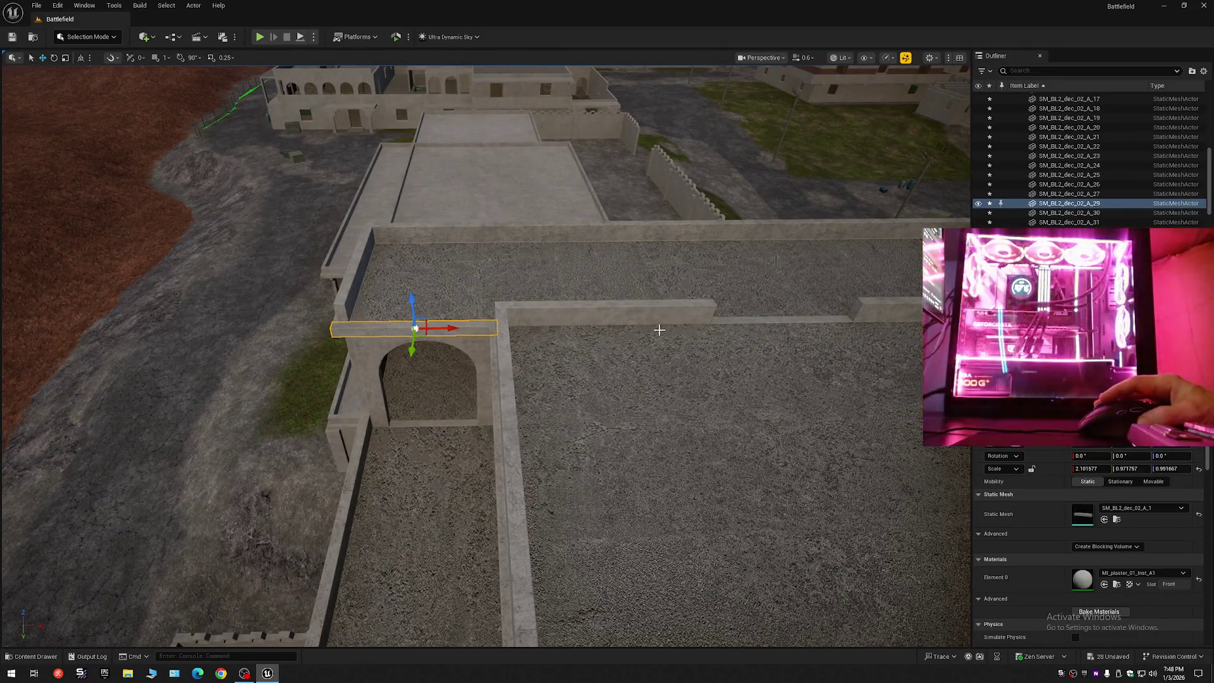
pyautogui.hotkey('ctrl', 'z')
pyautogui.moveTo(547, 335); pyautogui.dragTo(241, 342)
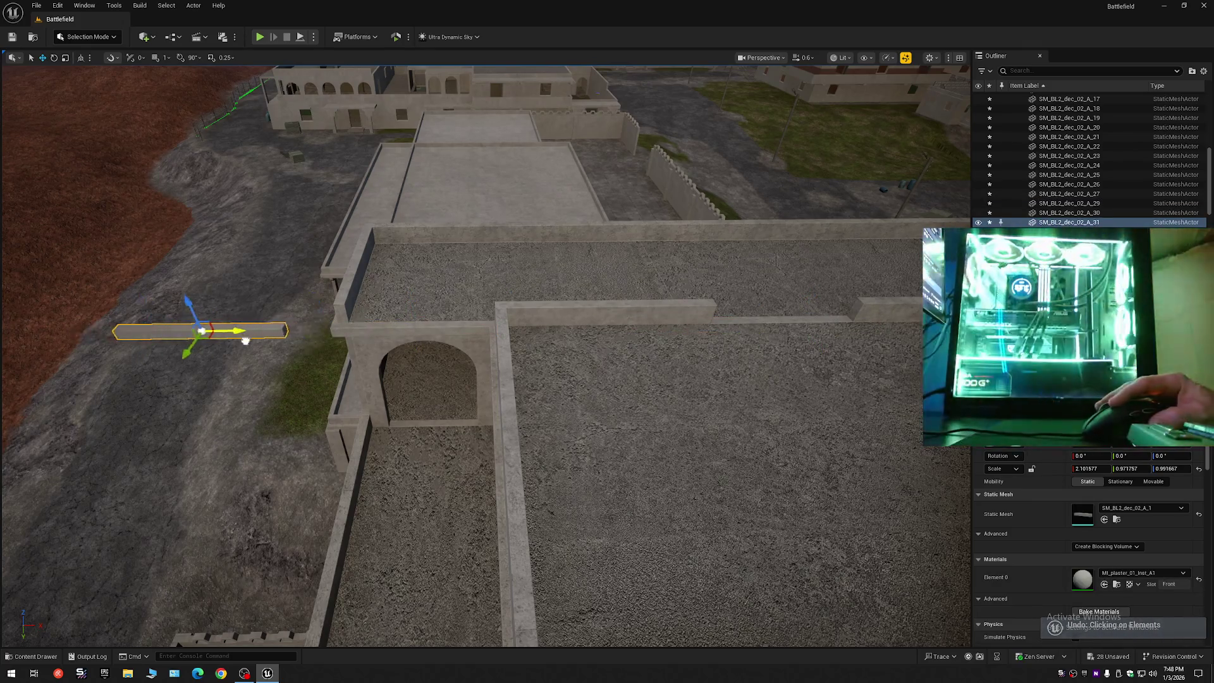
pyautogui.moveTo(379, 351); pyautogui.dragTo(379, 351)
pyautogui.click(387, 379)
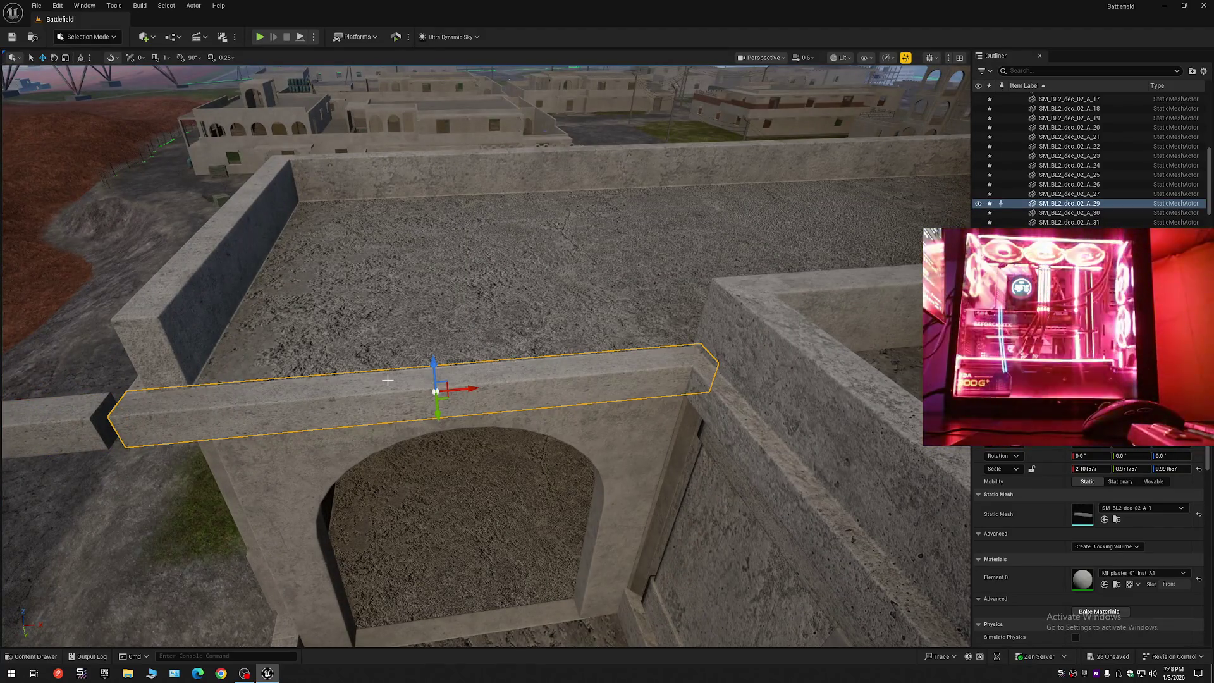
pyautogui.press('Delete')
# - Slide copied beam A_31 along X onto the arch top against the rooftop parapet
pyautogui.click(74, 415)
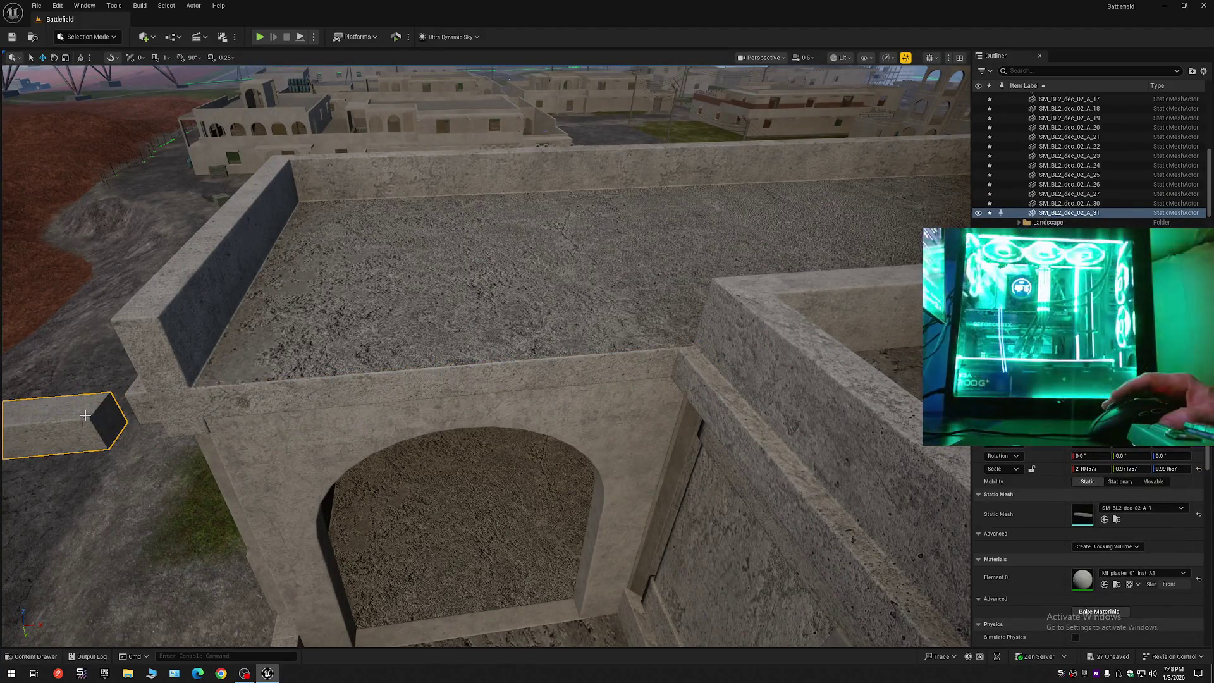
pyautogui.scroll(-5, 85, 415)
pyautogui.moveTo(131, 381); pyautogui.dragTo(517, 392)
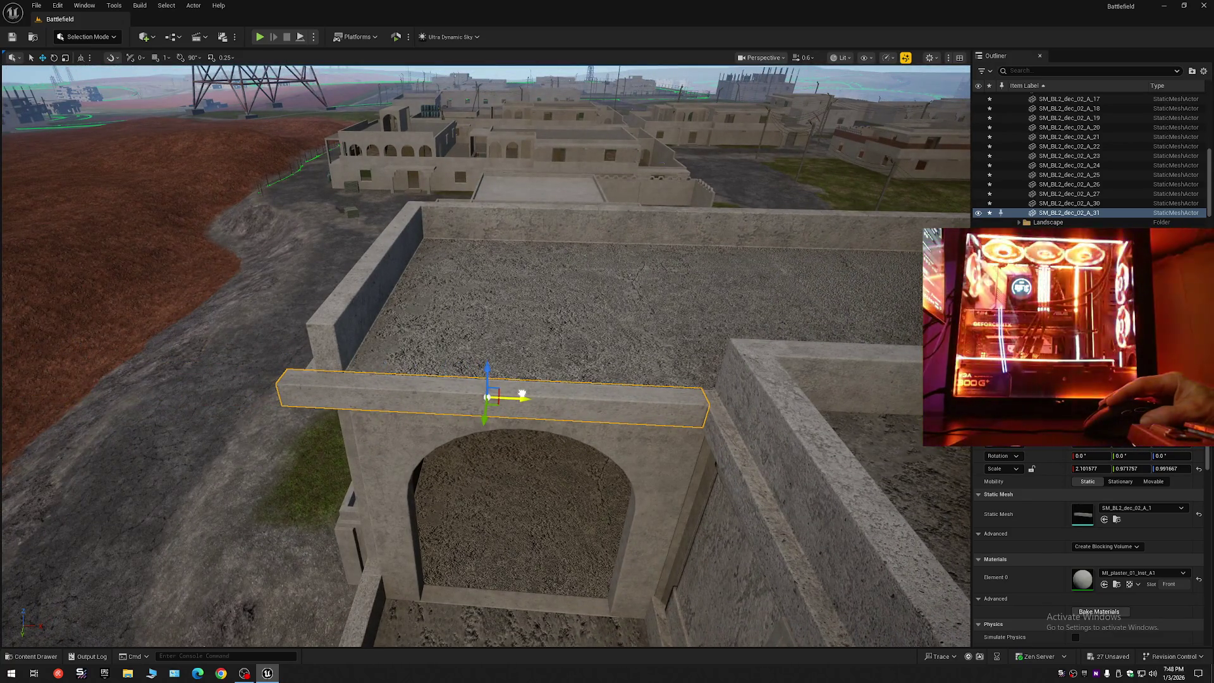
pyautogui.scroll(5, 522, 395)
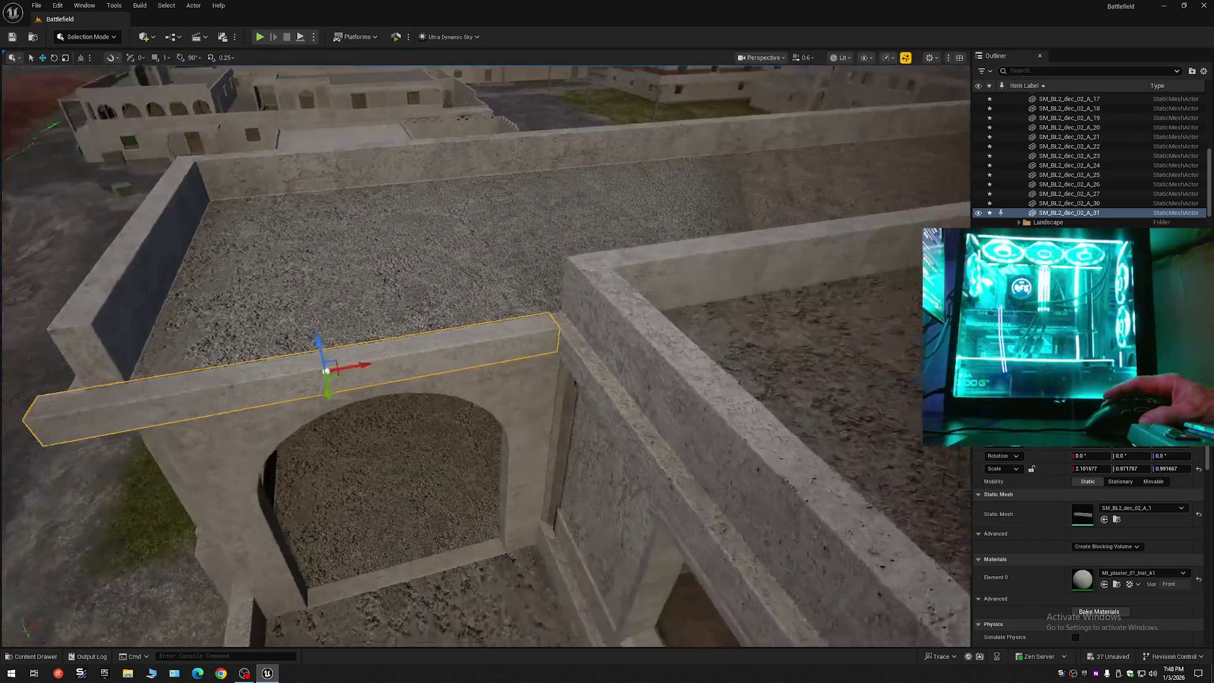
pyautogui.scroll(3, 521, 414)
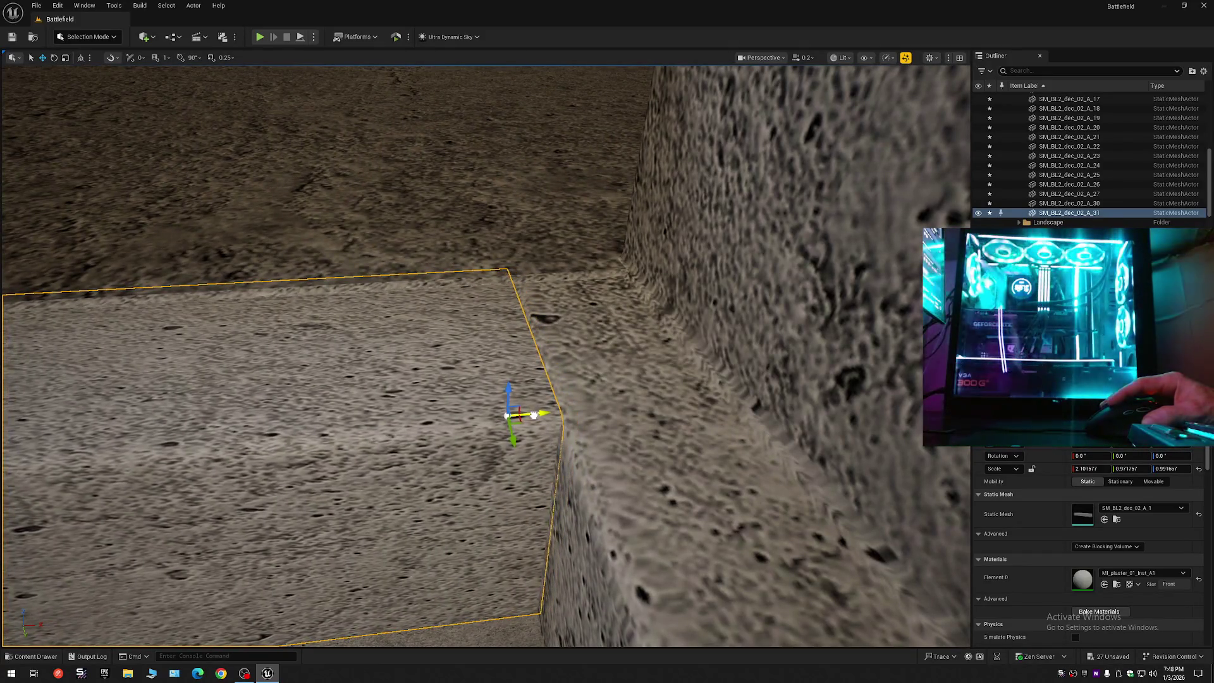
pyautogui.scroll(-8, 522, 414)
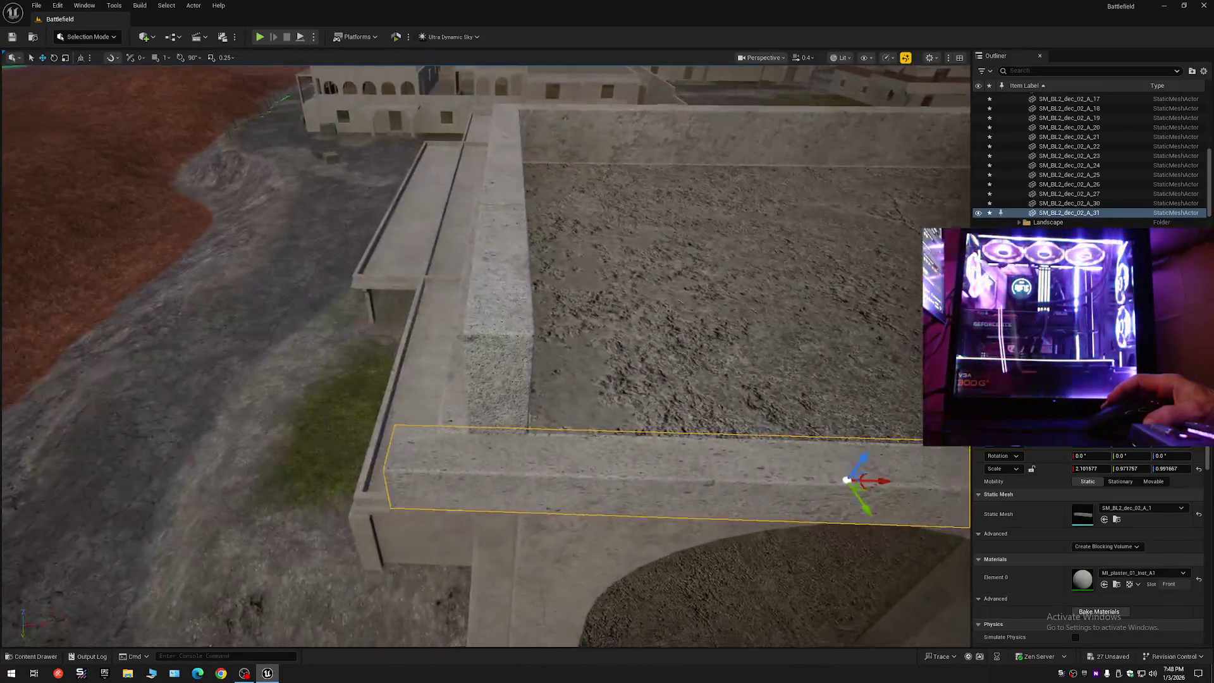
pyautogui.scroll(-3, 521, 415)
pyautogui.scroll(2, 486, 354)
# - Select the arched Bal building and undo its last move
pyautogui.press('w')
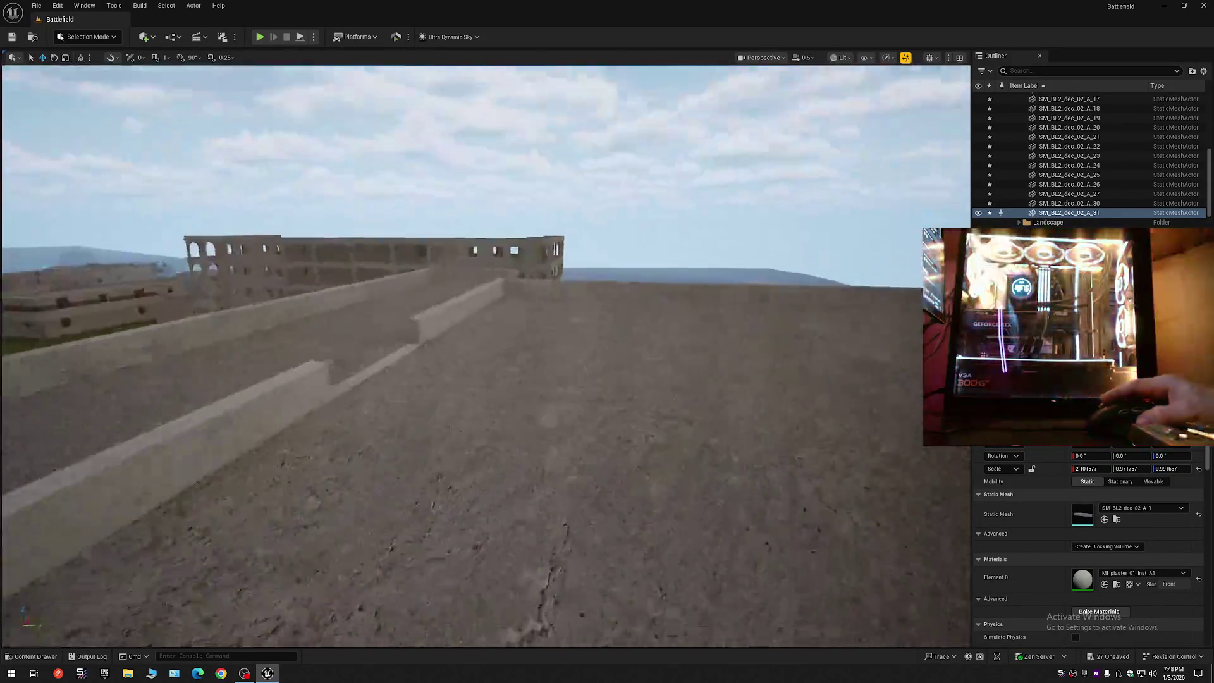
pyautogui.press('w')
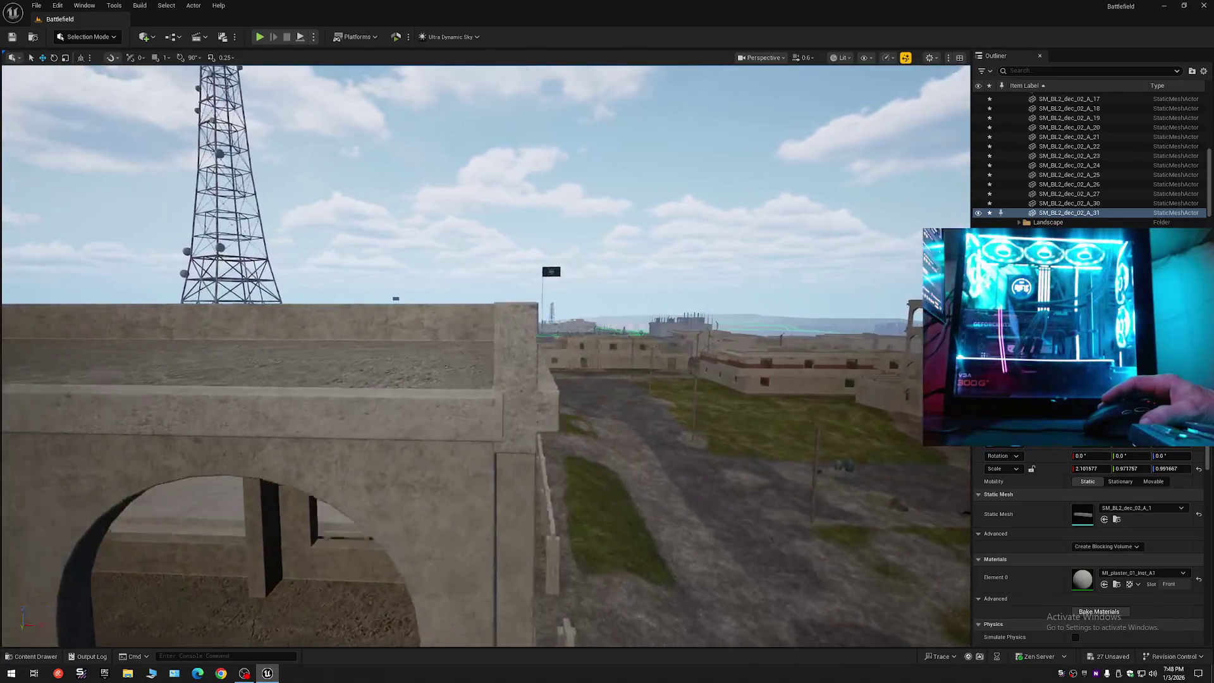
pyautogui.press('s')
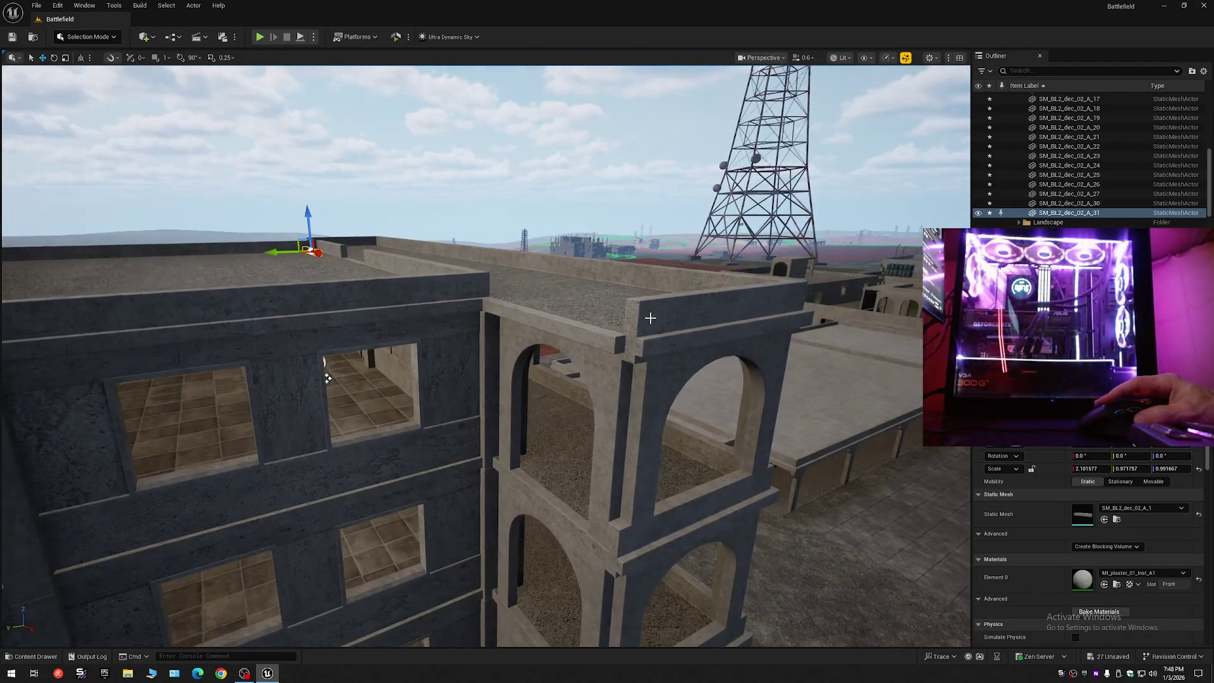
pyautogui.click(650, 318)
pyautogui.press('w')
pyautogui.press('w')
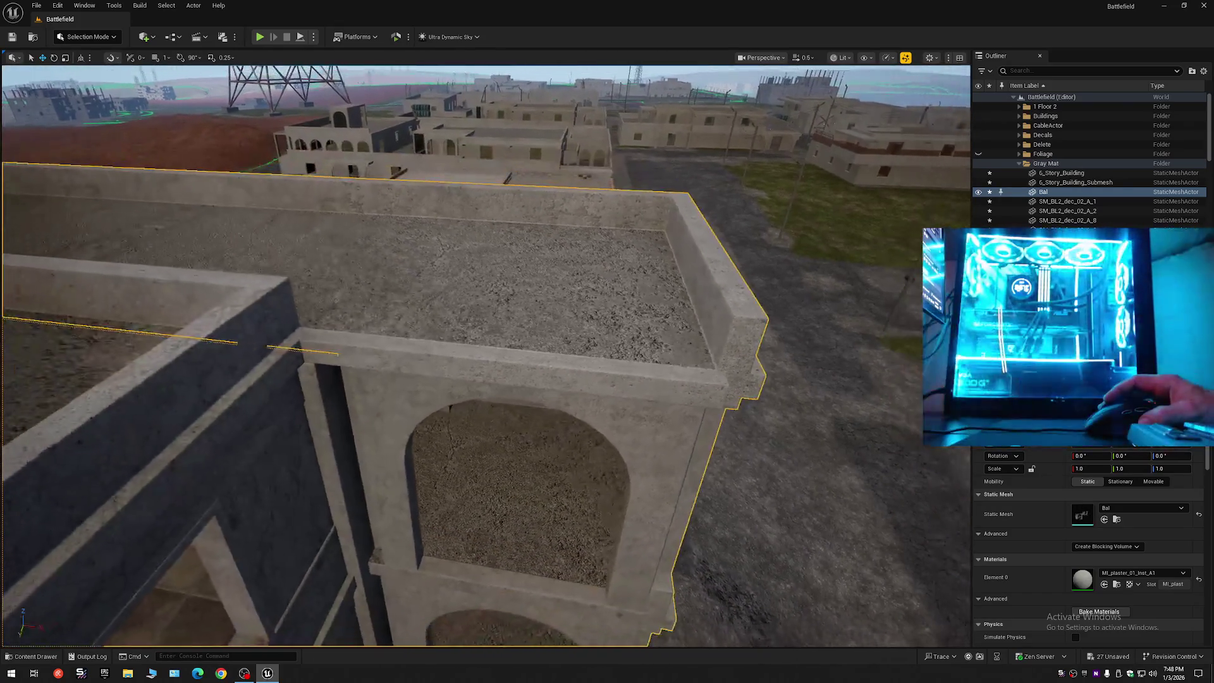
pyautogui.press('d')
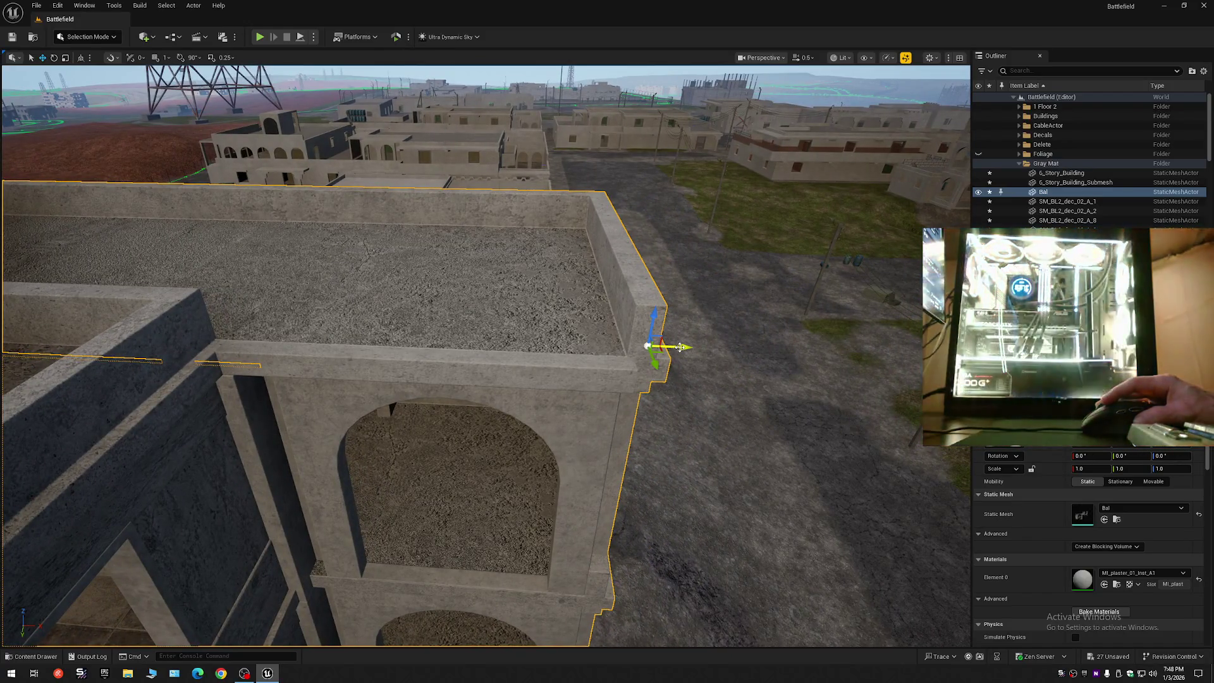
pyautogui.press('d')
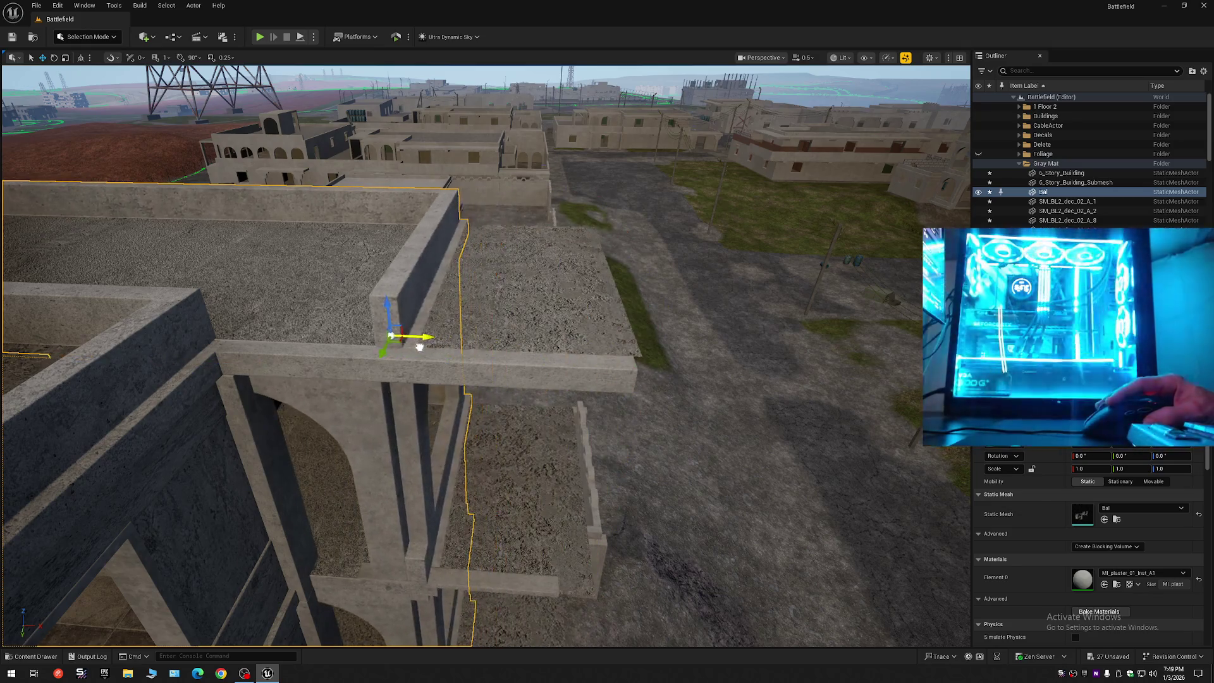
pyautogui.press('a')
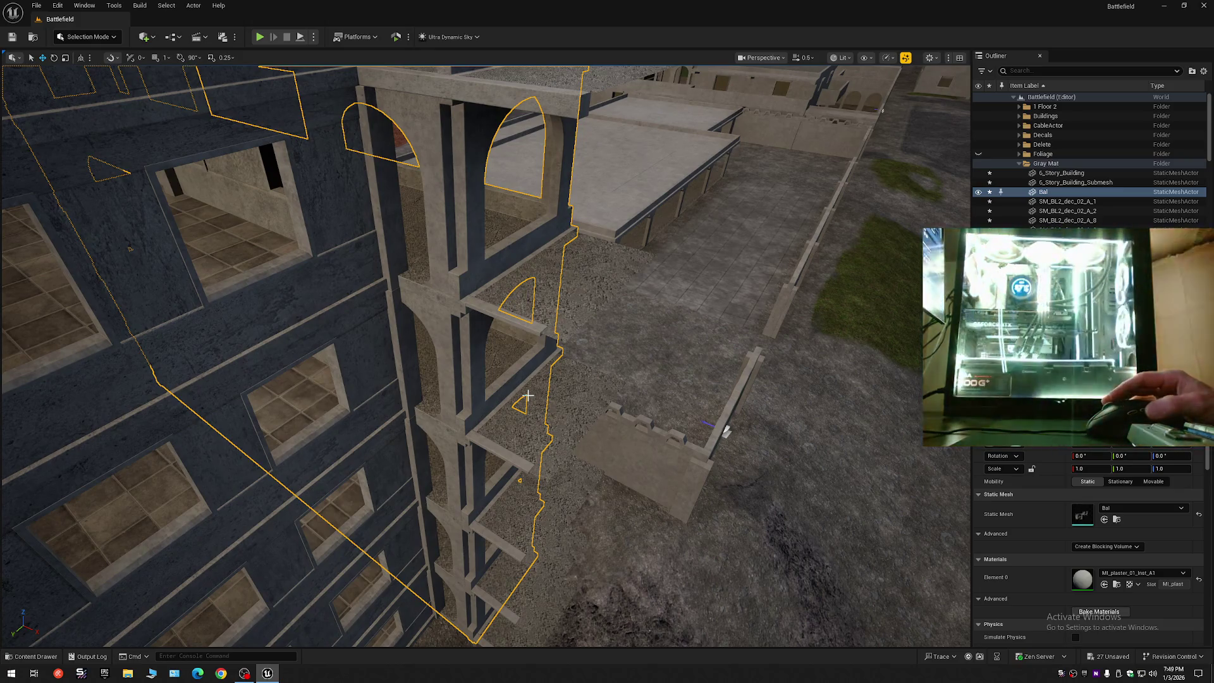
pyautogui.hotkey('ctrl', 'z')
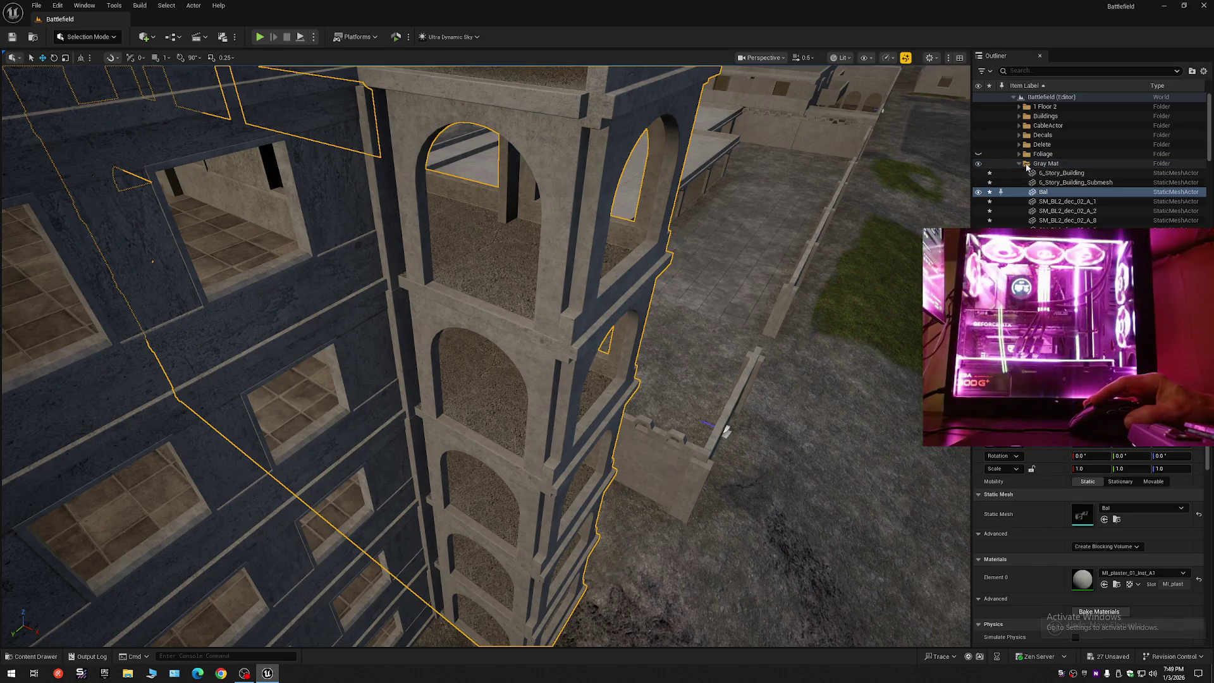
# - Dismiss the Bal actor's context menu, collapse the Gray Mat folder, and turn toward the tower
pyautogui.rightClick(1043, 193)
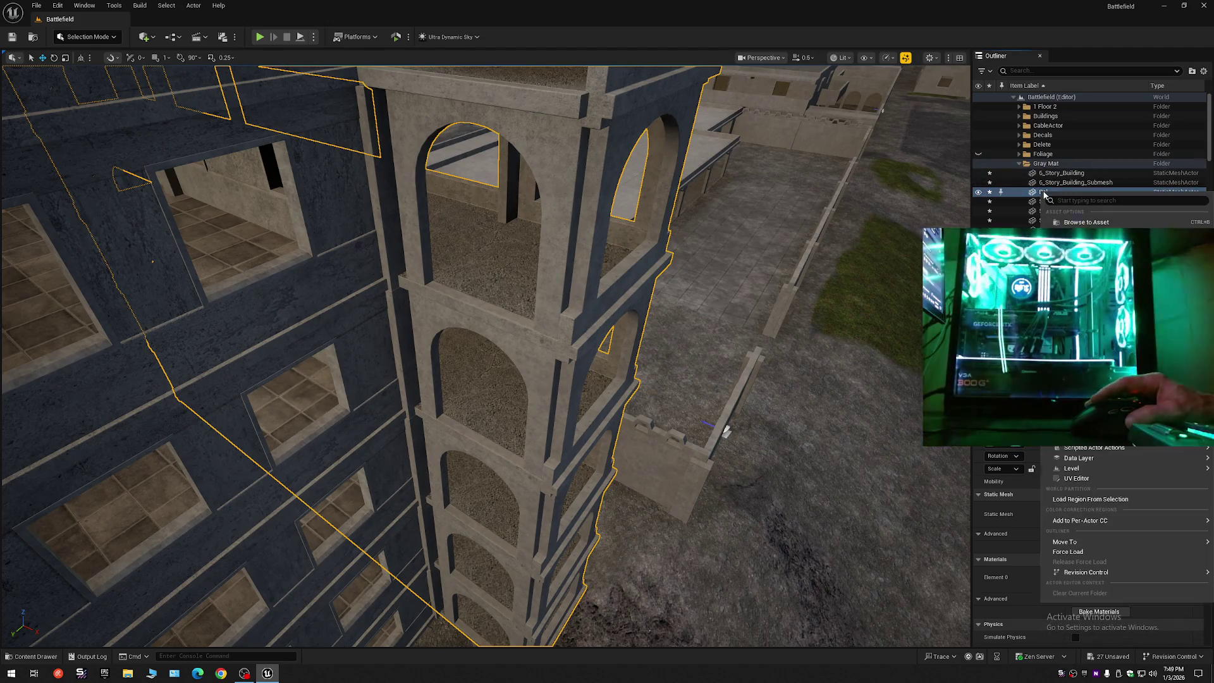
pyautogui.click(1019, 164)
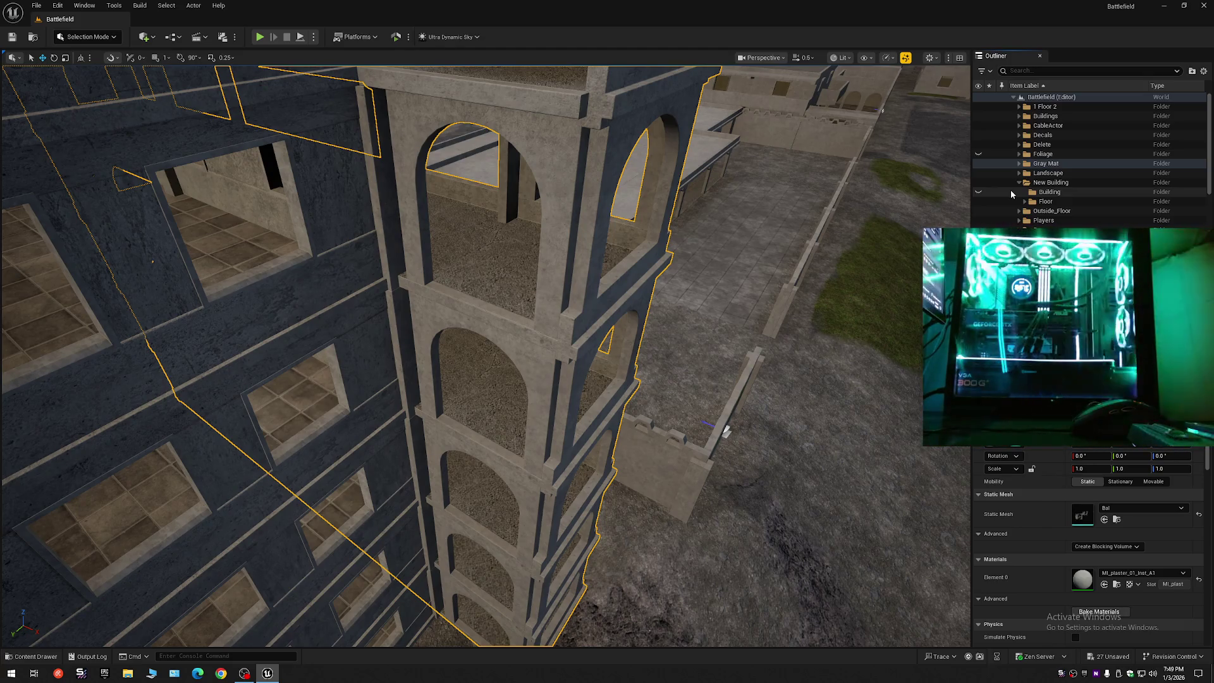
pyautogui.click(489, 255)
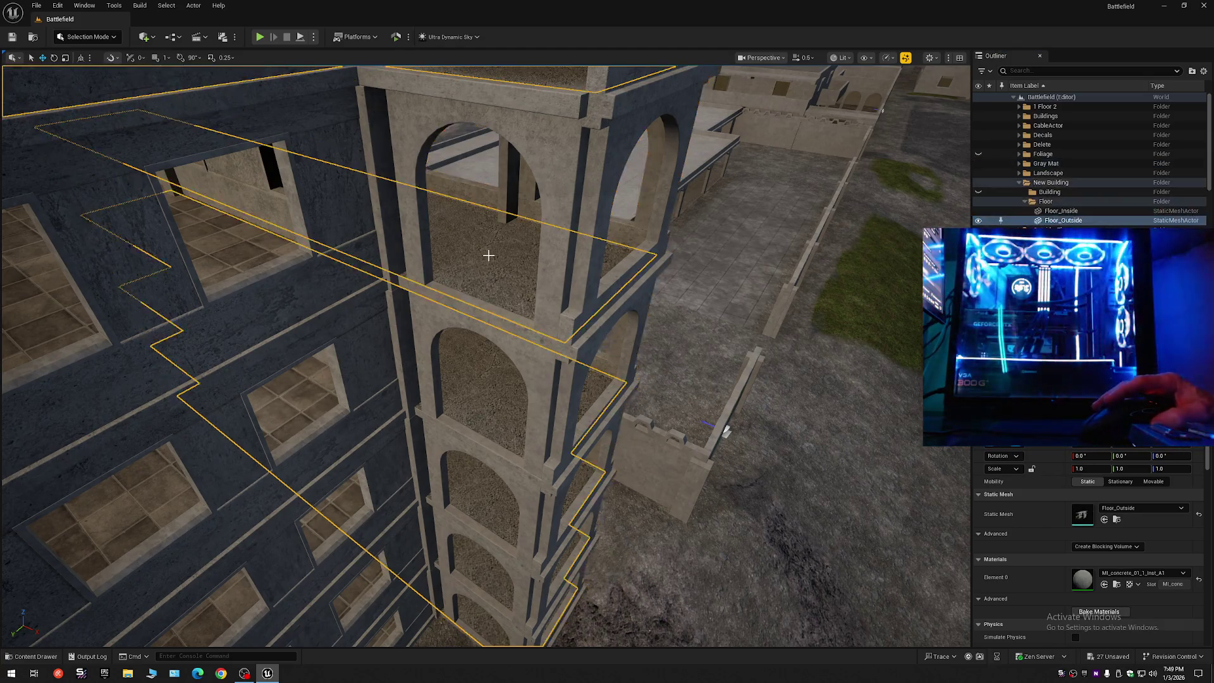
pyautogui.press('Escape')
pyautogui.moveTo(486, 255)
pyautogui.mouseDown()
pyautogui.moveTo(520, 229)
pyautogui.moveTo(564, 285)
pyautogui.mouseUp()
pyautogui.scroll(-1, 513, 231)
pyautogui.scroll(2, 531, 247)
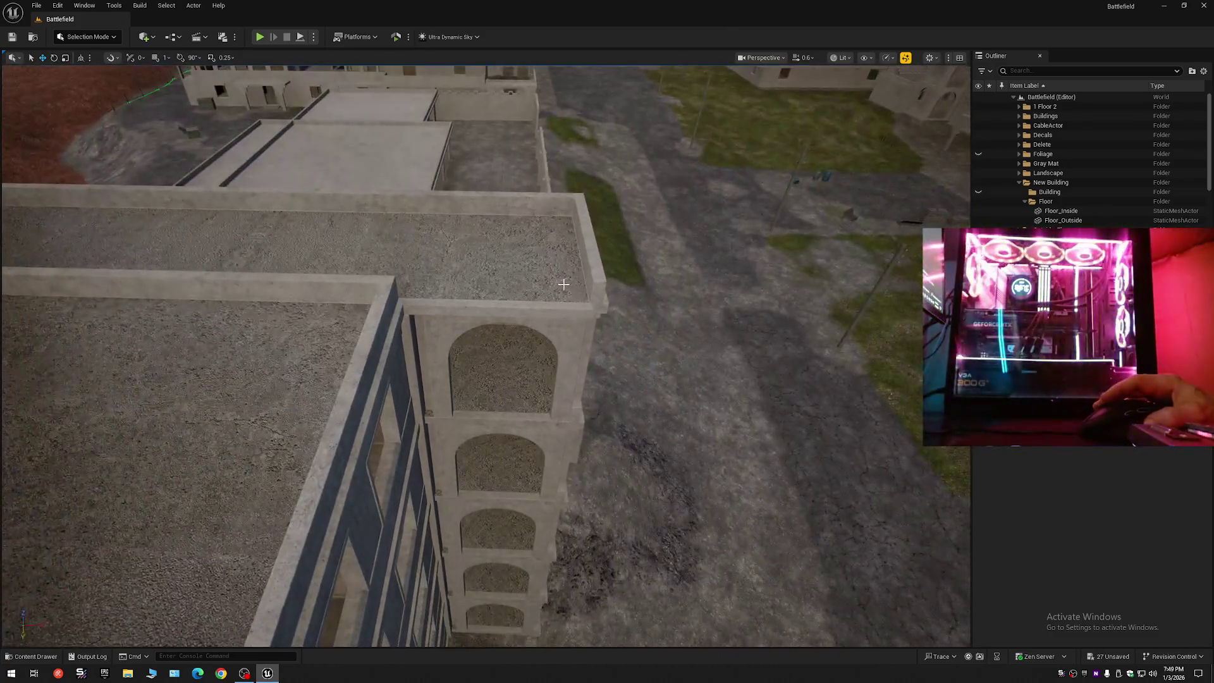
# - Delete the extra ledge piece SM_BL2_dec_02_A_31
pyautogui.click(494, 309)
pyautogui.moveTo(494, 309)
pyautogui.mouseDown()
pyautogui.moveTo(487, 228)
pyautogui.moveTo(525, 303)
pyautogui.moveTo(514, 308)
pyautogui.mouseUp()
pyautogui.scroll(3, 484, 241)
pyautogui.scroll(1, 525, 304)
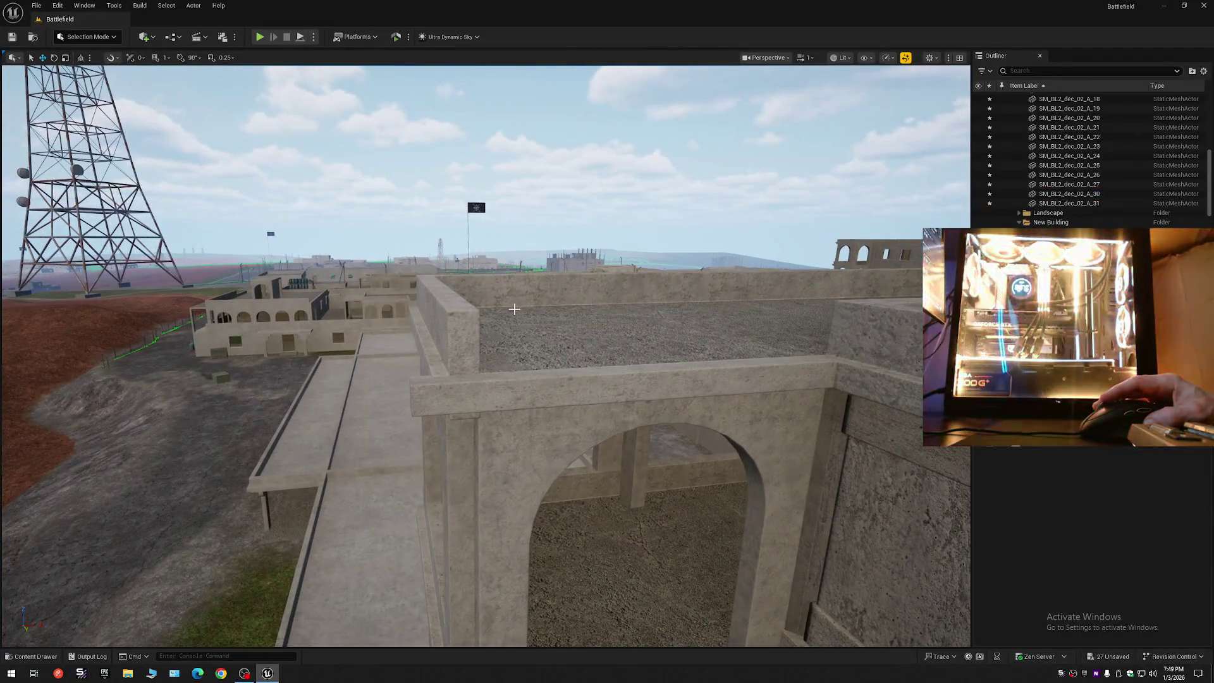
pyautogui.click(514, 308)
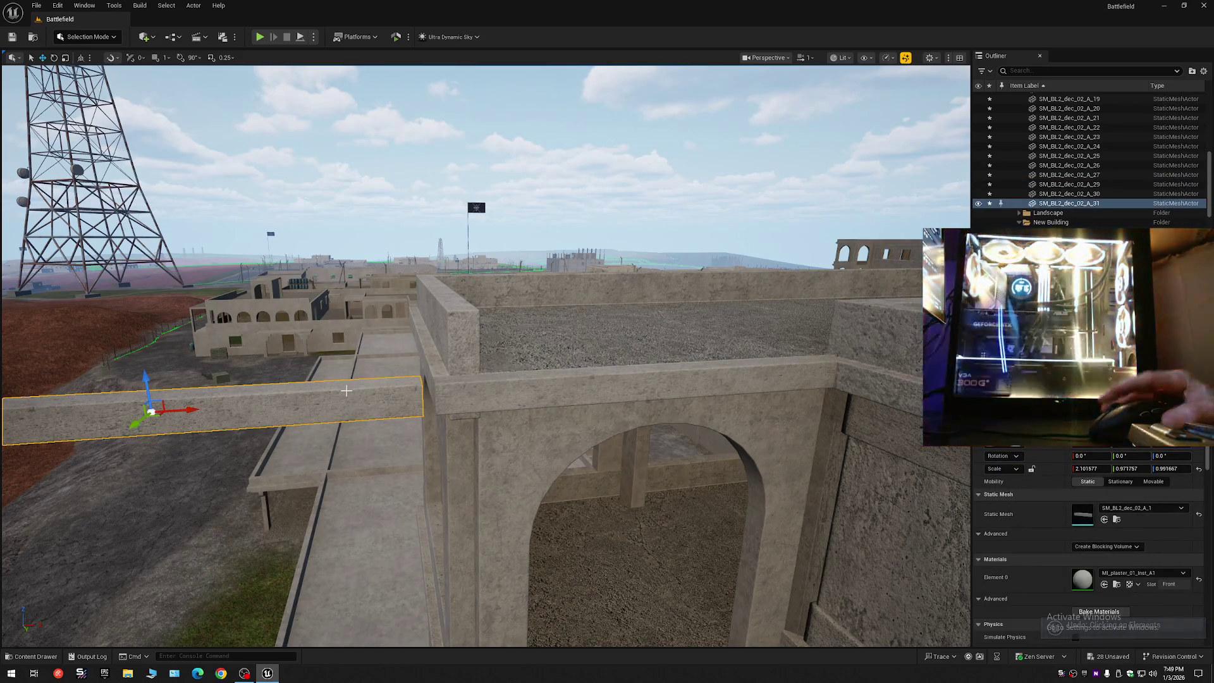
pyautogui.press('Delete')
# - Stretch ledge SM_BL2_dec_02_A_30 lengthwise, X scale from about 2.10 to 2.34, and frame it
pyautogui.moveTo(346, 391)
pyautogui.mouseDown()
pyautogui.moveTo(208, 360)
pyautogui.moveTo(209, 347)
pyautogui.moveTo(277, 341)
pyautogui.mouseUp()
pyautogui.scroll(-1, 354, 386)
pyautogui.scroll(-1, 351, 382)
pyautogui.click(209, 360)
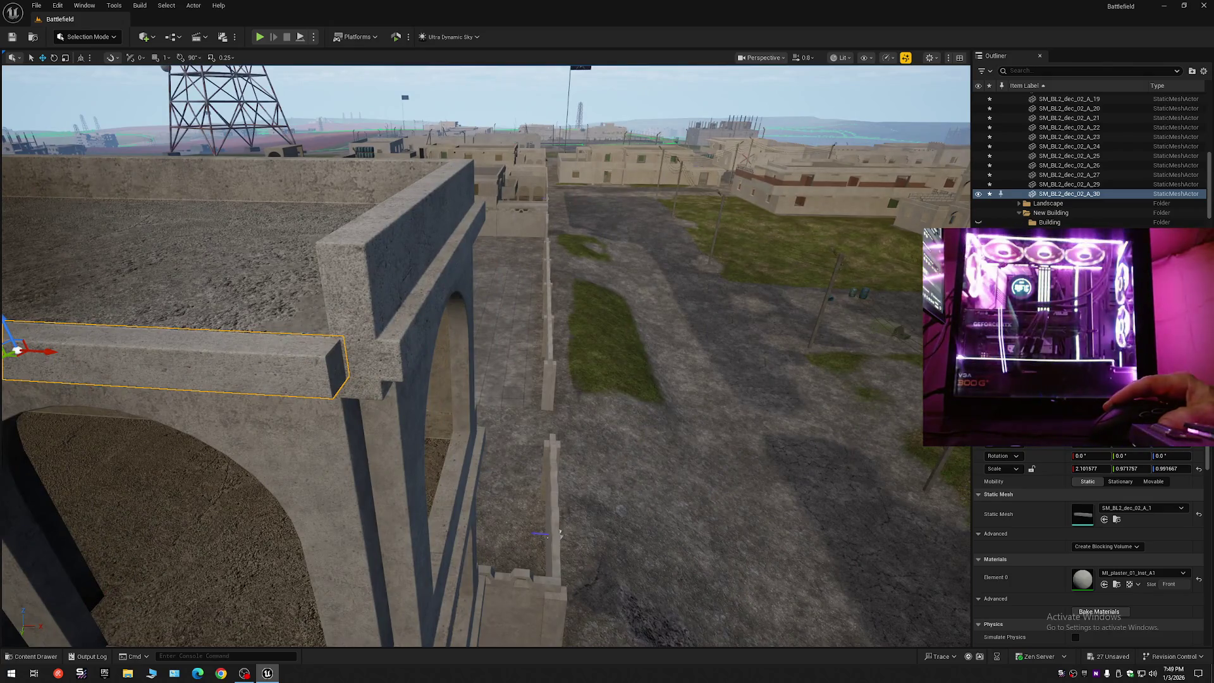
pyautogui.scroll(-5, 438, 369)
pyautogui.moveTo(438, 368); pyautogui.dragTo(507, 359)
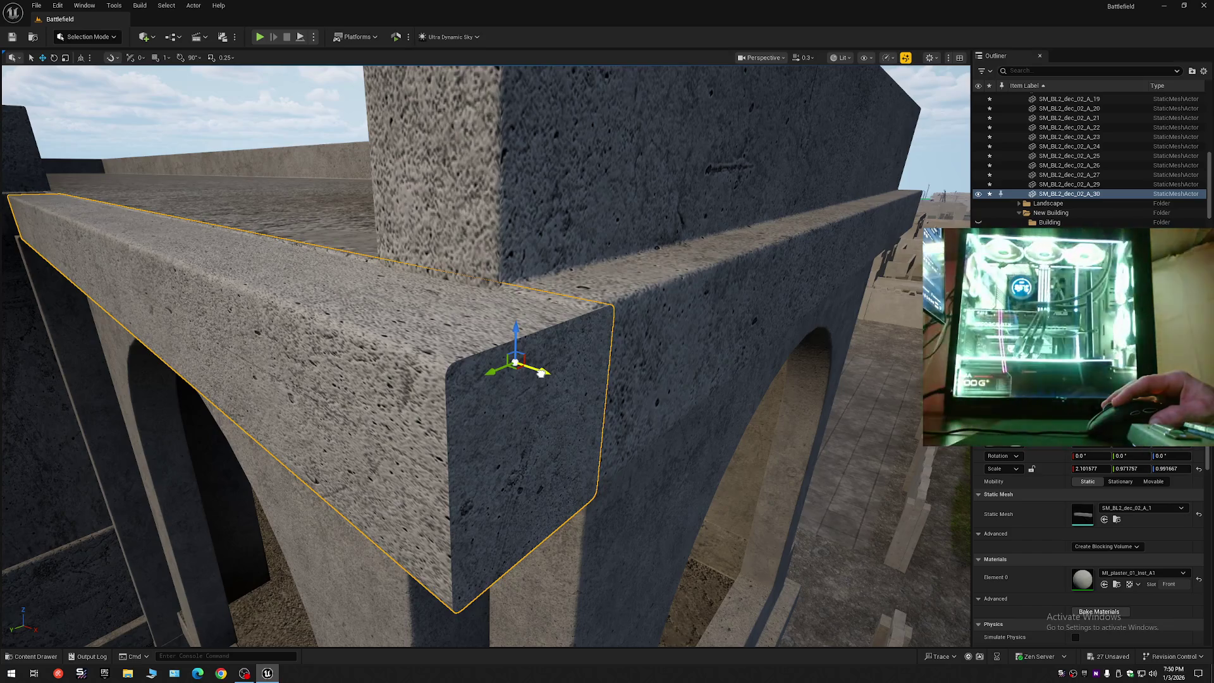
pyautogui.moveTo(556, 380); pyautogui.dragTo(623, 350)
pyautogui.moveTo(724, 336); pyautogui.dragTo(724, 336)
pyautogui.press('e')
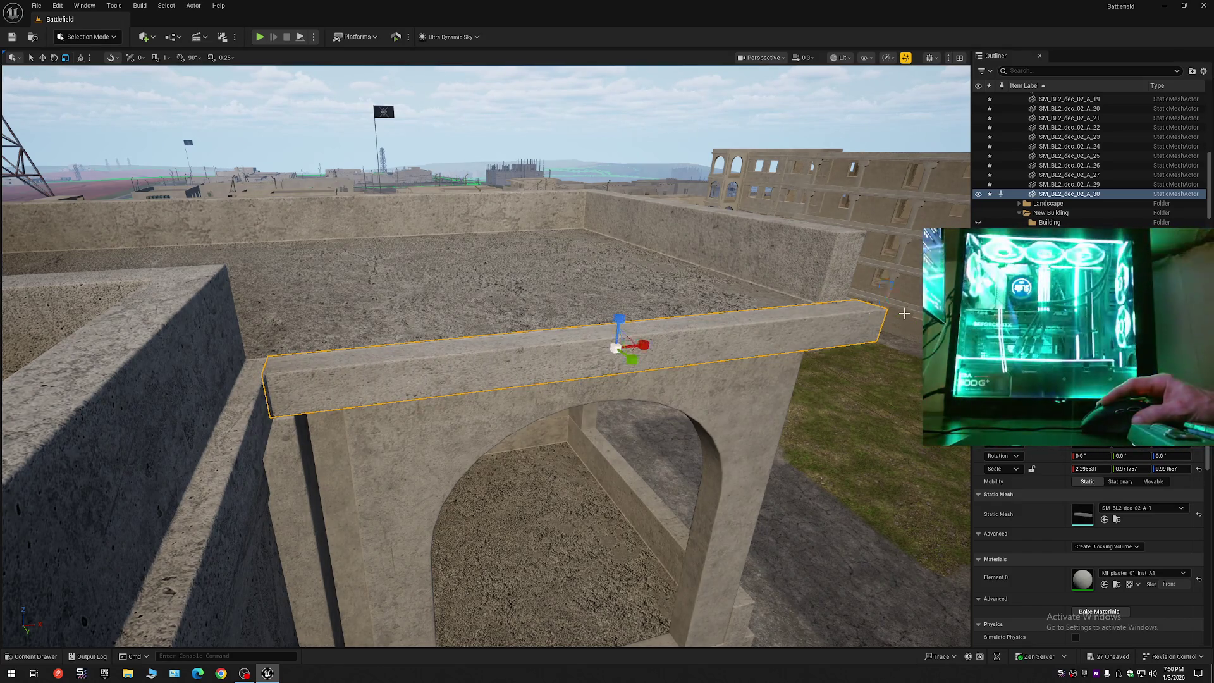
pyautogui.press('w')
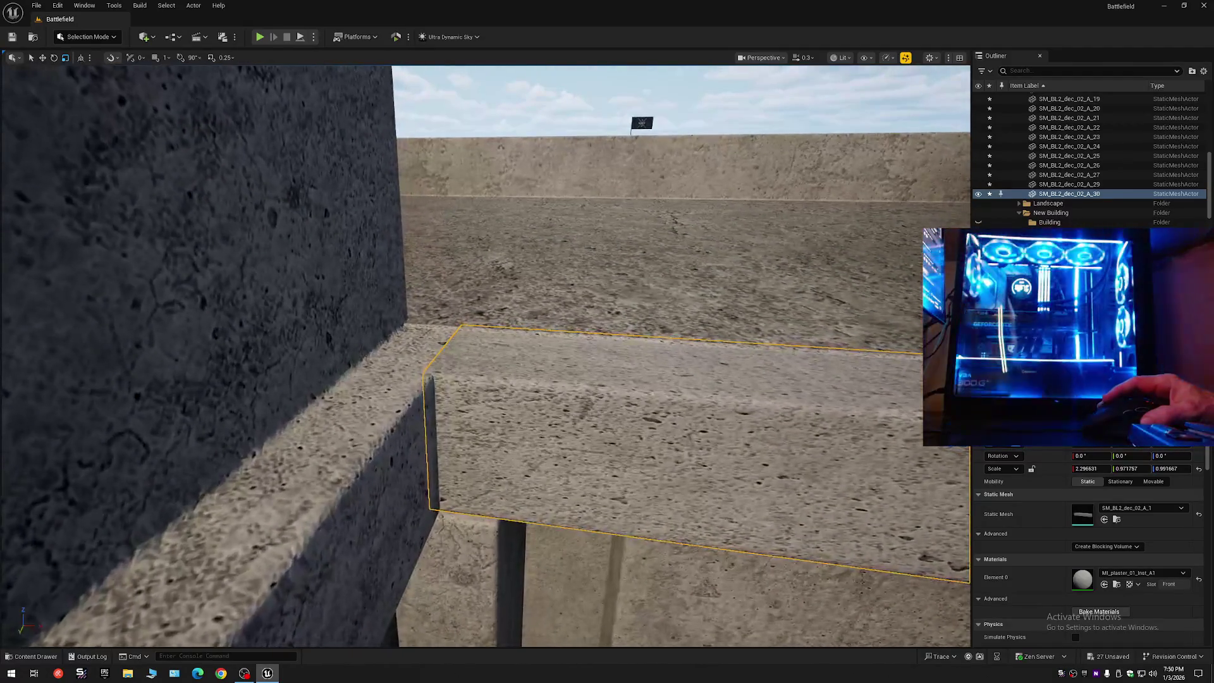
pyautogui.press('f')
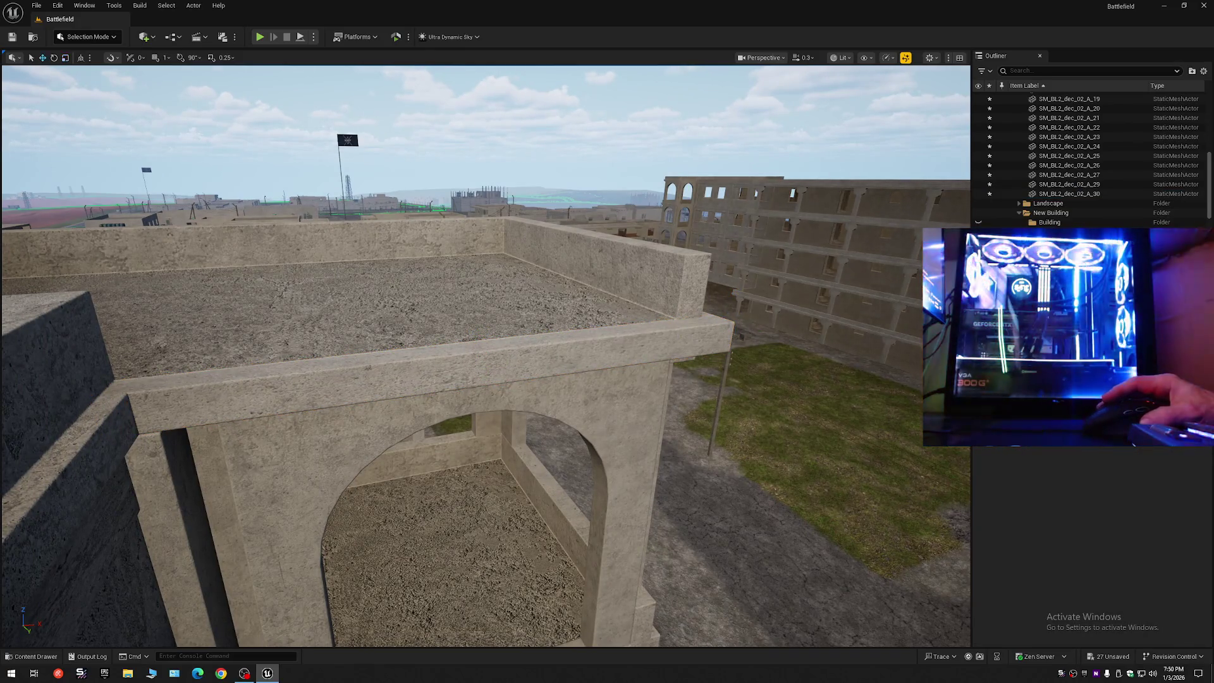
pyautogui.press('w')
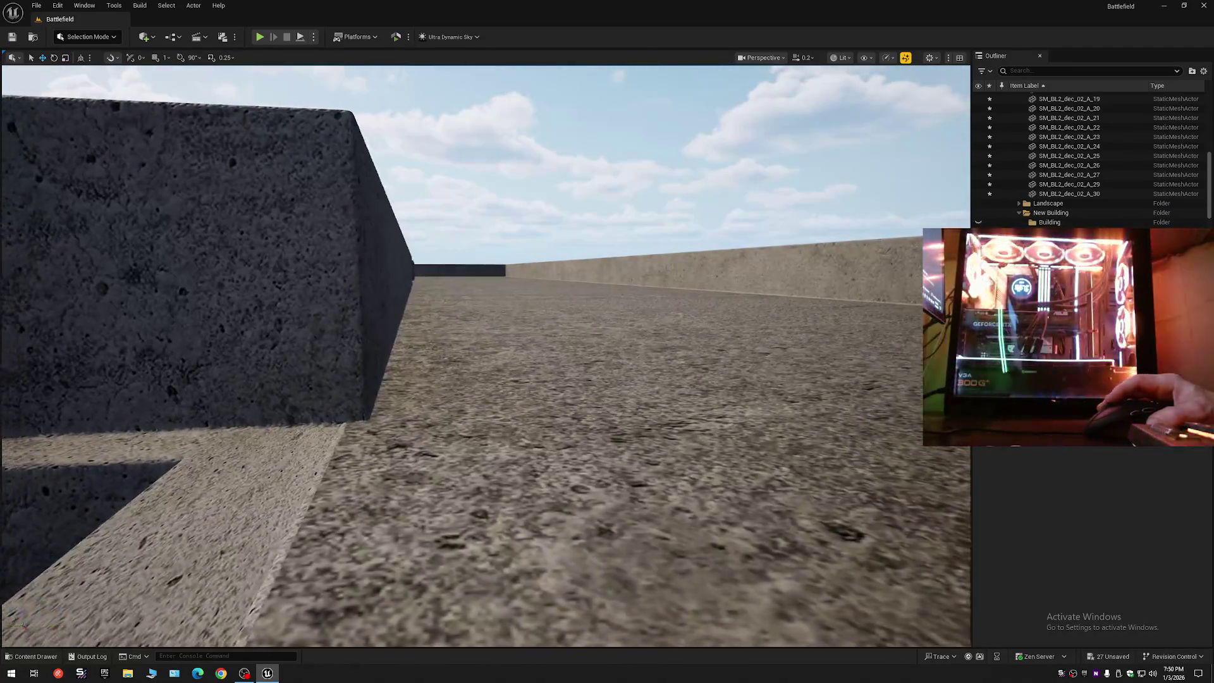
pyautogui.scroll(4, 486, 355)
pyautogui.press('w')
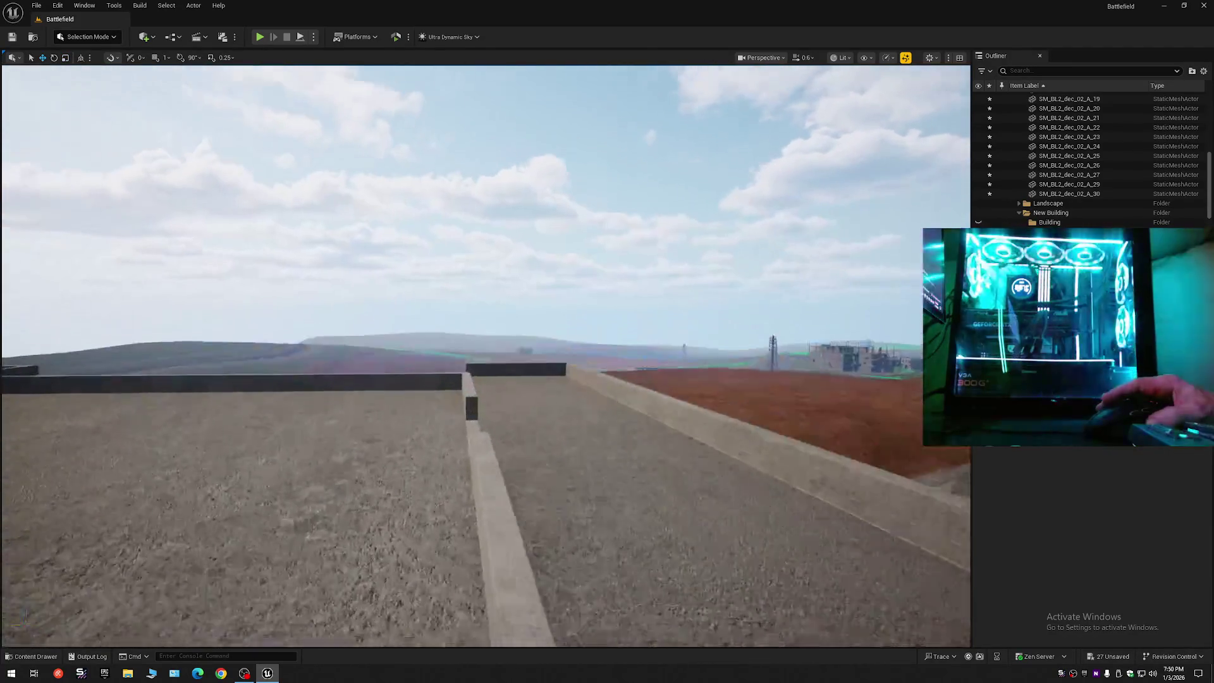
pyautogui.scroll(1, 486, 354)
pyautogui.press('w')
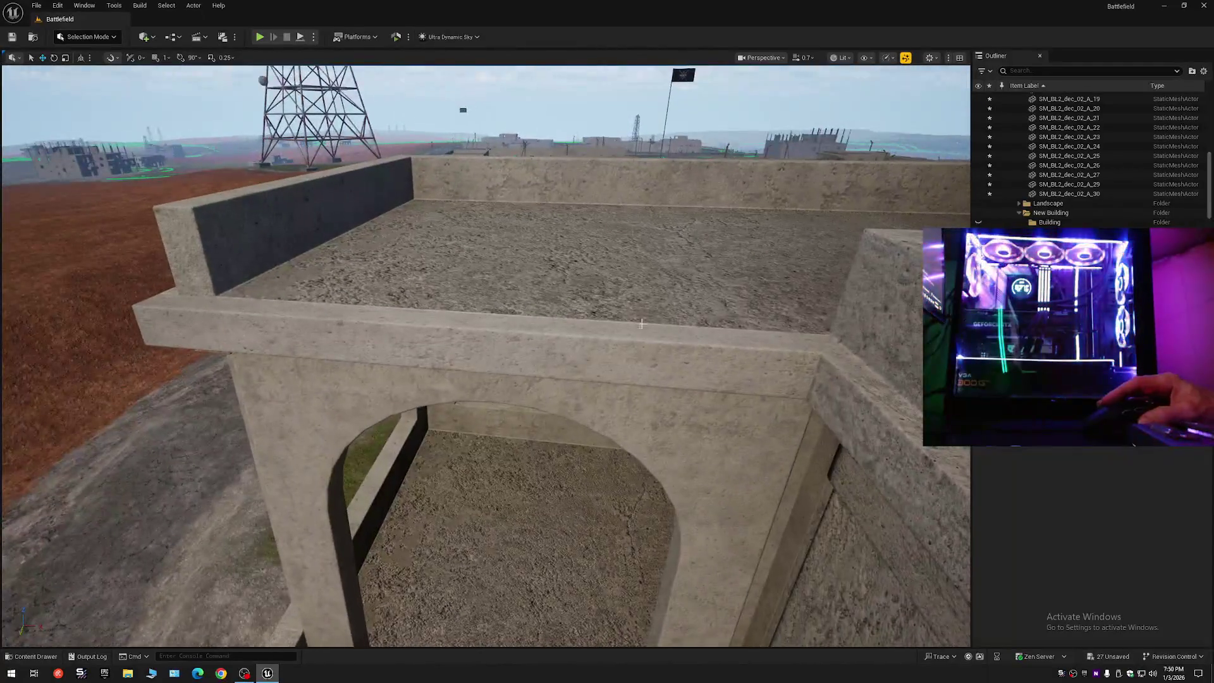
pyautogui.scroll(-3, 652, 340)
pyautogui.press('w')
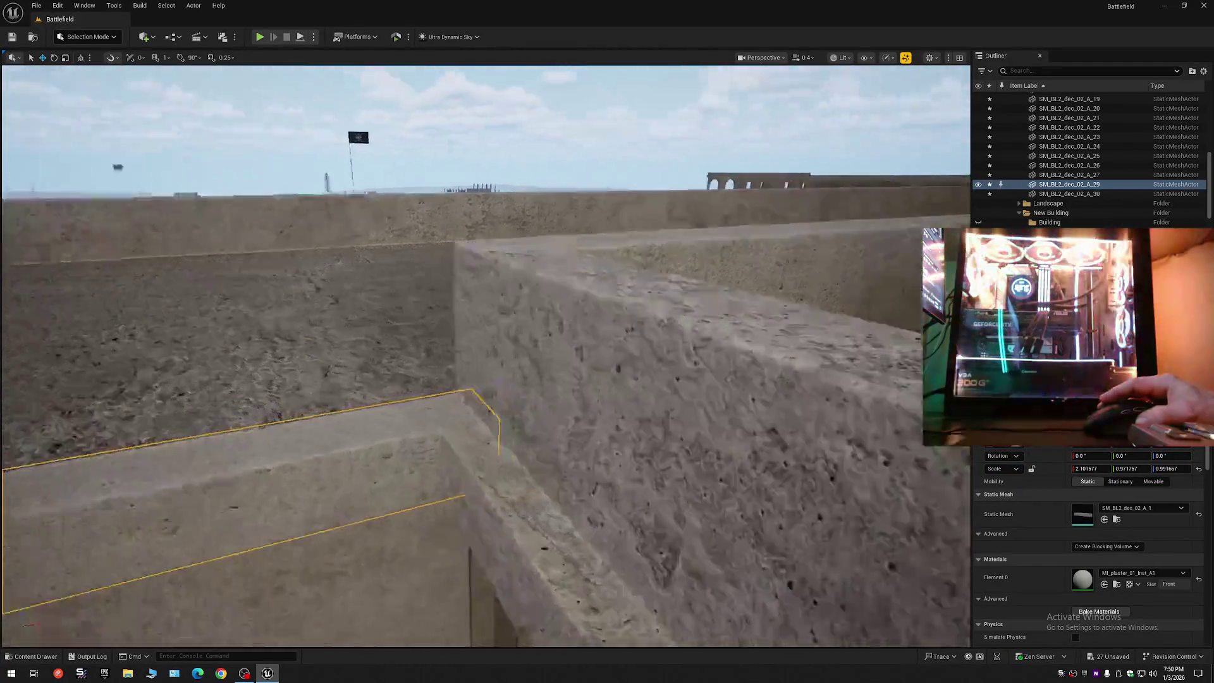
pyautogui.scroll(-1, 486, 354)
pyautogui.press('w')
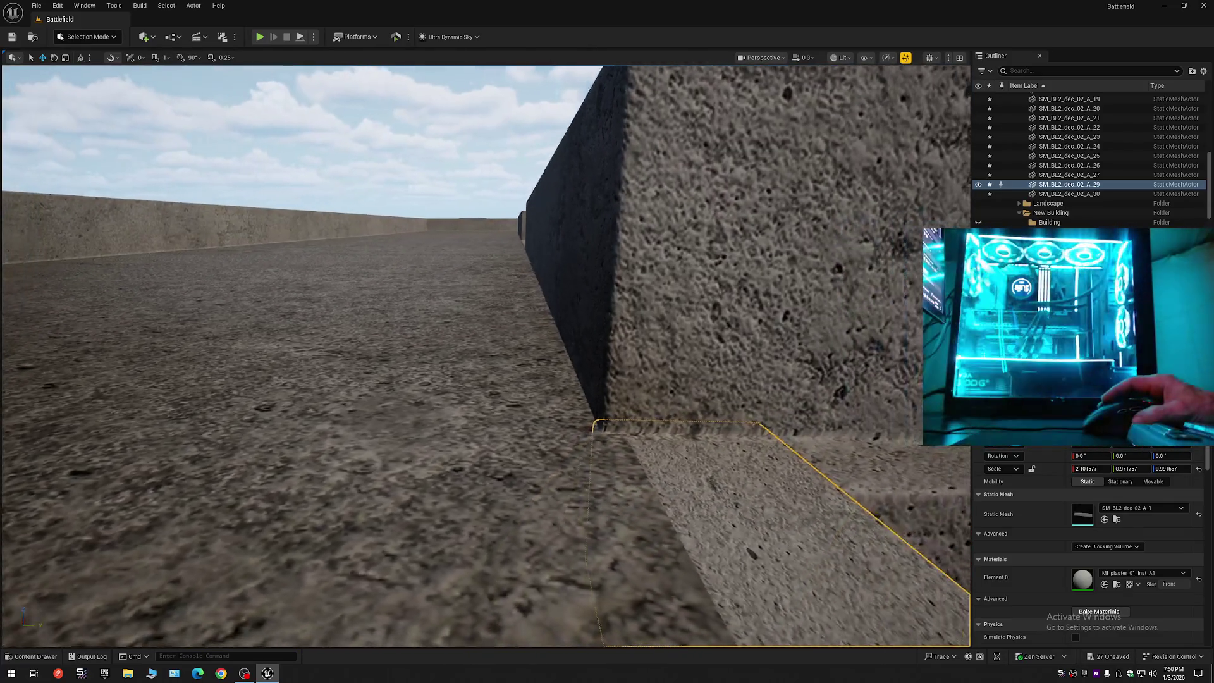
pyautogui.press('w')
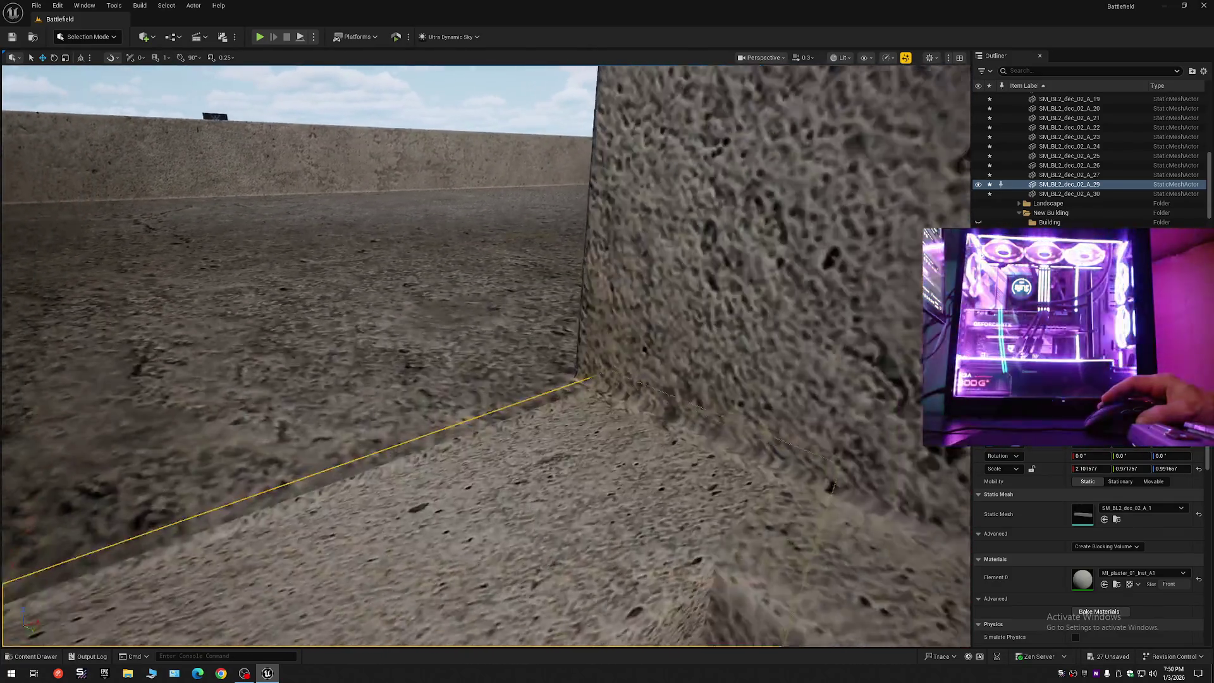
pyautogui.scroll(3, 486, 354)
pyautogui.press('s')
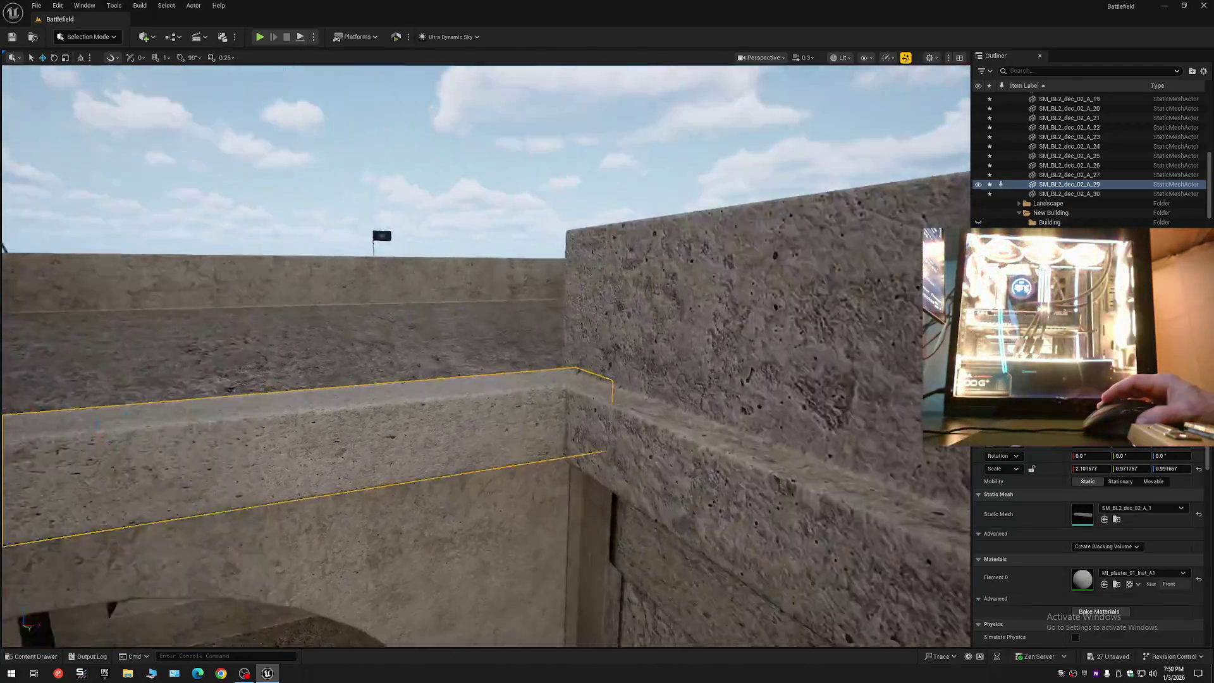
pyautogui.scroll(-3, 485, 355)
pyautogui.press('w')
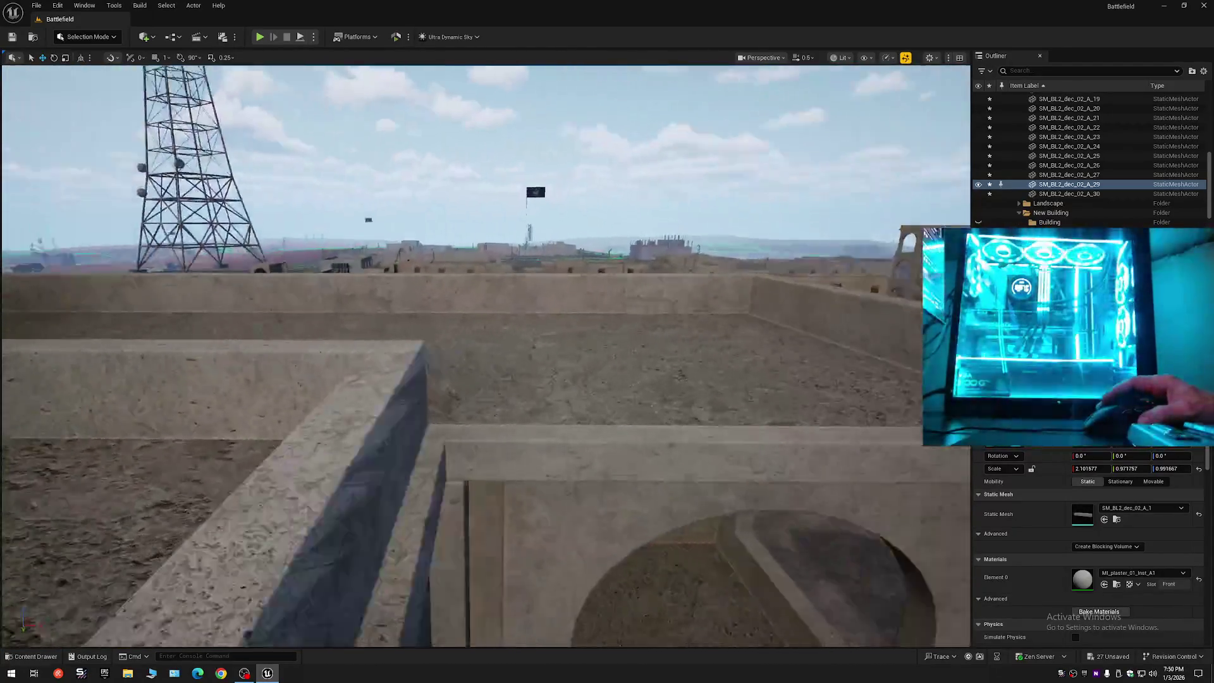
pyautogui.press('w')
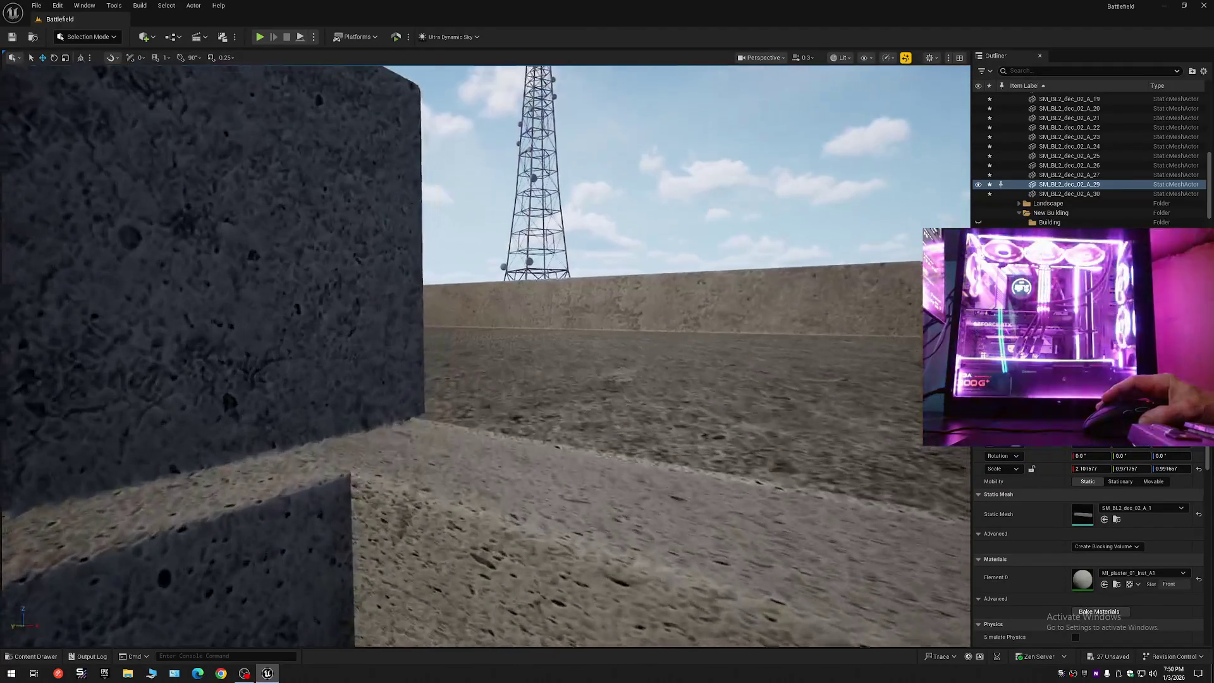
pyautogui.press('s')
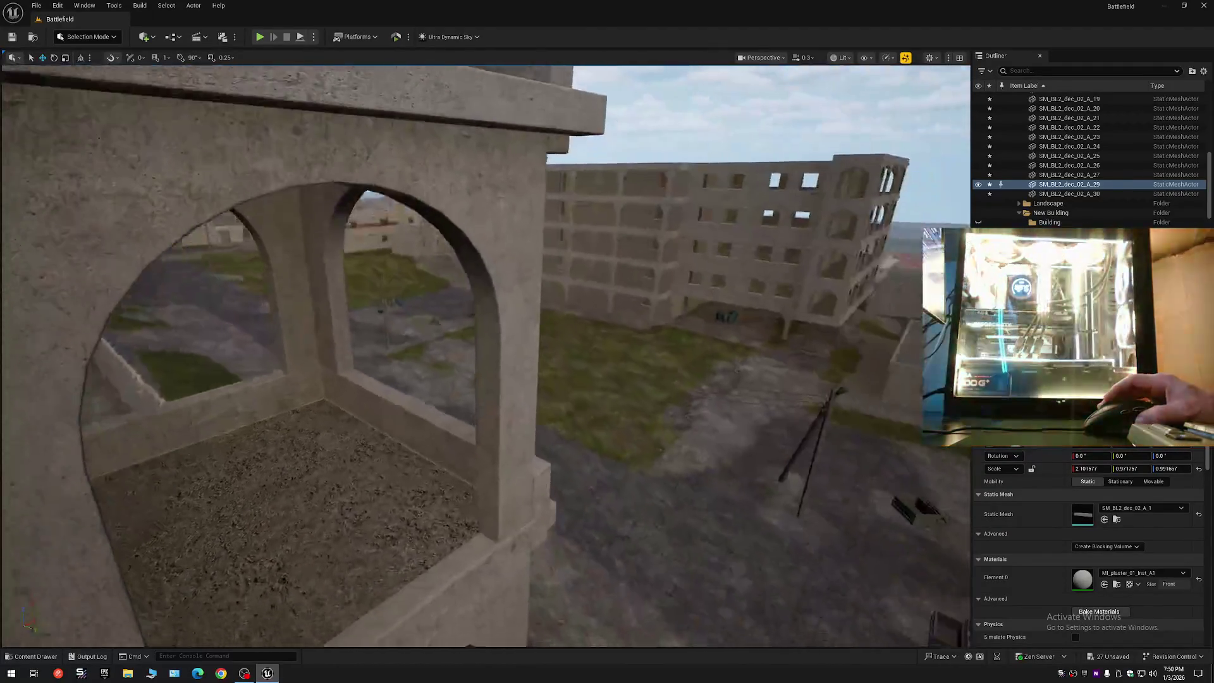
pyautogui.scroll(1, 486, 354)
pyautogui.press('w')
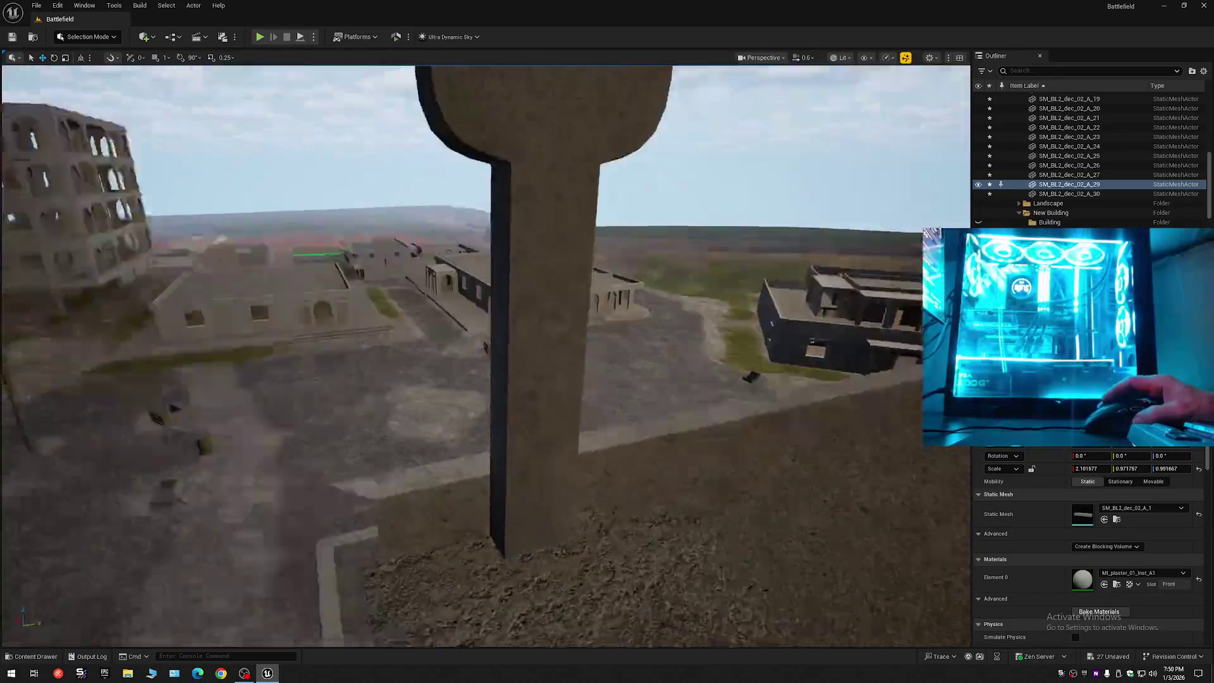
pyautogui.scroll(1, 486, 354)
pyautogui.press('w')
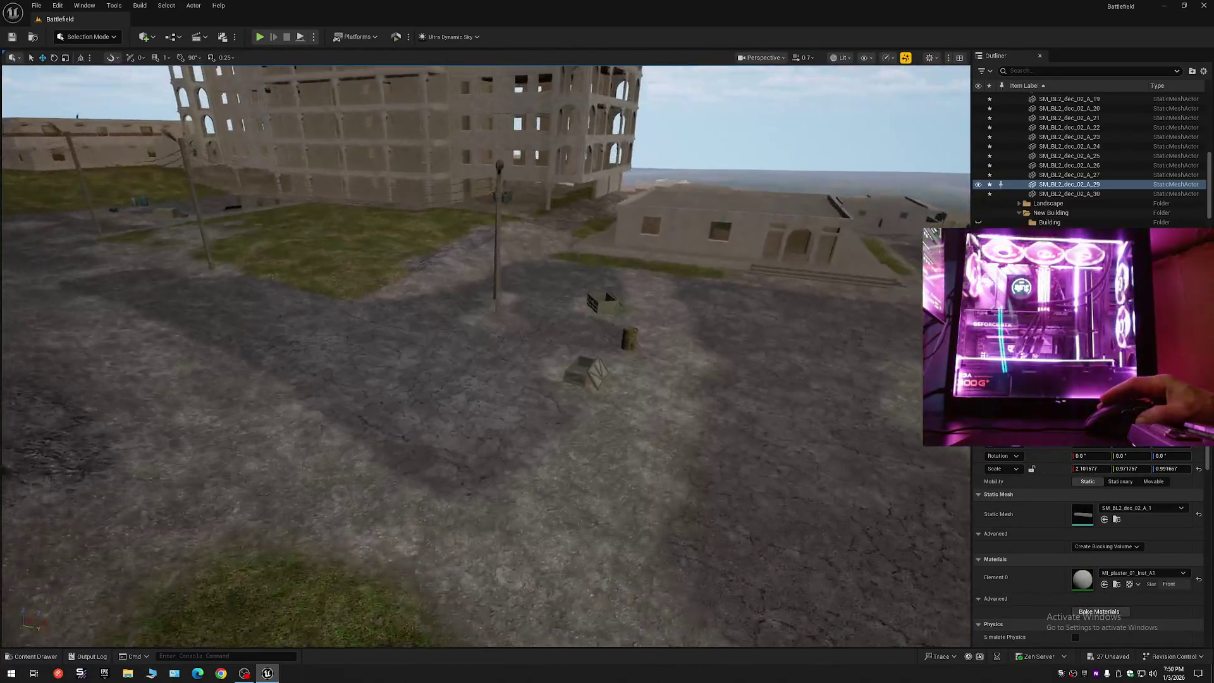
pyautogui.press('s')
pyautogui.press('w')
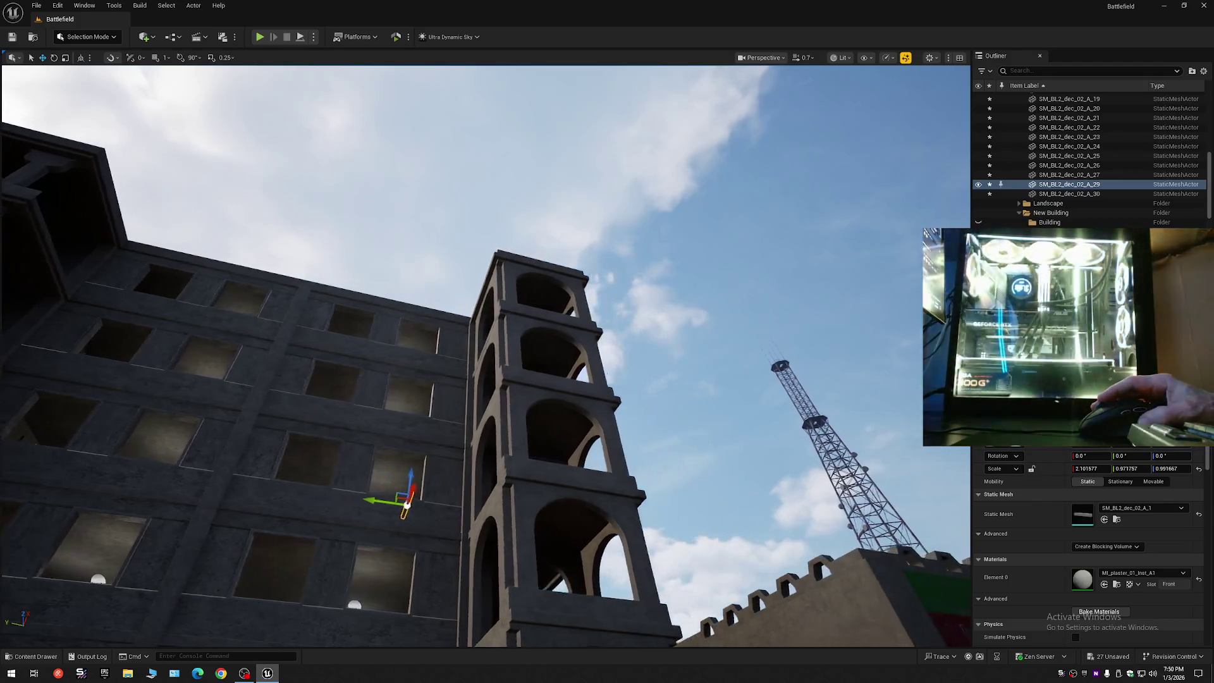
pyautogui.press('w')
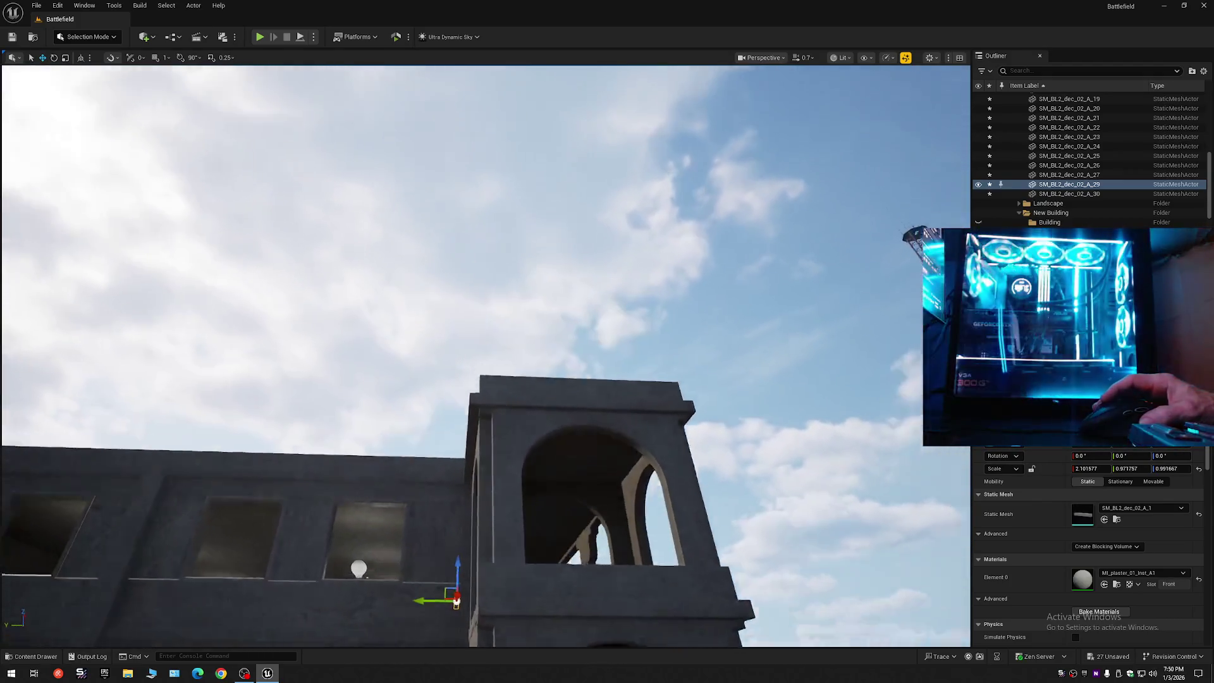
pyautogui.press('s')
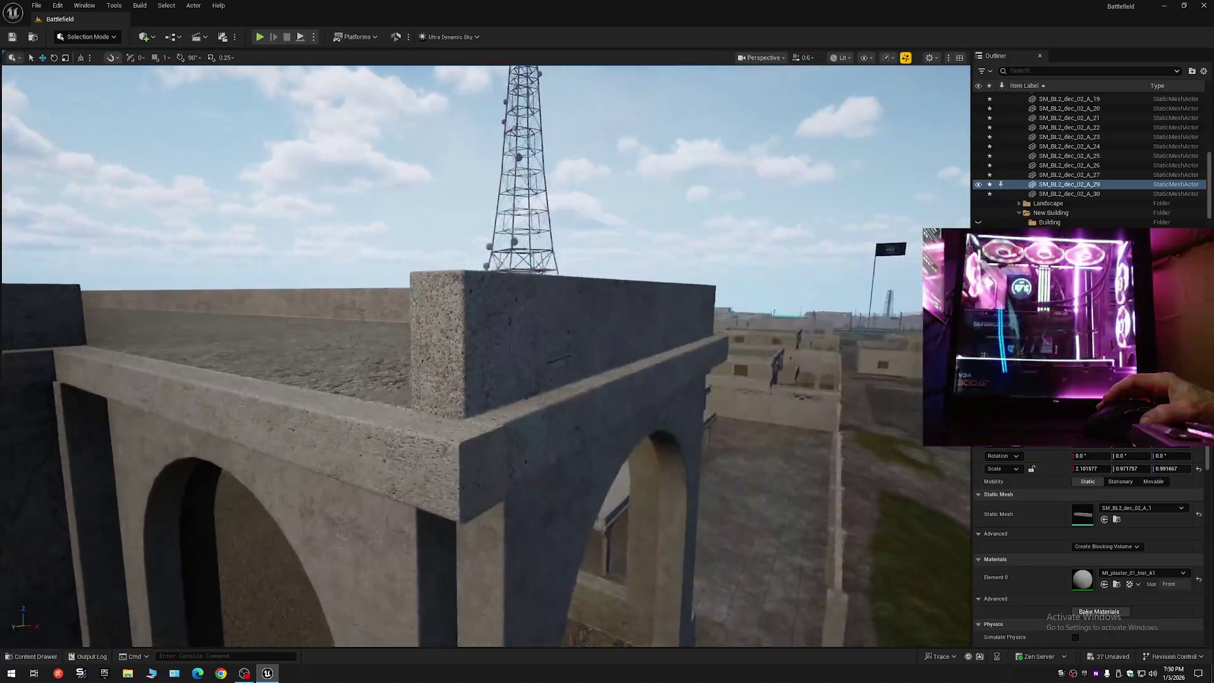
pyautogui.scroll(-1, 485, 355)
pyautogui.press('w')
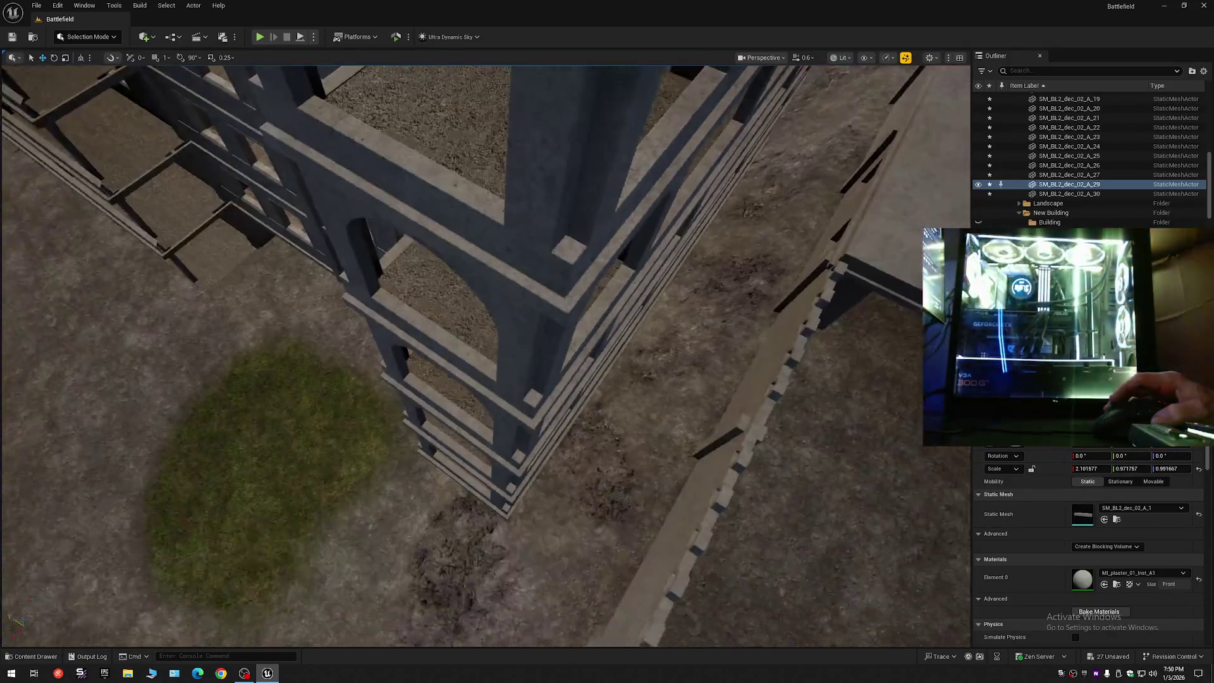
pyautogui.press('s')
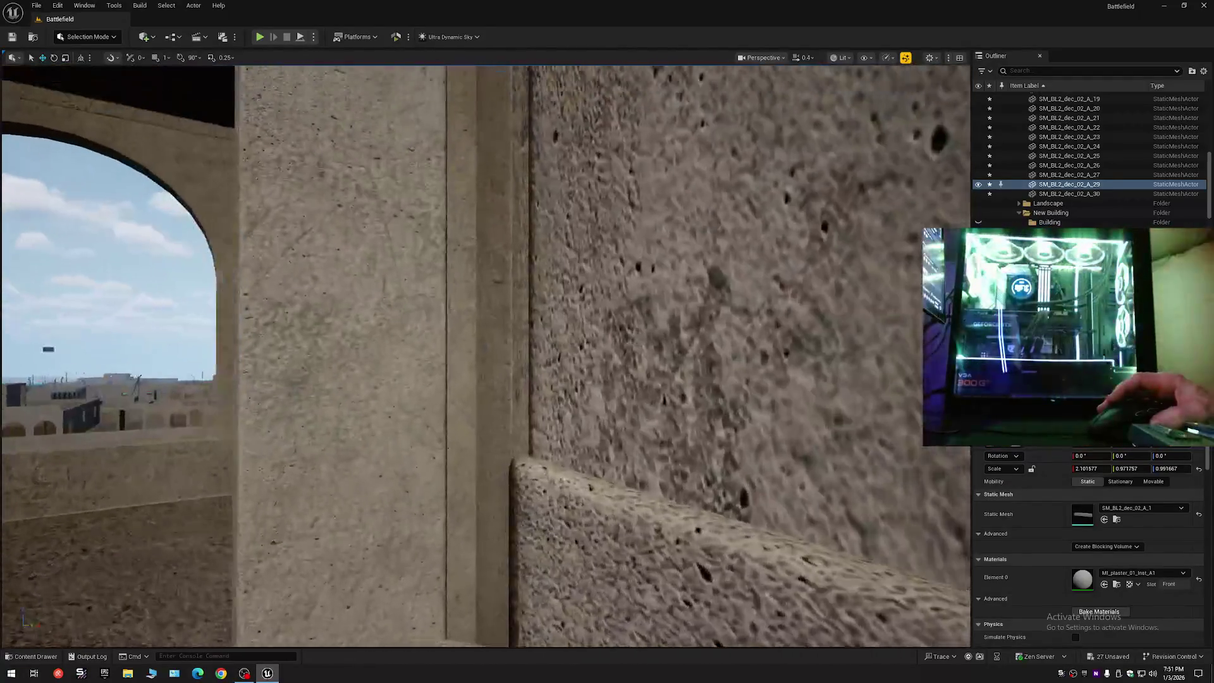
pyautogui.press('s')
pyautogui.press('s')
pyautogui.scroll(2, 485, 357)
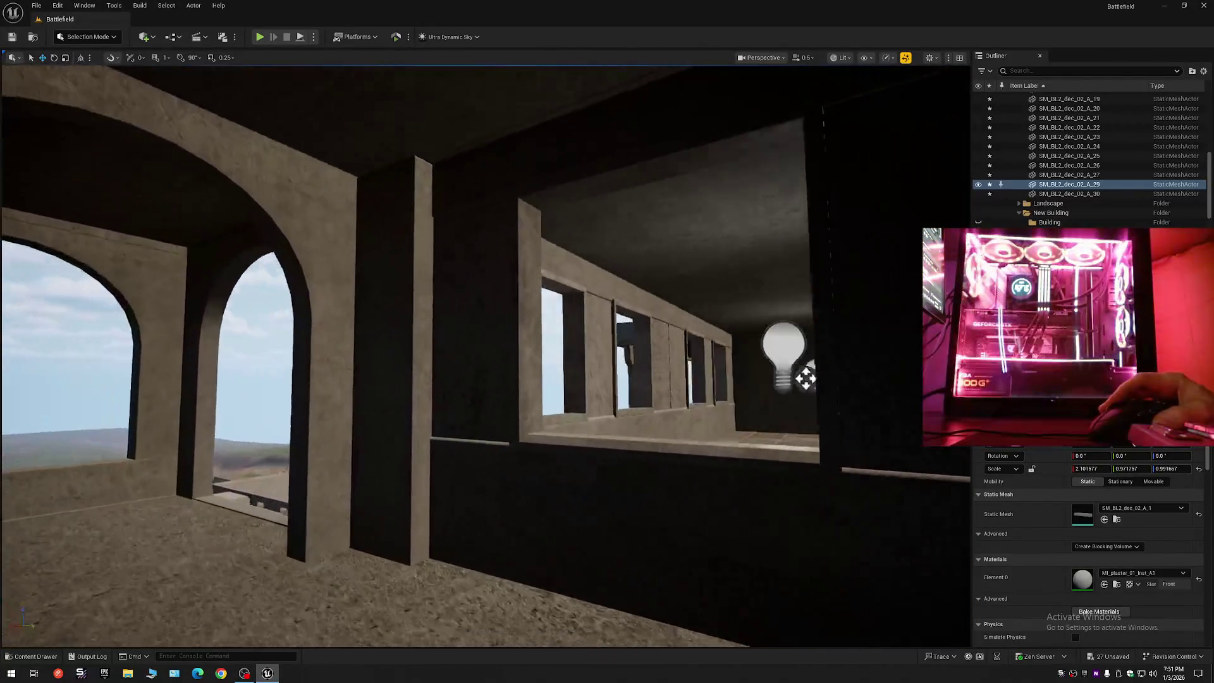
pyautogui.press('s')
pyautogui.scroll(2, 485, 356)
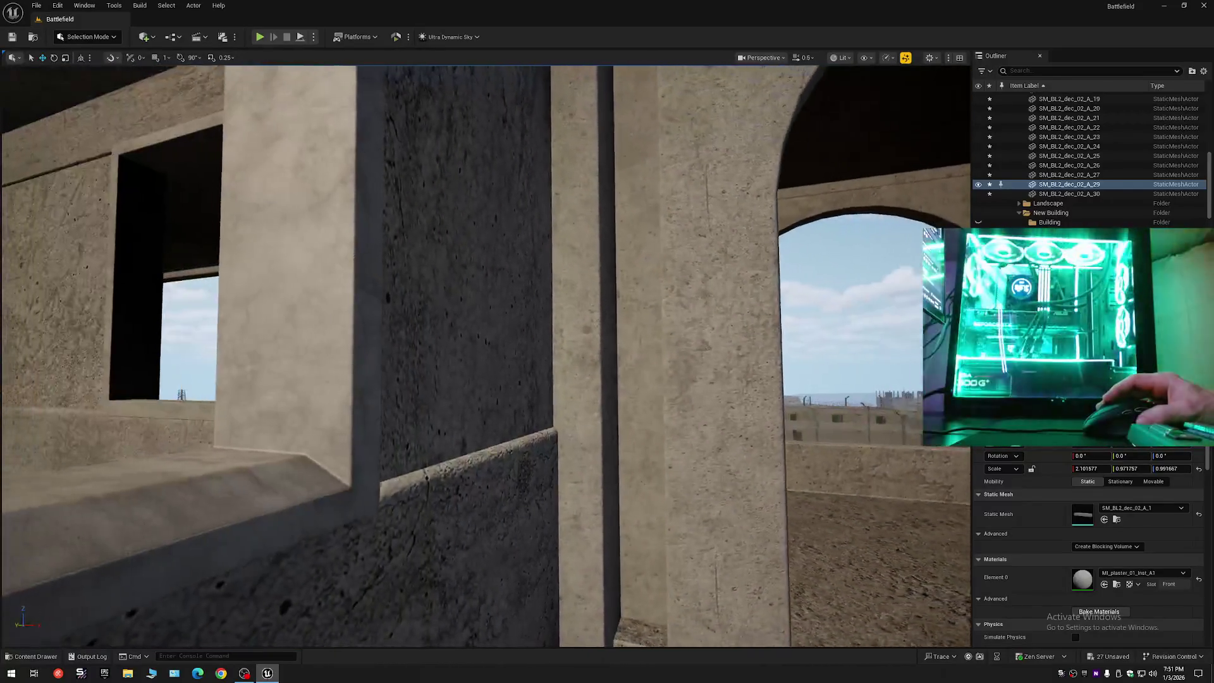
pyautogui.press('w')
pyautogui.scroll(2, 485, 357)
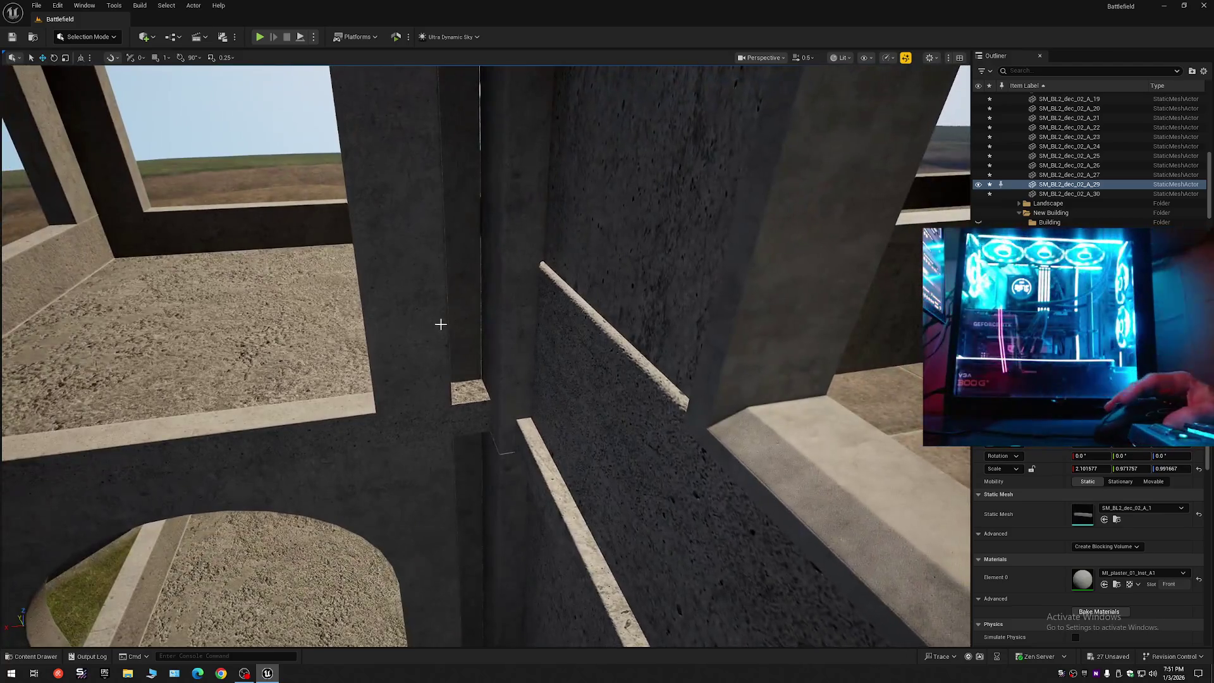
pyautogui.click(441, 325)
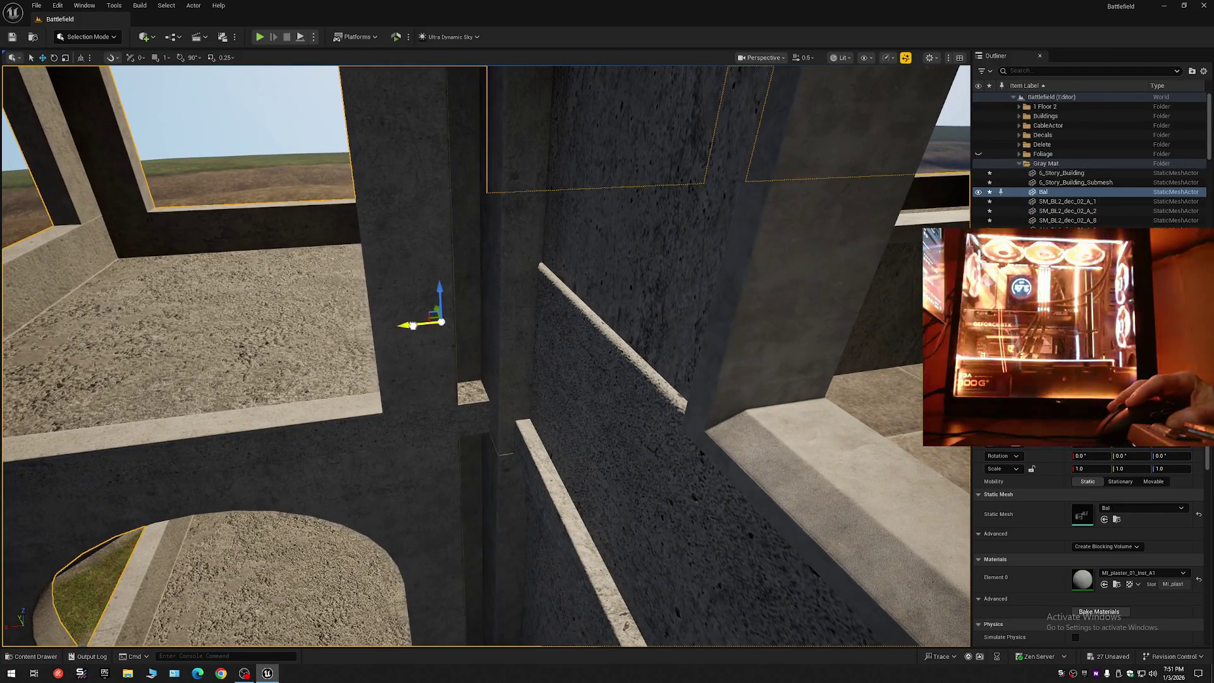
pyautogui.press('f')
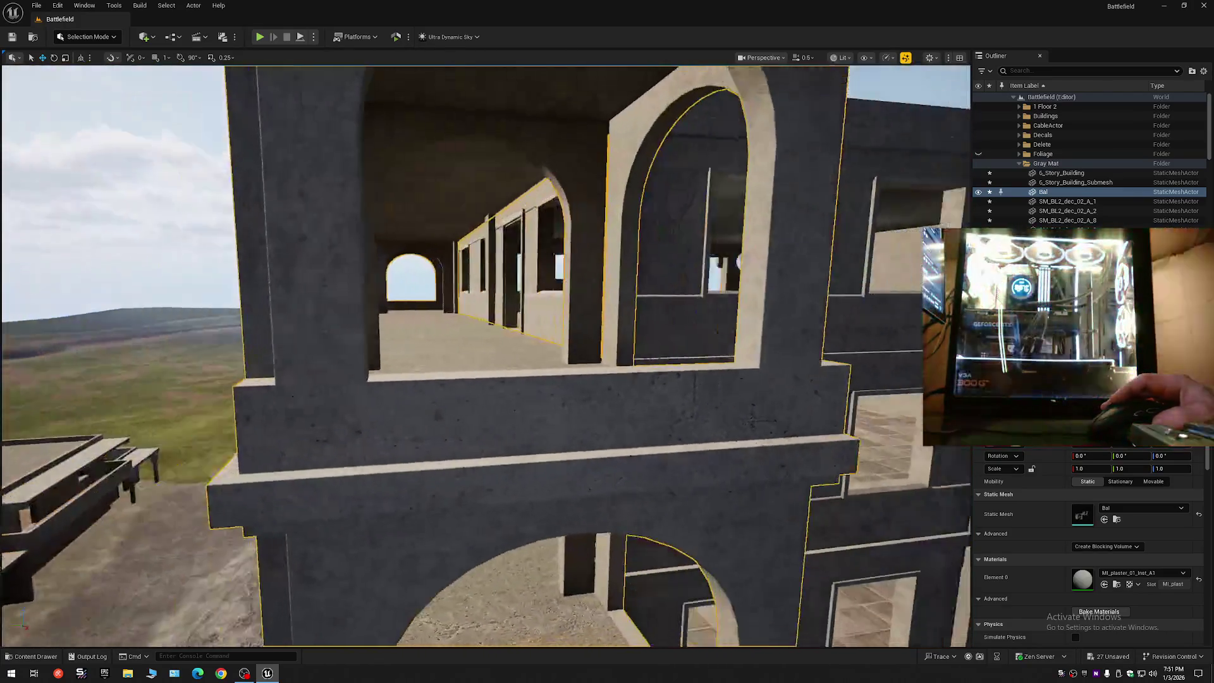
pyautogui.moveTo(480, 291)
pyautogui.mouseDown()
pyautogui.moveTo(581, 291)
pyautogui.moveTo(547, 302)
pyautogui.mouseUp()
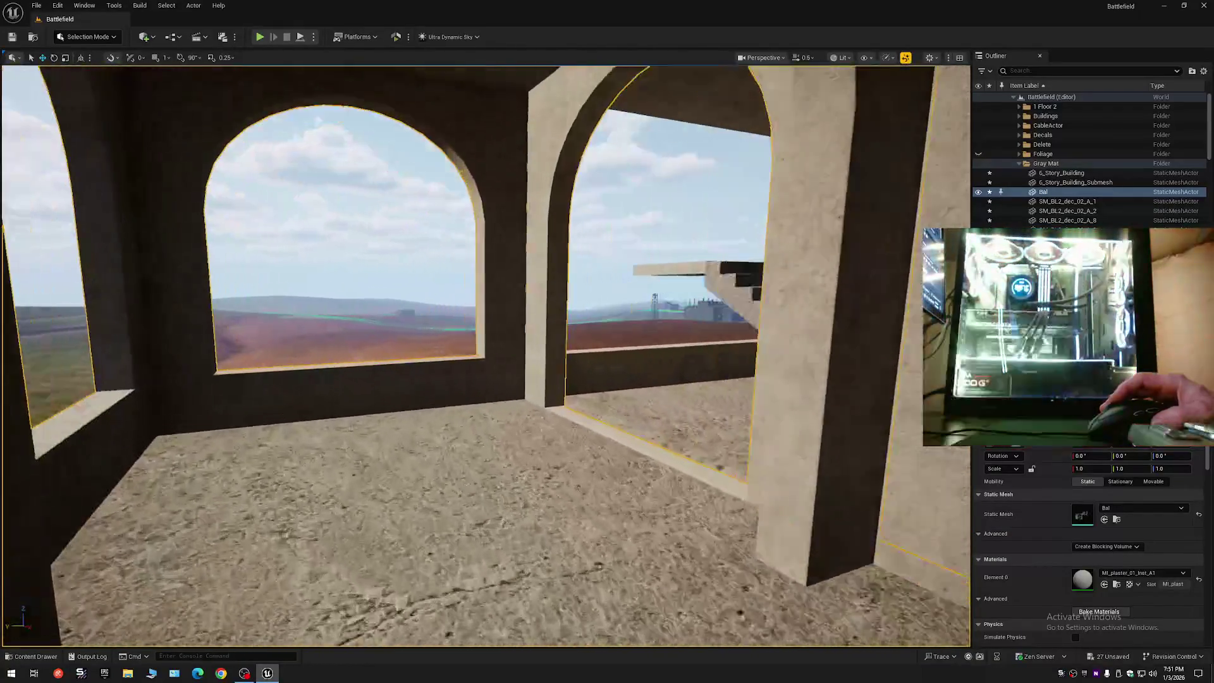
pyautogui.moveTo(547, 302); pyautogui.dragTo(494, 304)
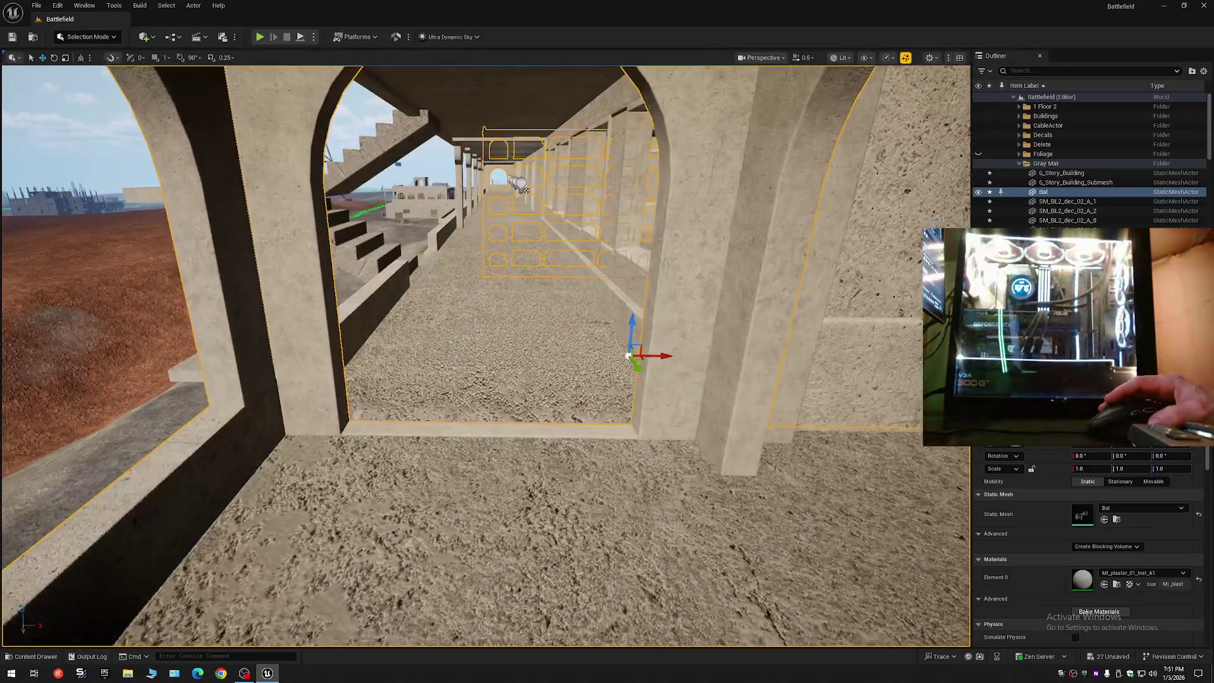
pyautogui.scroll(-3, 497, 320)
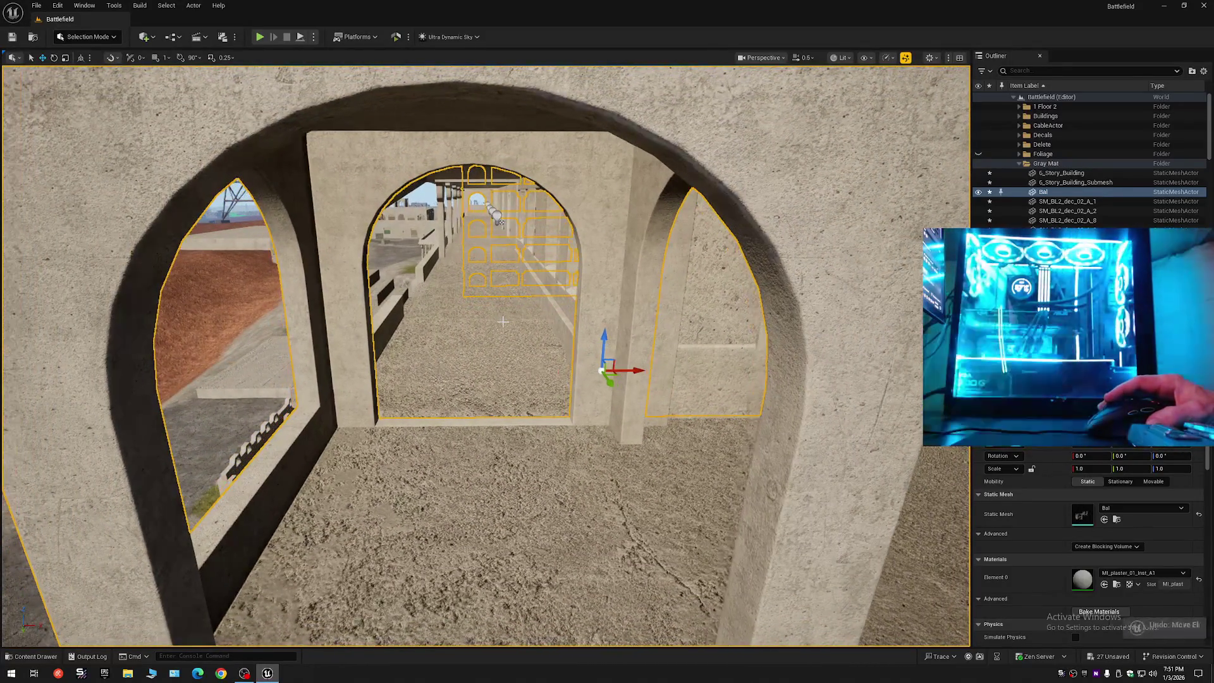
pyautogui.moveTo(509, 327)
pyautogui.mouseDown()
pyautogui.moveTo(493, 281)
pyautogui.moveTo(567, 284)
pyautogui.mouseUp()
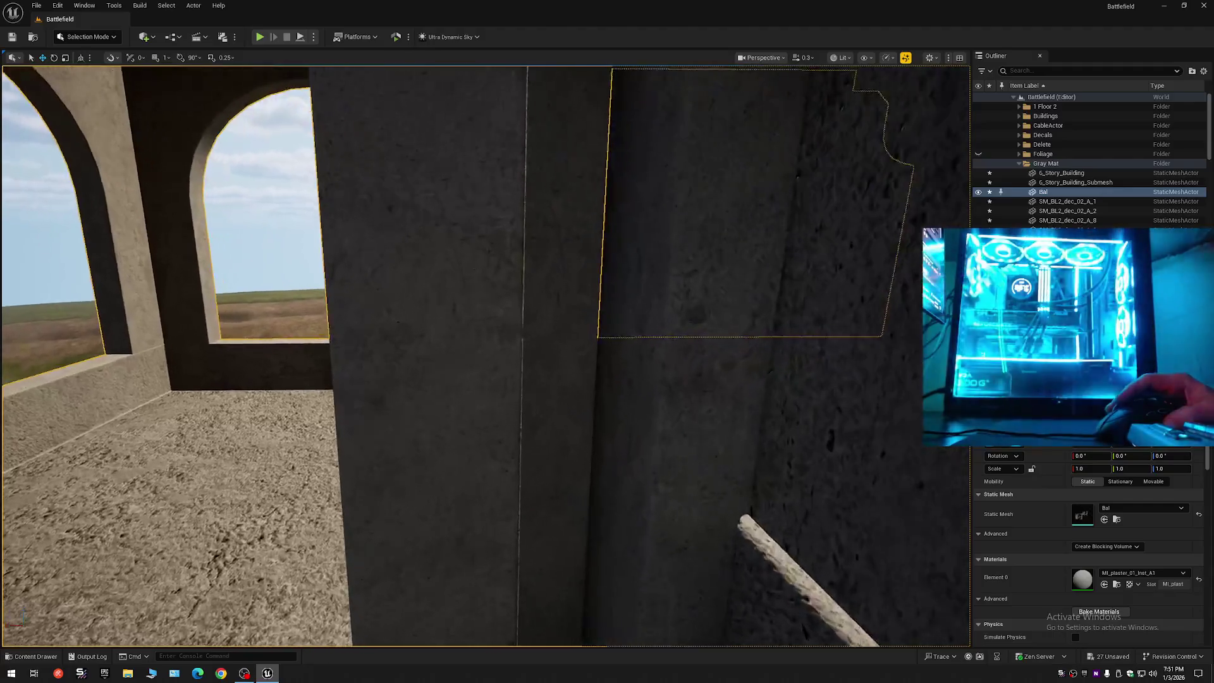
pyautogui.moveTo(547, 367); pyautogui.dragTo(572, 367)
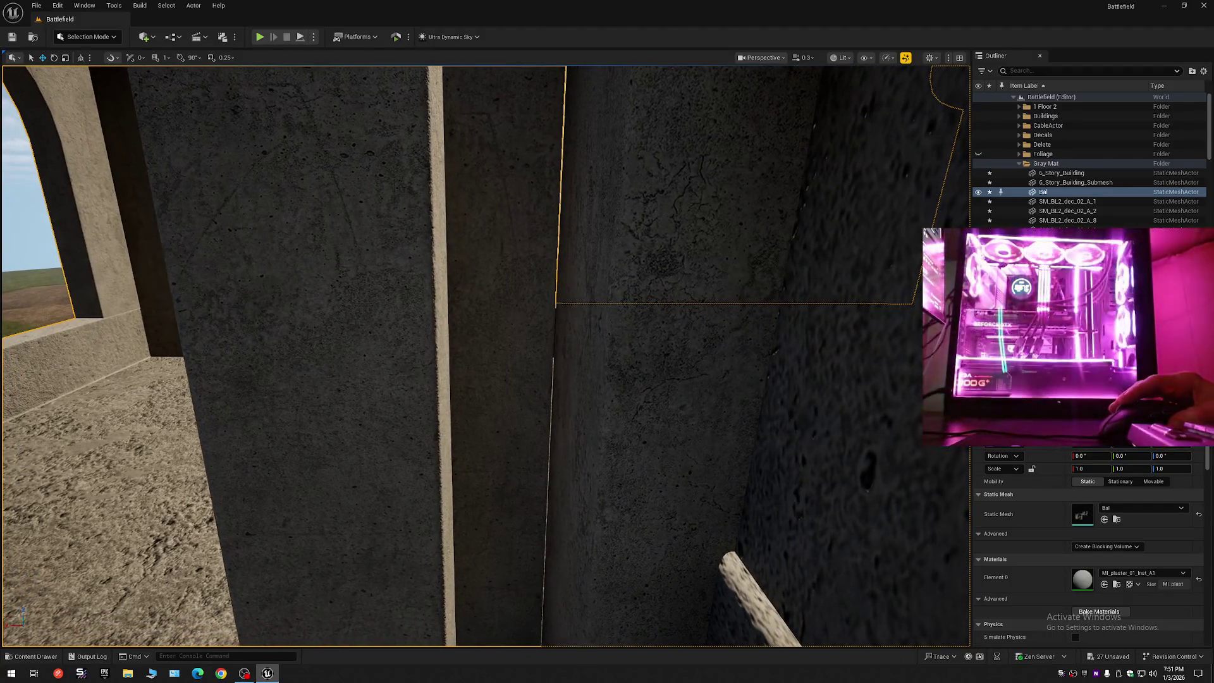
pyautogui.moveTo(471, 385)
pyautogui.mouseDown()
pyautogui.moveTo(471, 411)
pyautogui.moveTo(471, 385)
pyautogui.mouseUp()
pyautogui.moveTo(712, 350)
pyautogui.mouseDown()
pyautogui.moveTo(770, 351)
pyautogui.moveTo(727, 353)
pyautogui.mouseUp()
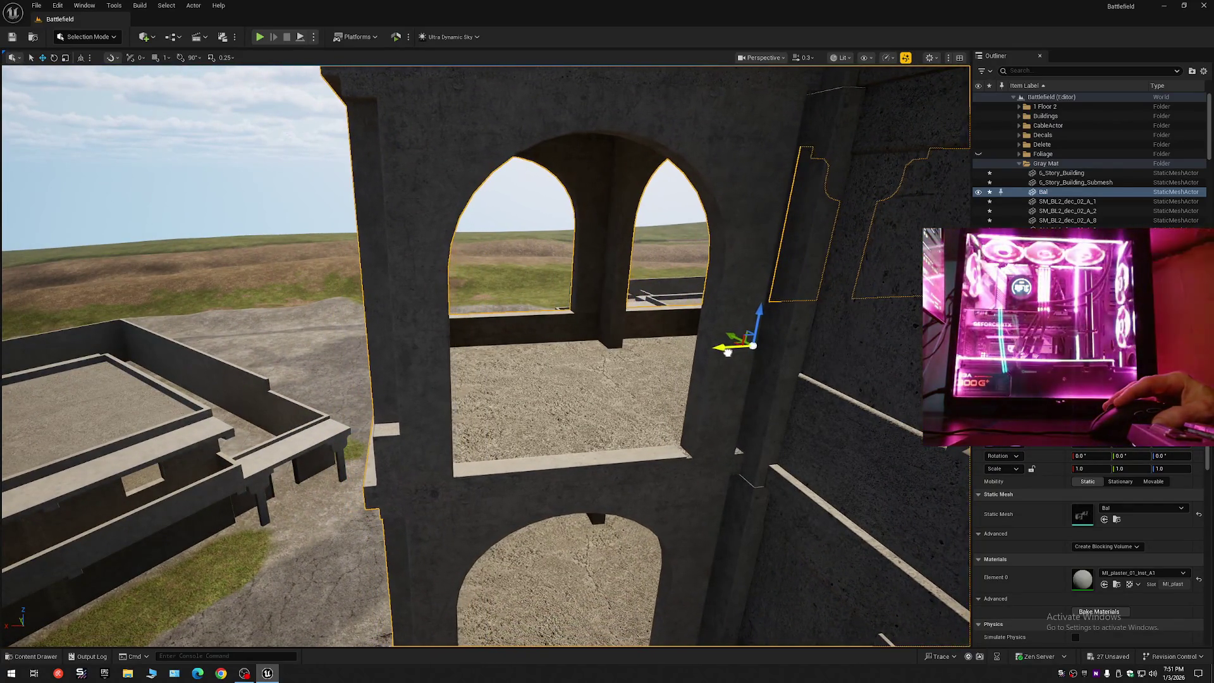
pyautogui.hotkey('ctrl', 'z')
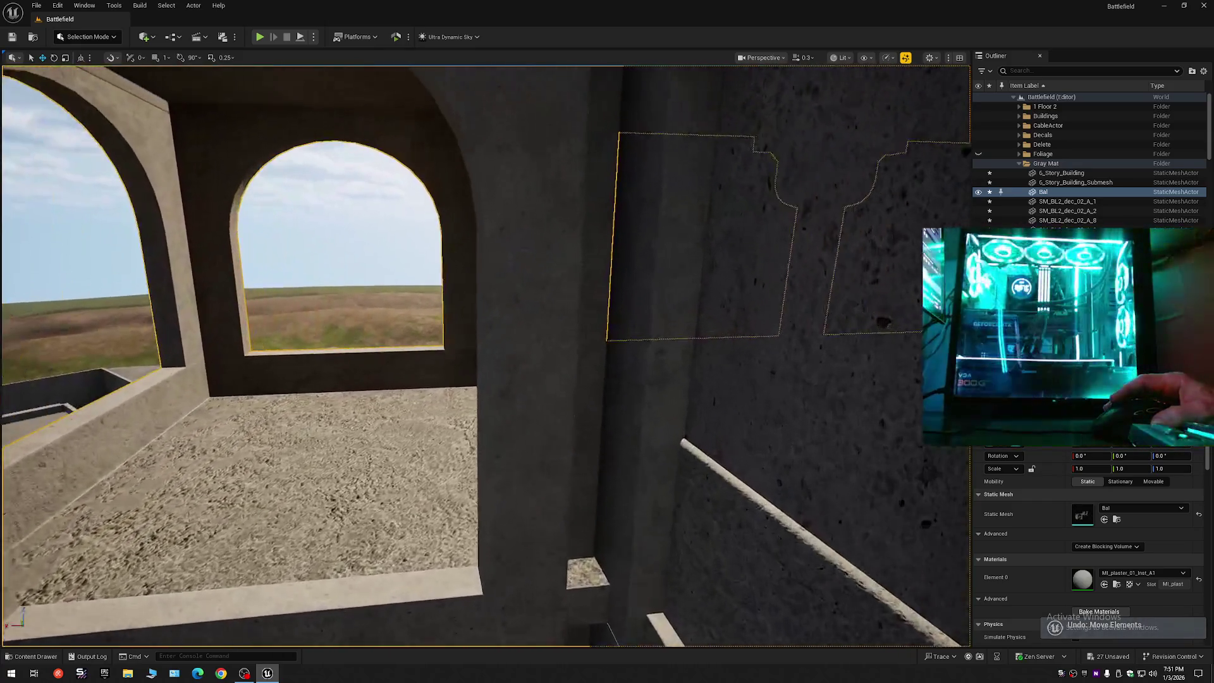
pyautogui.moveTo(773, 389)
pyautogui.mouseDown()
pyautogui.moveTo(762, 373)
pyautogui.moveTo(772, 389)
pyautogui.mouseUp()
pyautogui.moveTo(534, 373)
pyautogui.mouseDown()
pyautogui.moveTo(520, 340)
pyautogui.moveTo(449, 362)
pyautogui.mouseUp()
pyautogui.hotkey('ctrl', 'z')
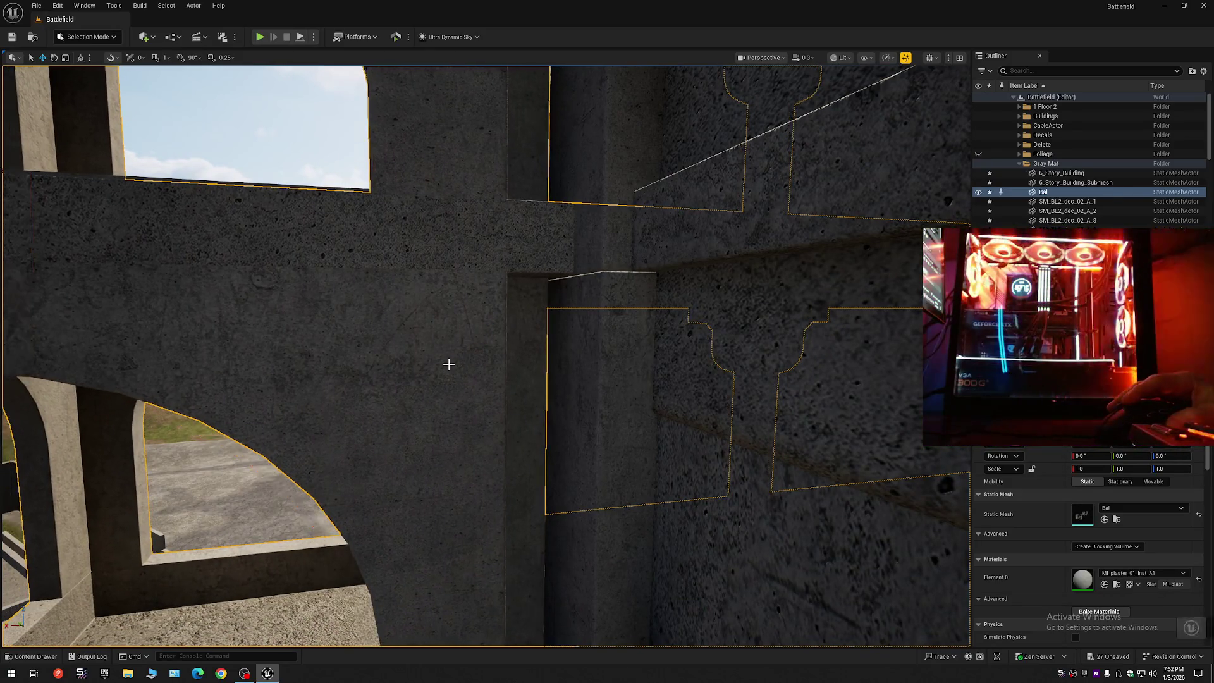
pyautogui.moveTo(452, 363)
pyautogui.mouseDown()
pyautogui.moveTo(92, 346)
pyautogui.moveTo(132, 266)
pyautogui.moveTo(253, 272)
pyautogui.moveTo(295, 260)
pyautogui.mouseUp()
pyautogui.press('Escape')
pyautogui.scroll(2, 133, 266)
pyautogui.scroll(-3, 234, 272)
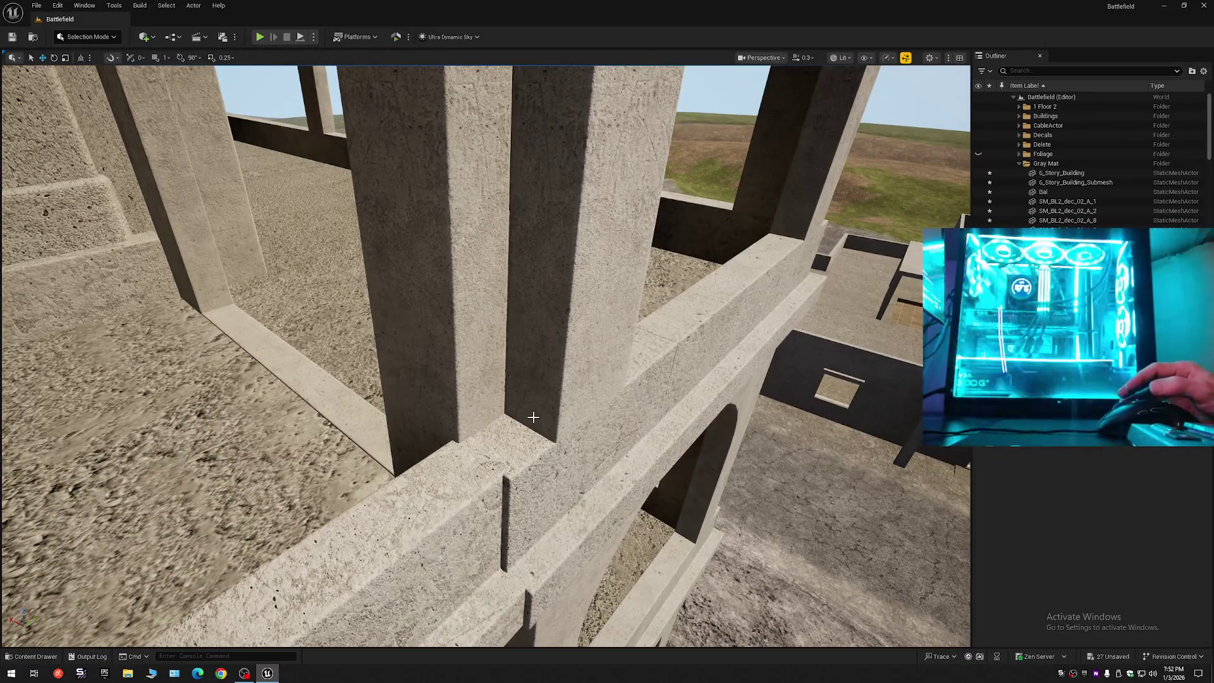
pyautogui.hotkey('ctrl', 'z')
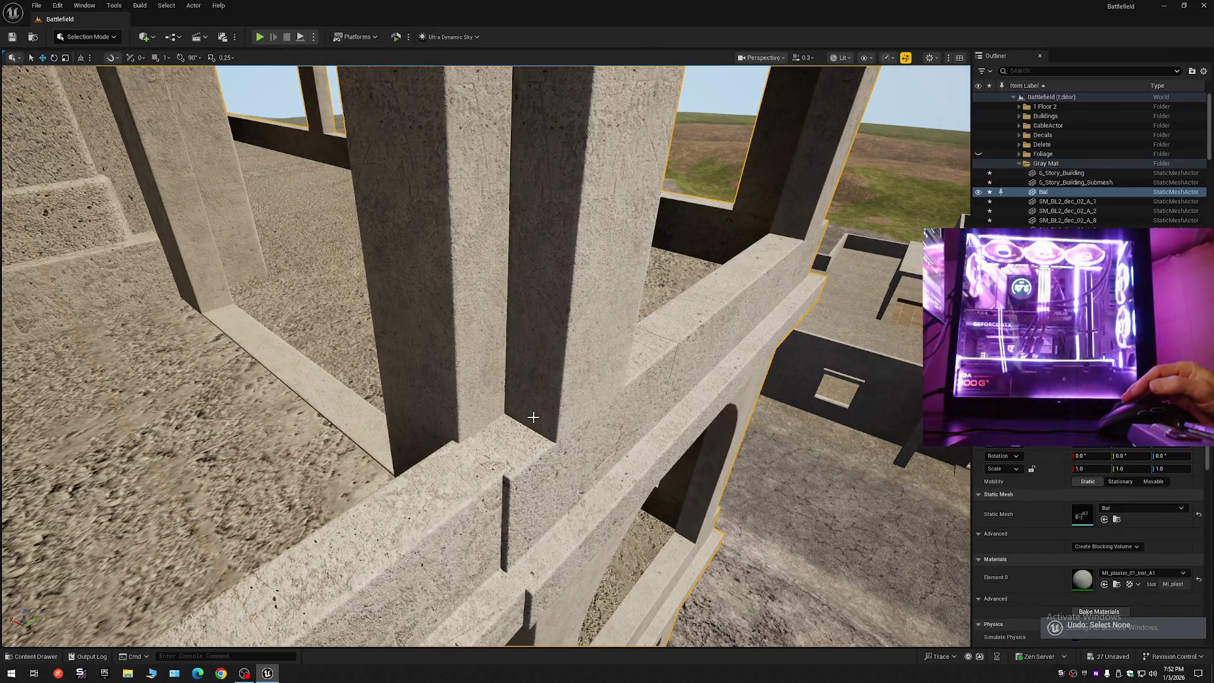
pyautogui.hotkey('ctrl', 'z')
pyautogui.moveTo(533, 418)
pyautogui.mouseDown()
pyautogui.moveTo(525, 411)
pyautogui.moveTo(533, 417)
pyautogui.mouseUp()
pyautogui.scroll(3, 525, 411)
pyautogui.scroll(-2, 645, 357)
pyautogui.moveTo(648, 356); pyautogui.dragTo(645, 357)
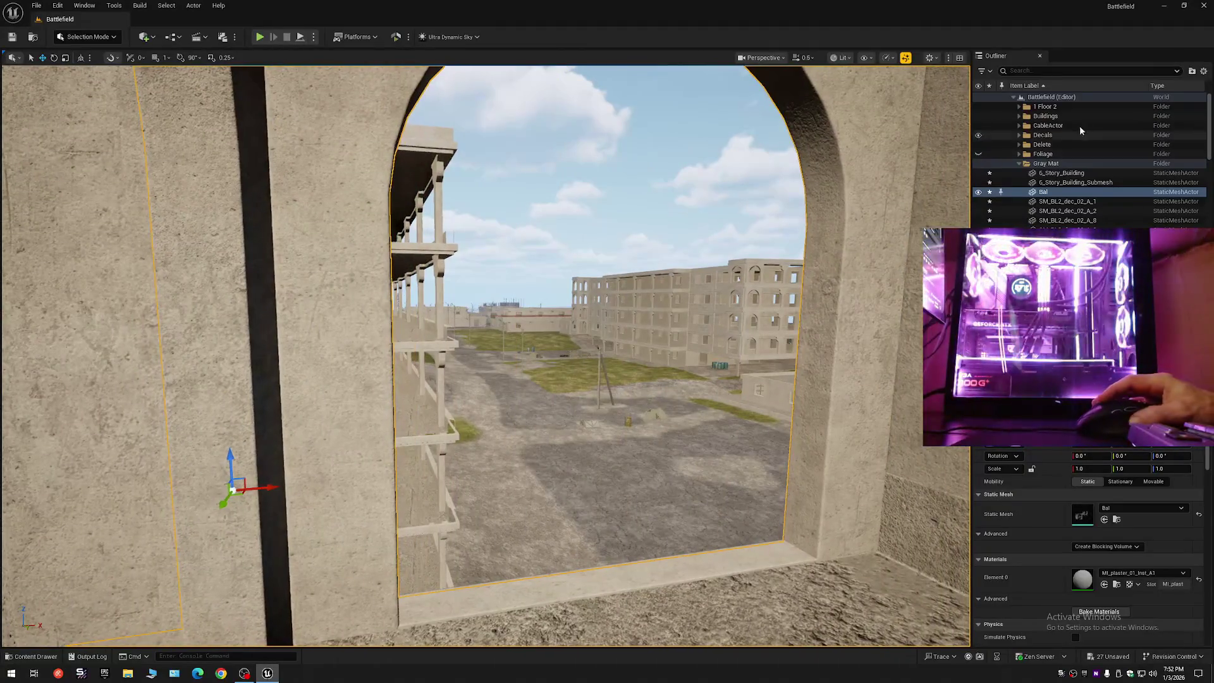
pyautogui.click(1204, 71)
# - Reset the Outliner to the level's folders and fly out to view the arched tower's balconies
pyautogui.click(1139, 118)
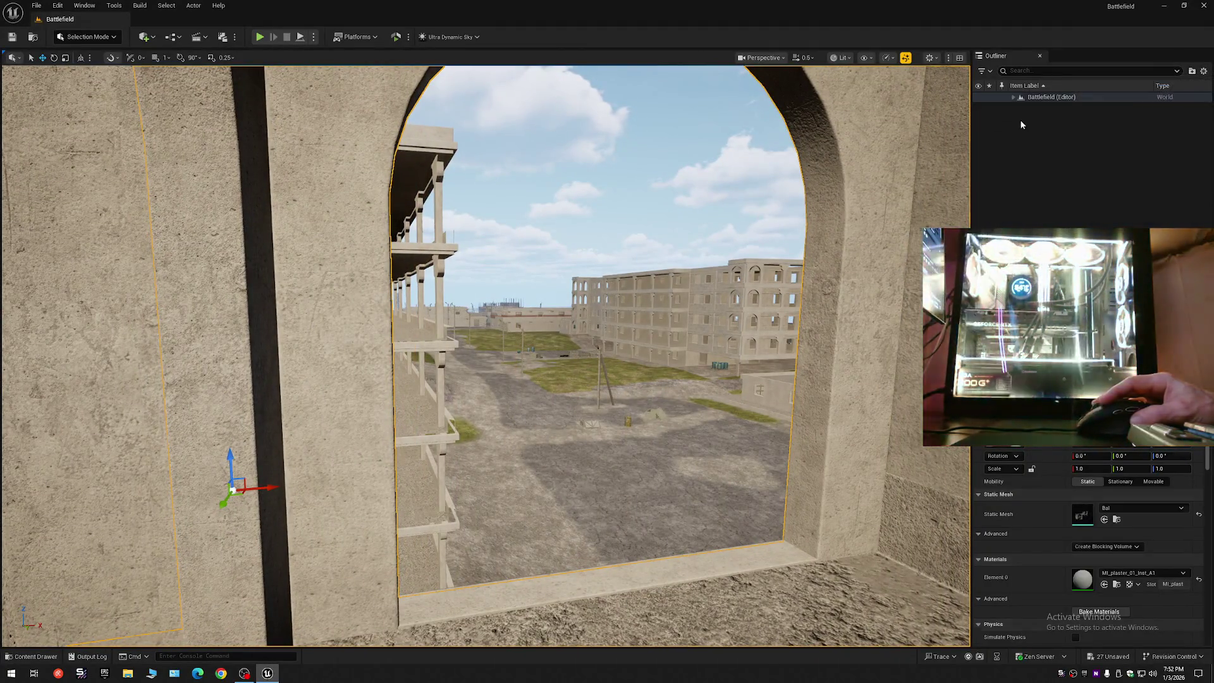
pyautogui.click(1015, 96)
pyautogui.moveTo(77, 204); pyautogui.dragTo(77, 204)
pyautogui.moveTo(112, 352); pyautogui.dragTo(112, 352)
pyautogui.moveTo(780, 289); pyautogui.dragTo(780, 289)
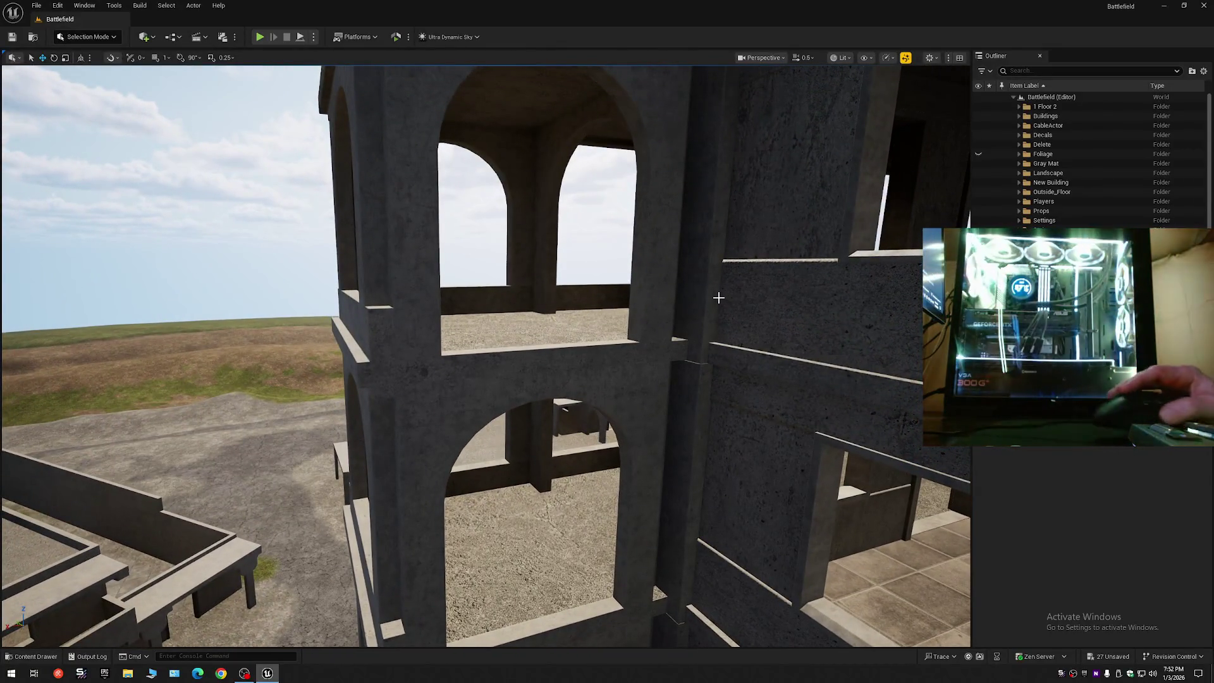
# - Duplicate the balcony ledge as A_28, stand it upright at -90° on Y and Z, and raise it up the wall
pyautogui.click(527, 348)
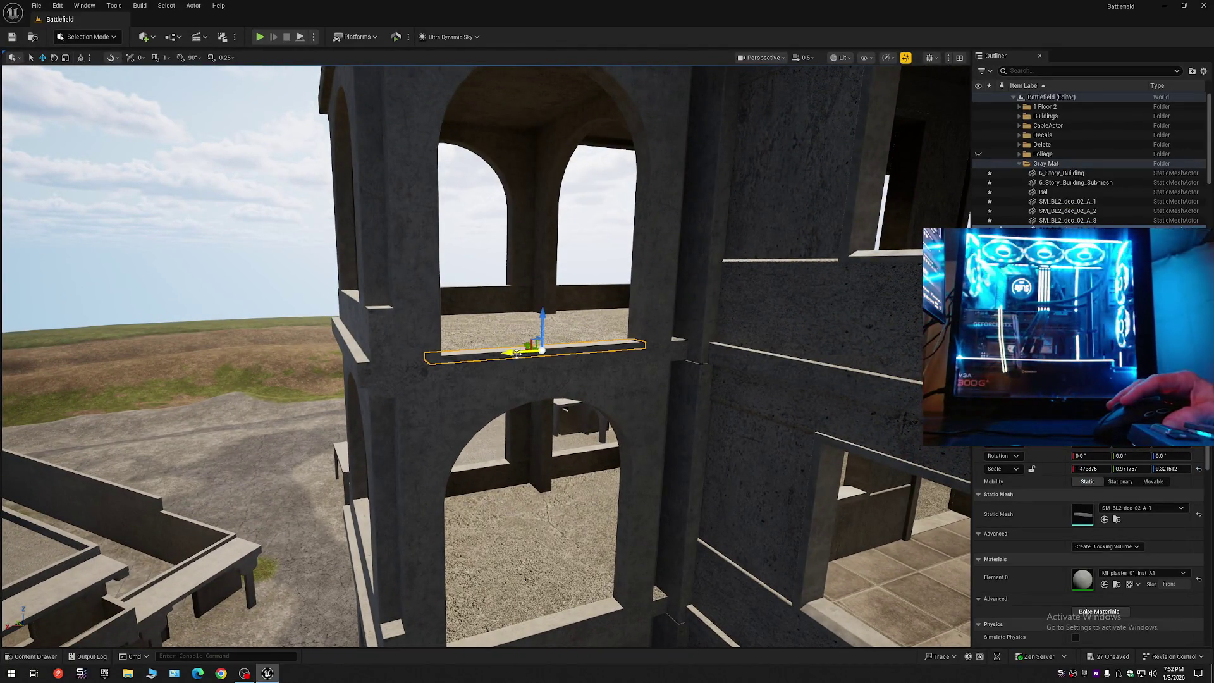
pyautogui.moveTo(509, 354); pyautogui.dragTo(626, 348)
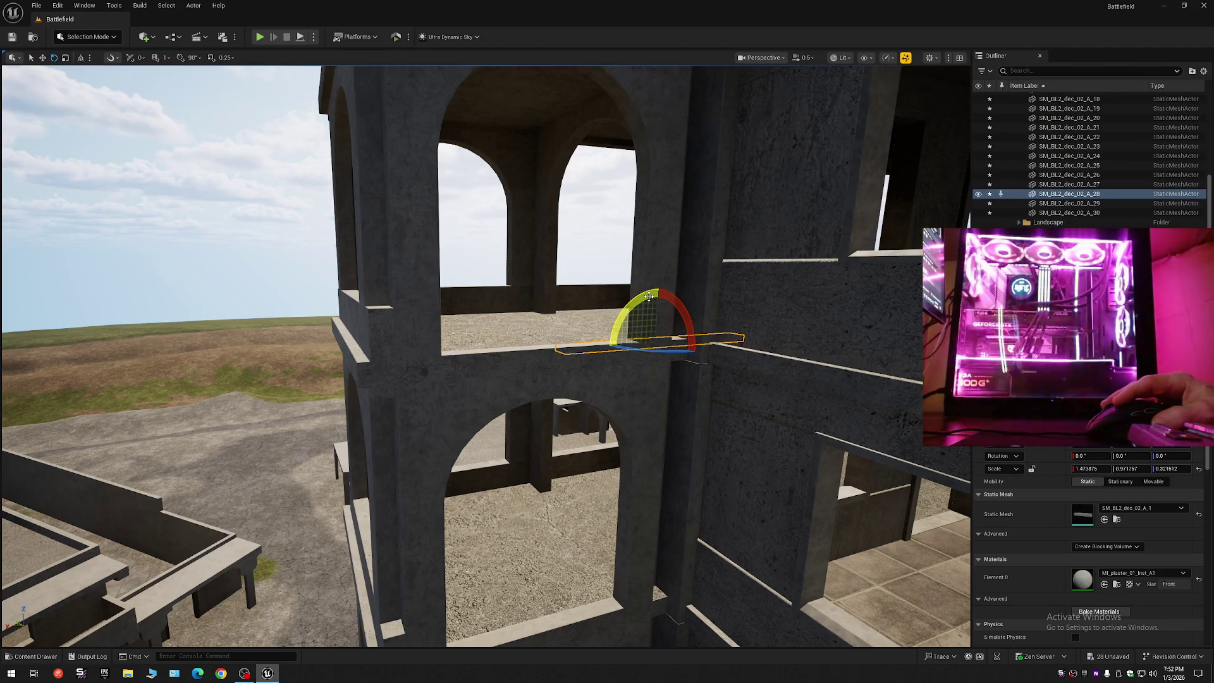
pyautogui.hotkey('ctrl', 'z')
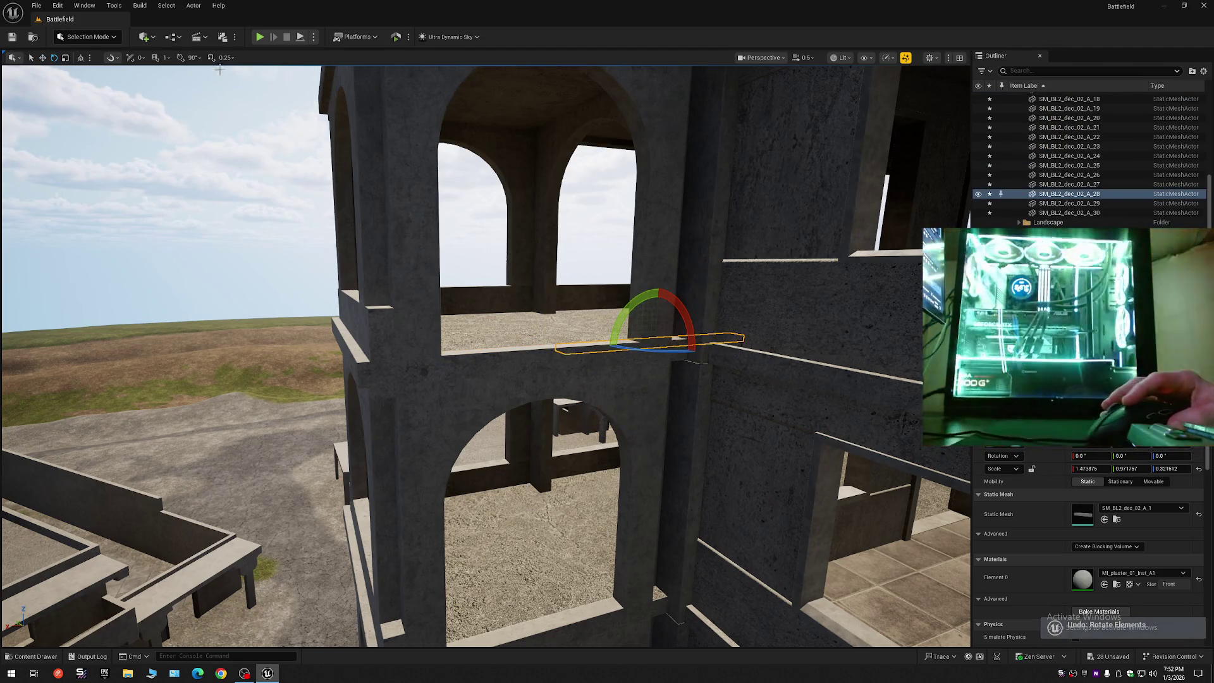
pyautogui.moveTo(644, 297)
pyautogui.mouseDown()
pyautogui.moveTo(664, 316)
pyautogui.moveTo(711, 296)
pyautogui.mouseUp()
pyautogui.moveTo(630, 347)
pyautogui.mouseDown()
pyautogui.moveTo(594, 347)
pyautogui.moveTo(704, 350)
pyautogui.moveTo(669, 349)
pyautogui.moveTo(696, 366)
pyautogui.moveTo(645, 404)
pyautogui.moveTo(650, 428)
pyautogui.mouseUp()
pyautogui.press('w')
pyautogui.moveTo(562, 515)
pyautogui.mouseDown()
pyautogui.moveTo(569, 179)
pyautogui.moveTo(338, 502)
pyautogui.moveTo(411, 375)
pyautogui.moveTo(392, 359)
pyautogui.moveTo(468, 357)
pyautogui.moveTo(827, 213)
pyautogui.mouseUp()
pyautogui.scroll(1, 827, 213)
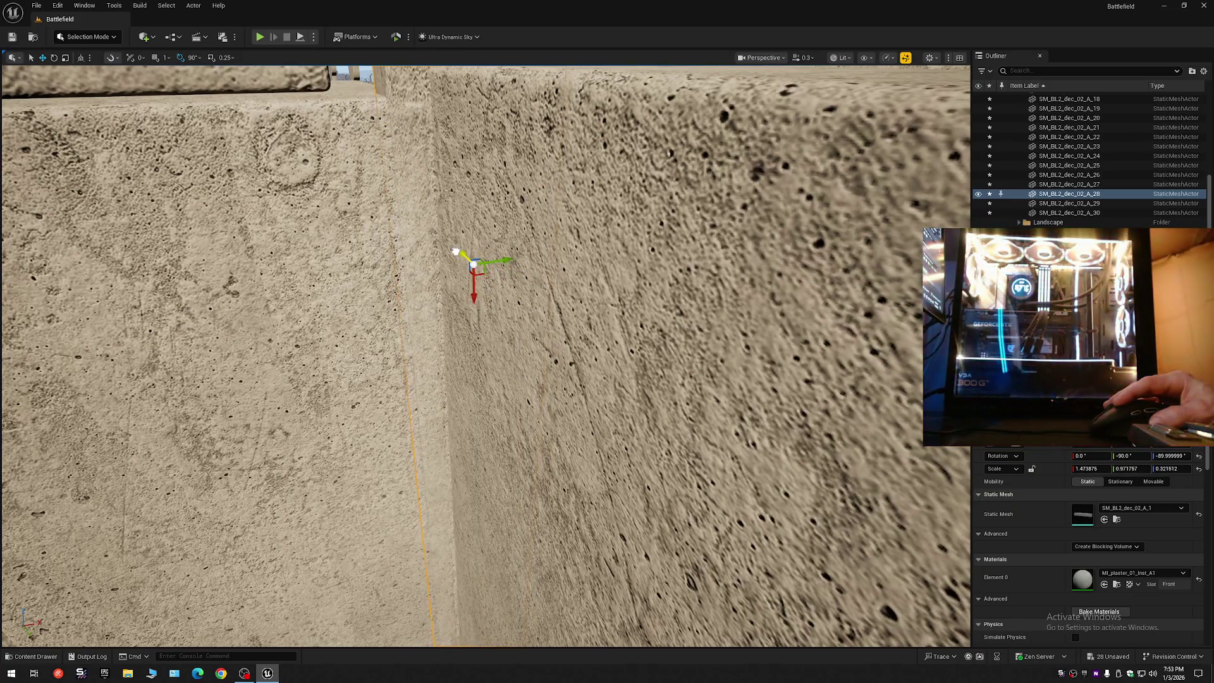
# - Set 30° rotation snapping and turn ledge copy A_28 to -60° on Z, fitting it into the tower seam
pyautogui.moveTo(506, 256); pyautogui.dragTo(487, 263)
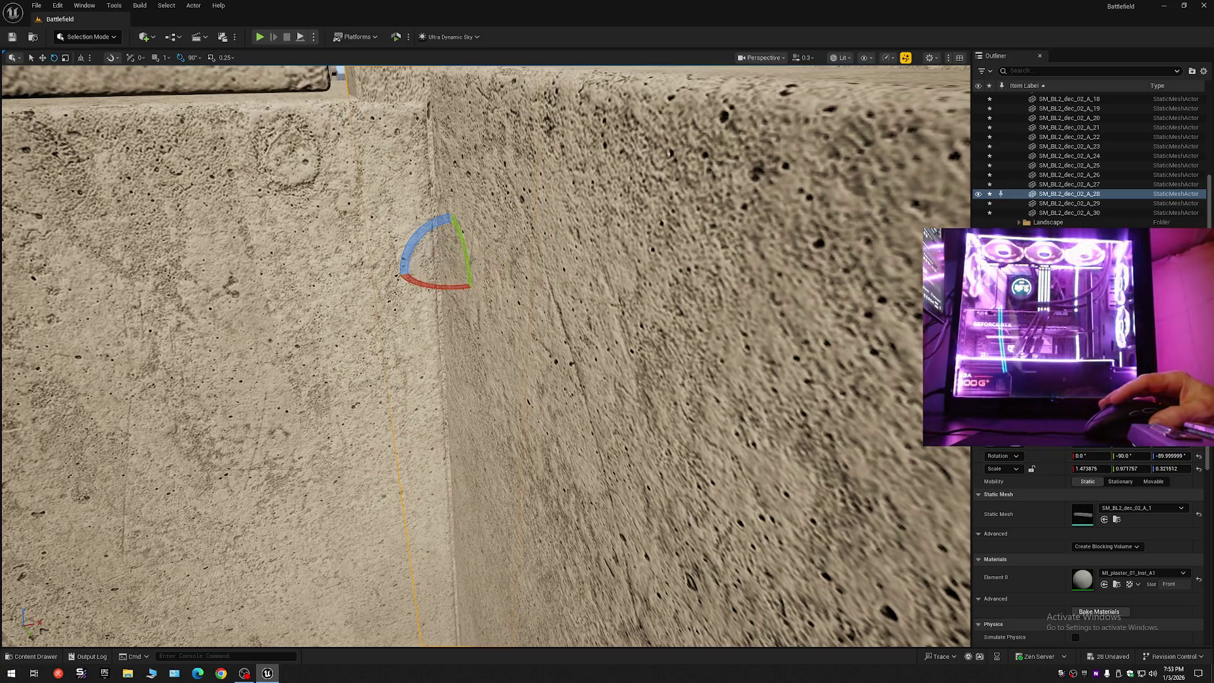
pyautogui.click(192, 57)
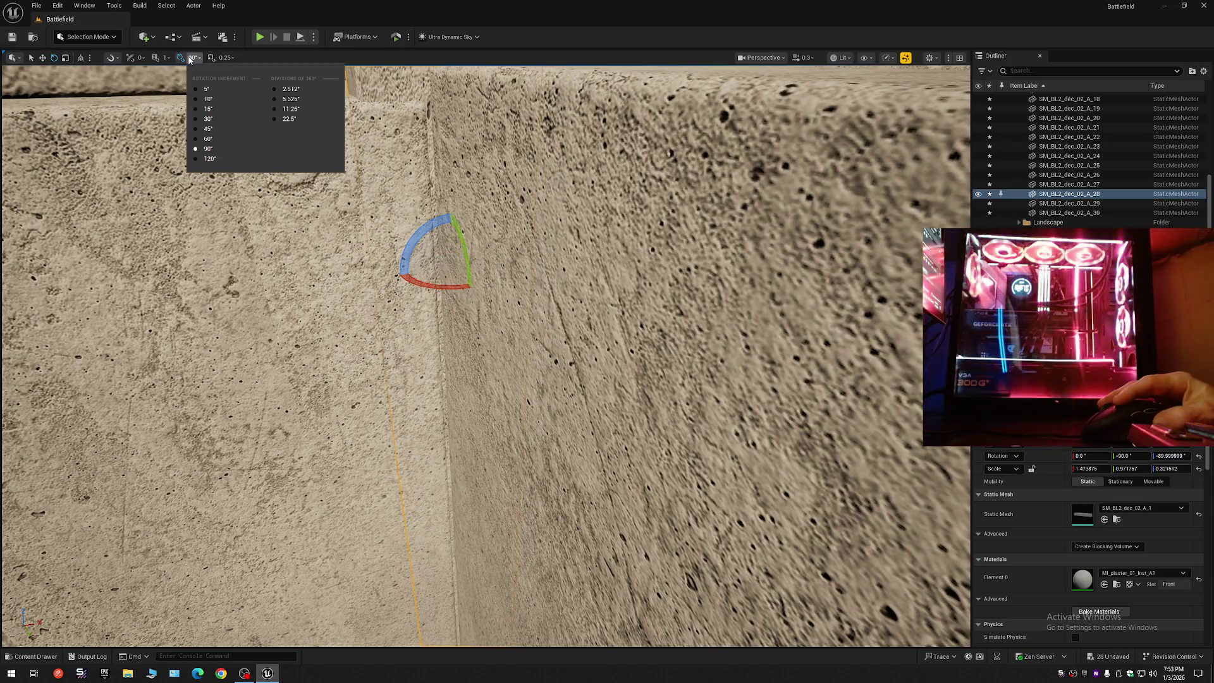
pyautogui.click(206, 119)
pyautogui.moveTo(441, 289); pyautogui.dragTo(449, 288)
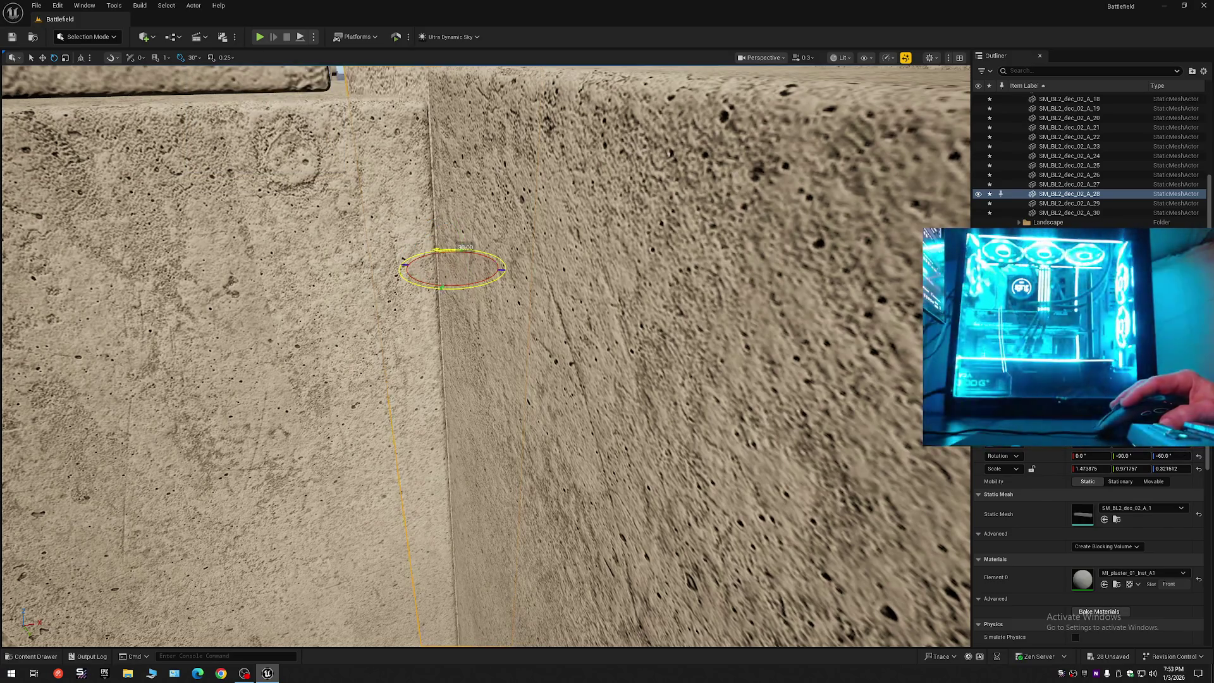
pyautogui.scroll(-5, 477, 190)
pyautogui.scroll(5, 478, 190)
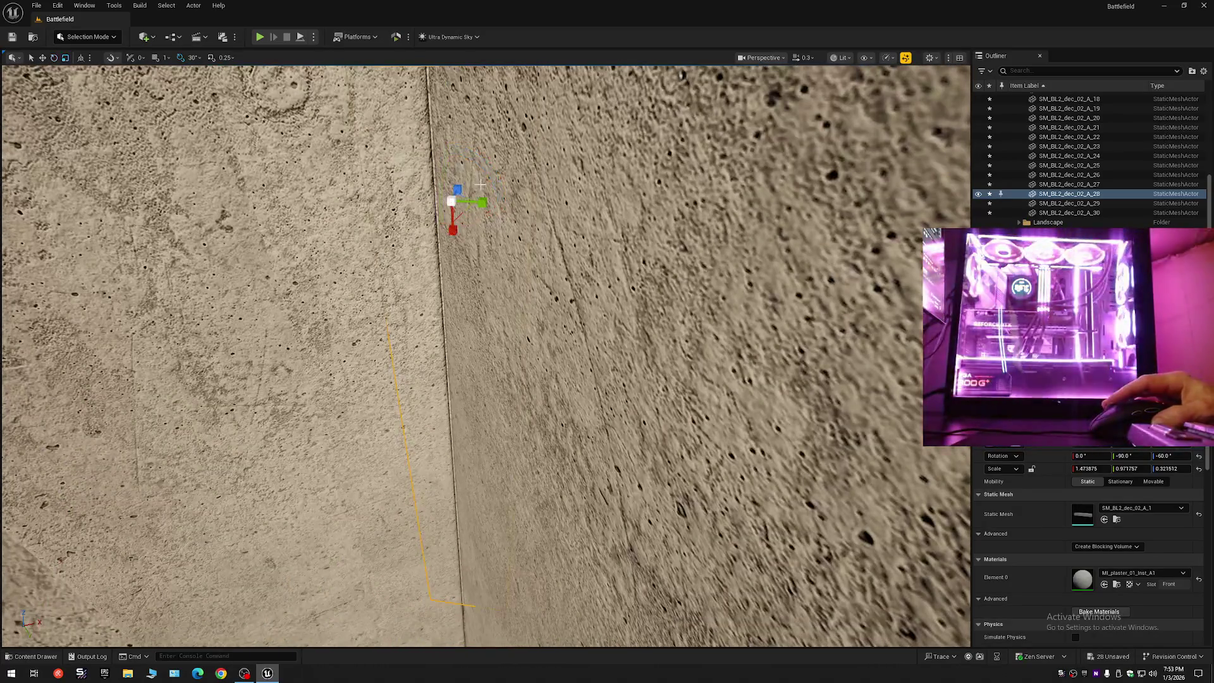
pyautogui.scroll(-1, 465, 209)
pyautogui.moveTo(453, 188)
pyautogui.mouseDown()
pyautogui.moveTo(469, 388)
pyautogui.moveTo(462, 81)
pyautogui.moveTo(492, 211)
pyautogui.mouseUp()
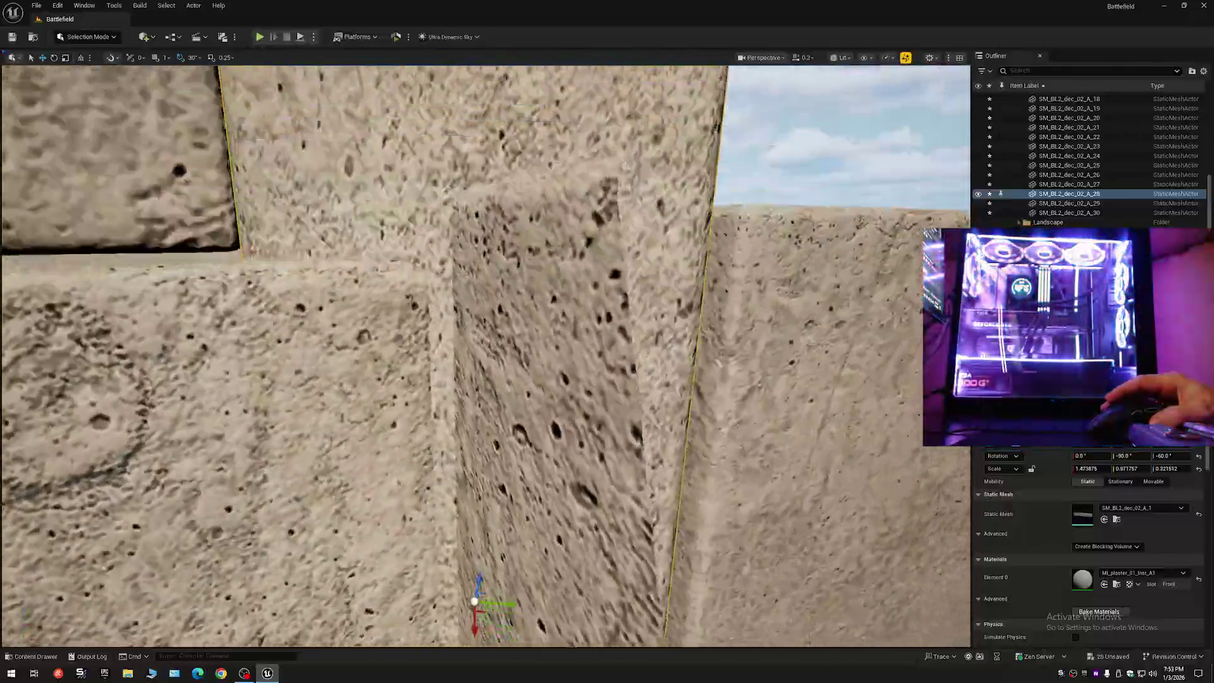
pyautogui.moveTo(474, 601); pyautogui.dragTo(459, 219)
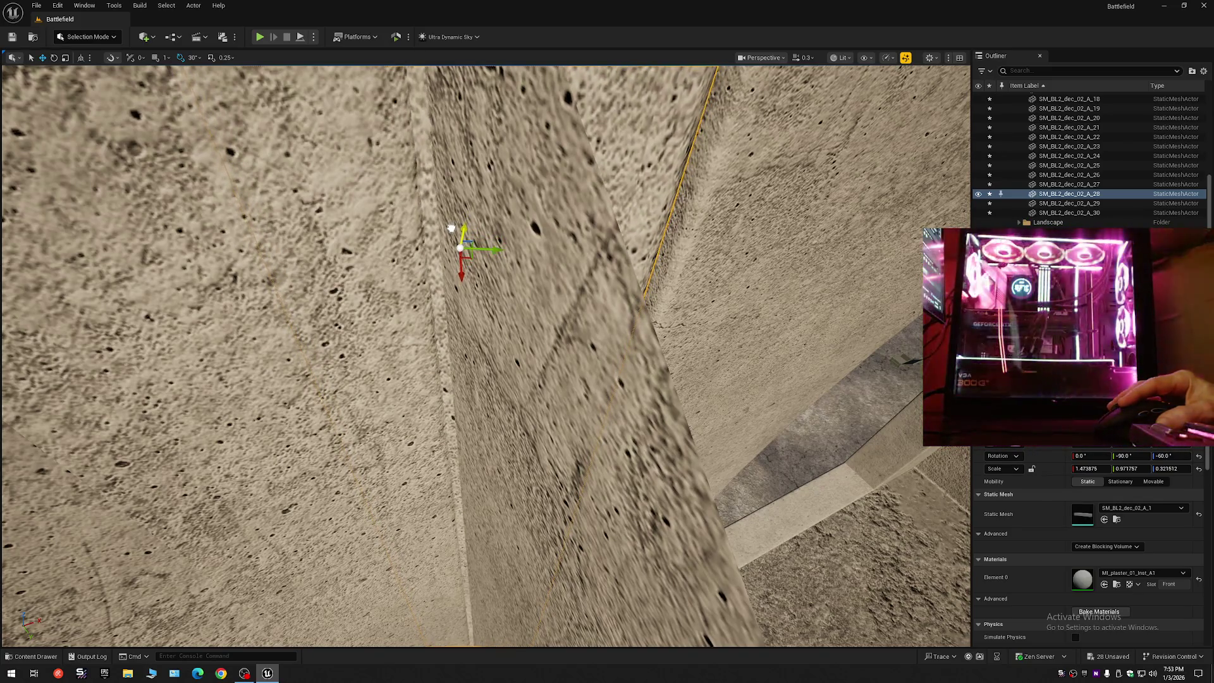
pyautogui.moveTo(451, 228)
pyautogui.mouseDown()
pyautogui.moveTo(542, 352)
pyautogui.moveTo(597, 366)
pyautogui.moveTo(438, 203)
pyautogui.moveTo(353, 84)
pyautogui.moveTo(387, 263)
pyautogui.moveTo(498, 333)
pyautogui.mouseUp()
pyautogui.scroll(2, 486, 354)
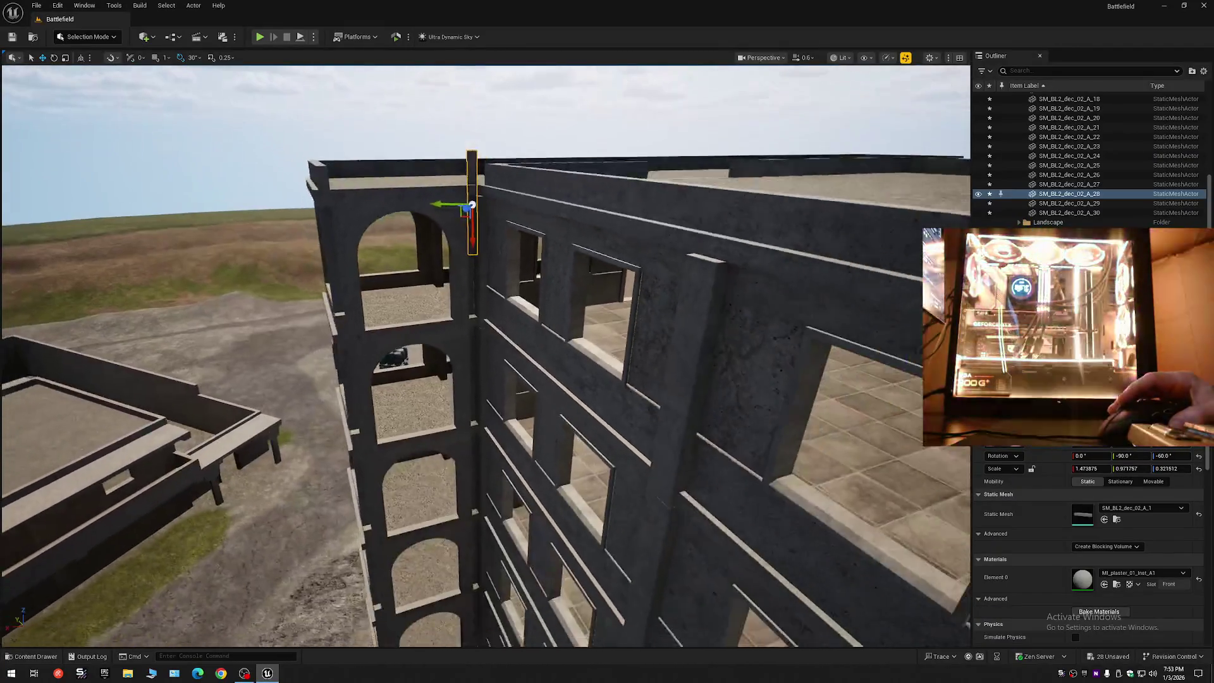
# - Bring the view close to the trim strip beside the arched pillar, with scaling active
pyautogui.moveTo(510, 259)
pyautogui.mouseDown()
pyautogui.moveTo(488, 157)
pyautogui.moveTo(535, 430)
pyautogui.moveTo(535, 408)
pyautogui.moveTo(503, 436)
pyautogui.moveTo(503, 510)
pyautogui.mouseUp()
pyautogui.press('e')
pyautogui.press('r')
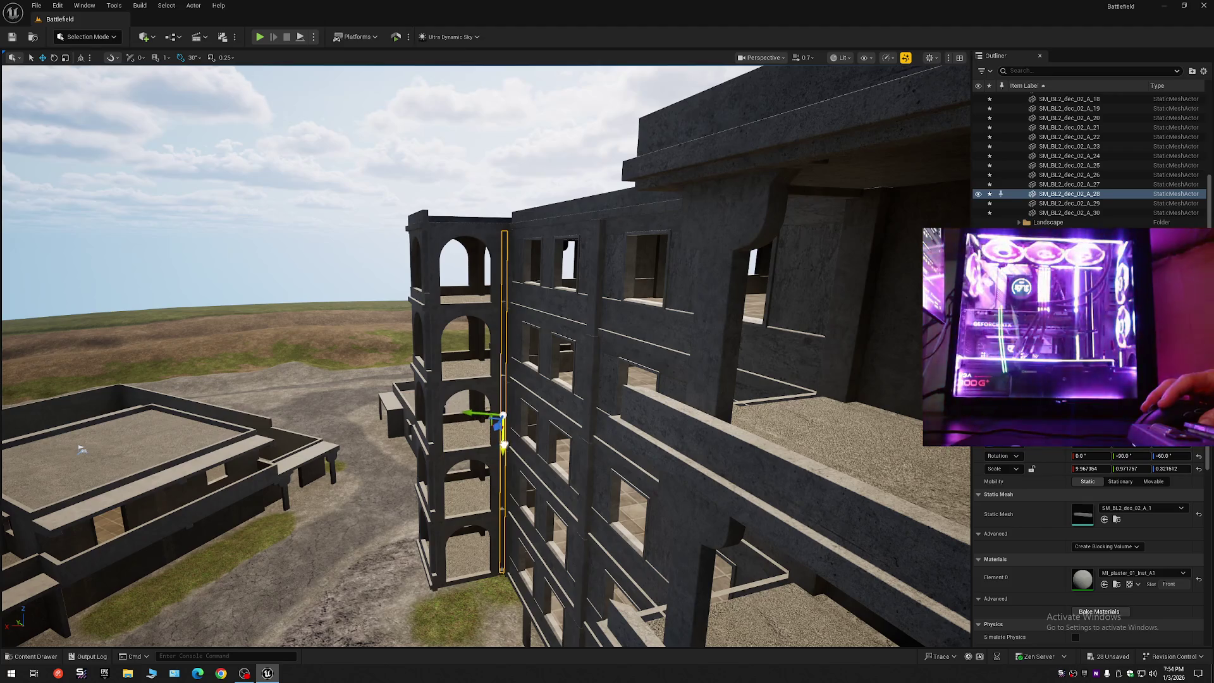
pyautogui.scroll(3, 820, 368)
pyautogui.scroll(-2, 820, 368)
pyautogui.press('w')
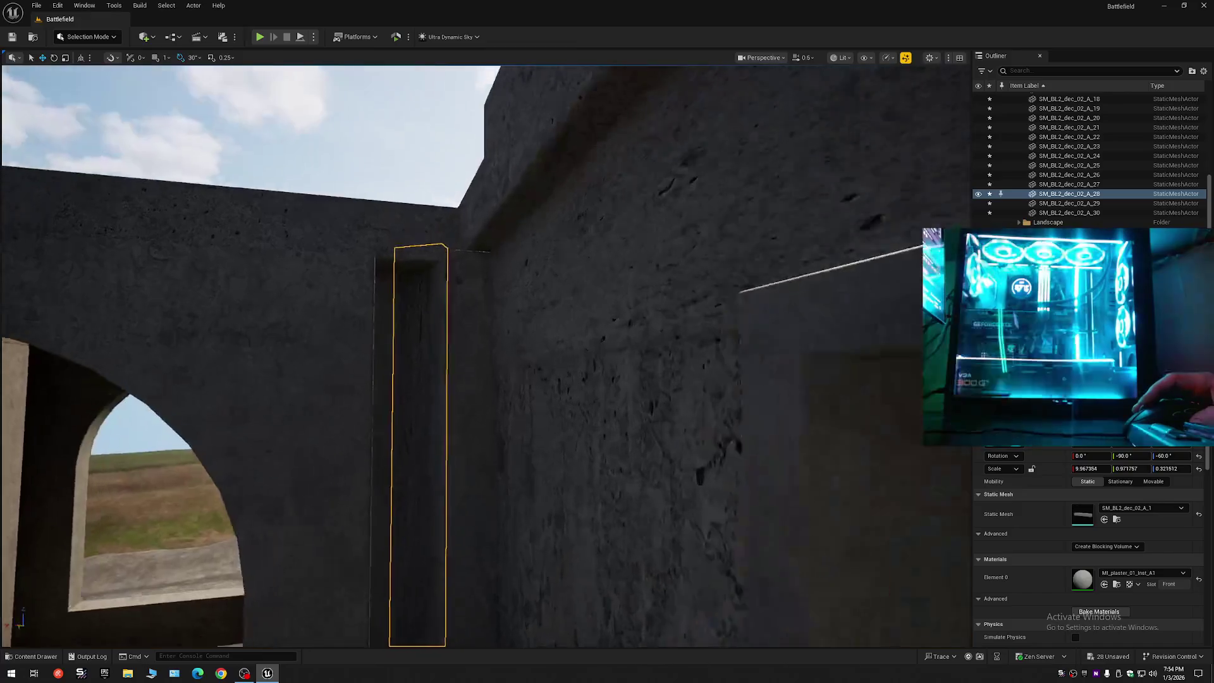
pyautogui.scroll(-1, 481, 354)
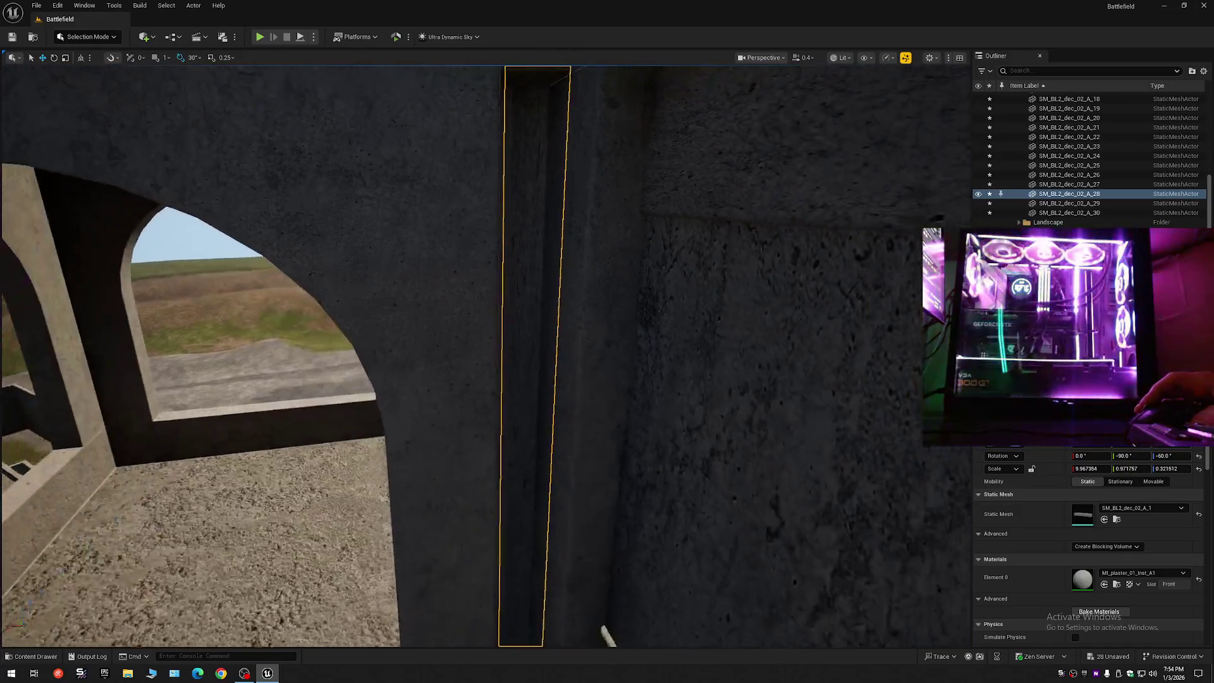
pyautogui.scroll(2, 534, 326)
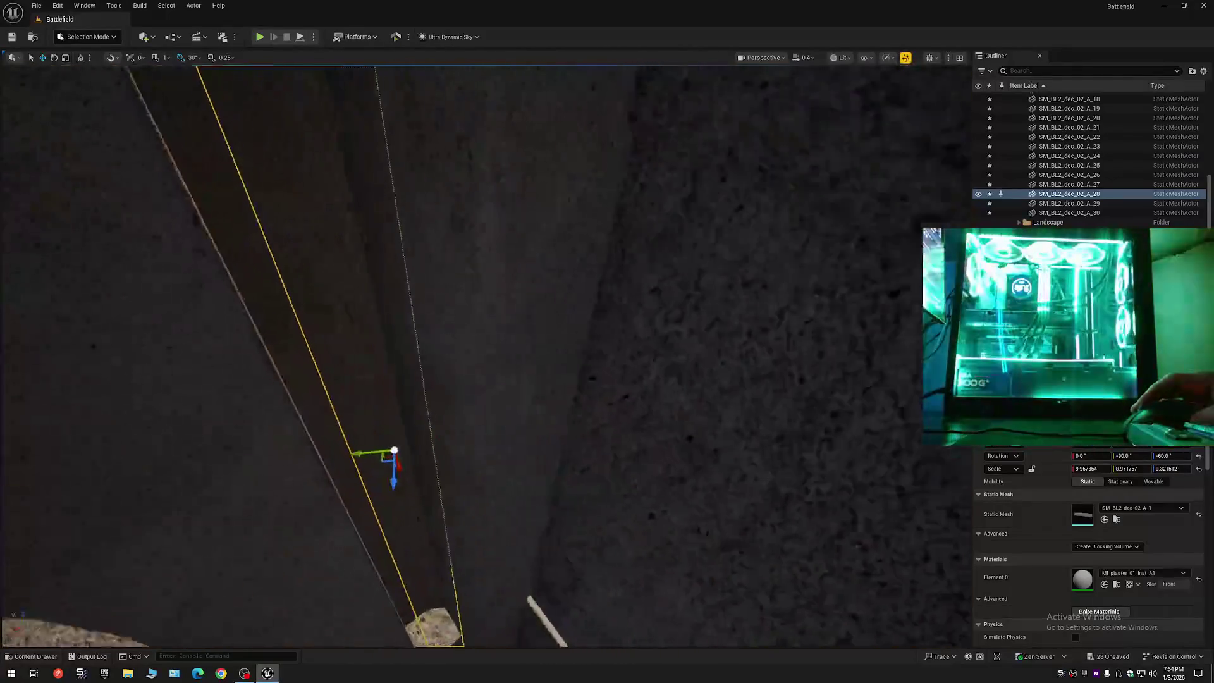
# - Shrink the dark trim strip's Y scale to about 0.25, then return to Move mode
pyautogui.moveTo(374, 375); pyautogui.dragTo(492, 419)
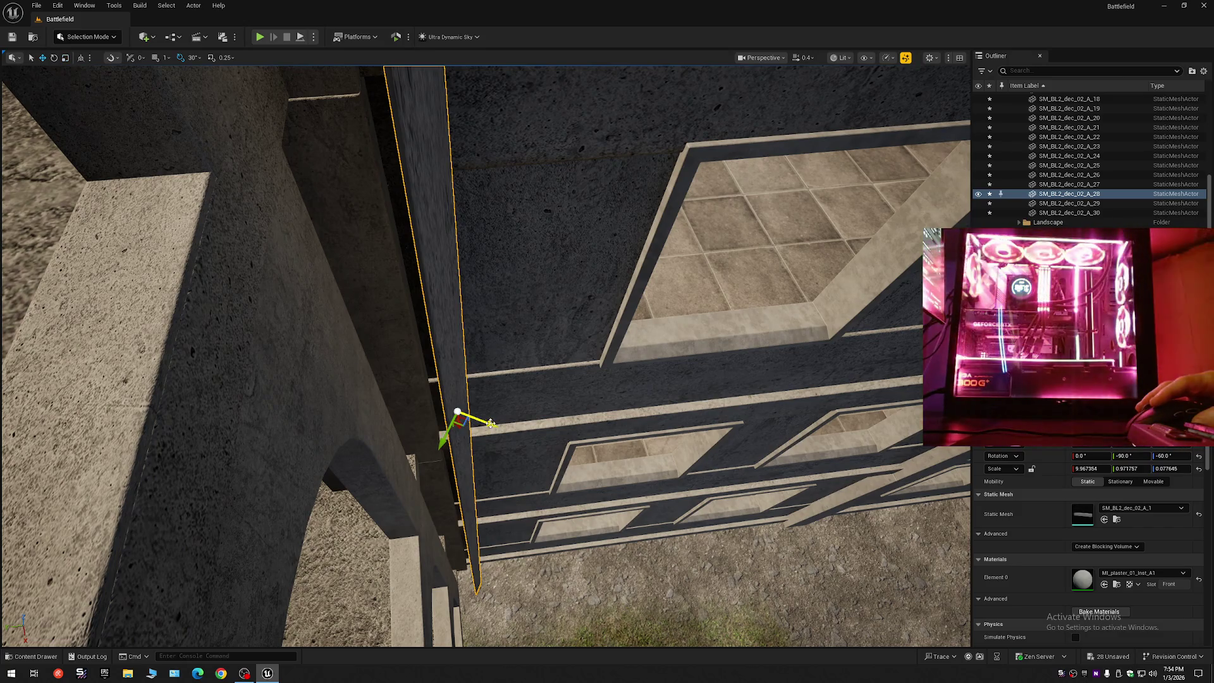
pyautogui.scroll(10, 491, 423)
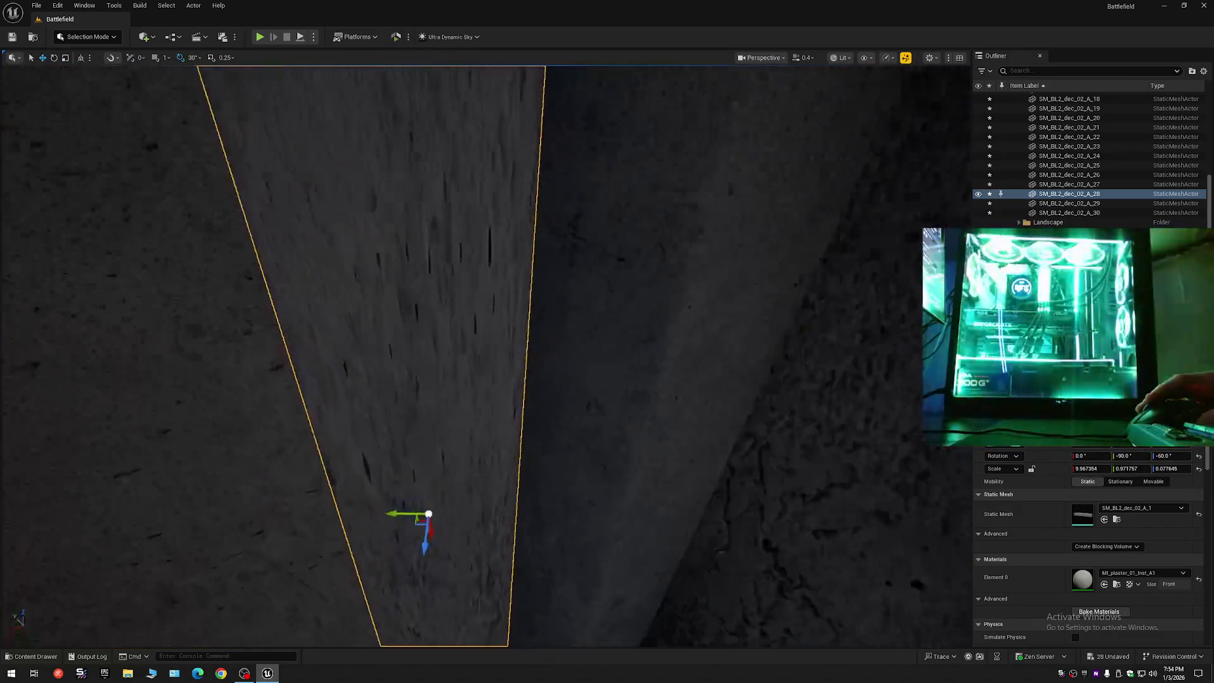
pyautogui.scroll(-5, 482, 420)
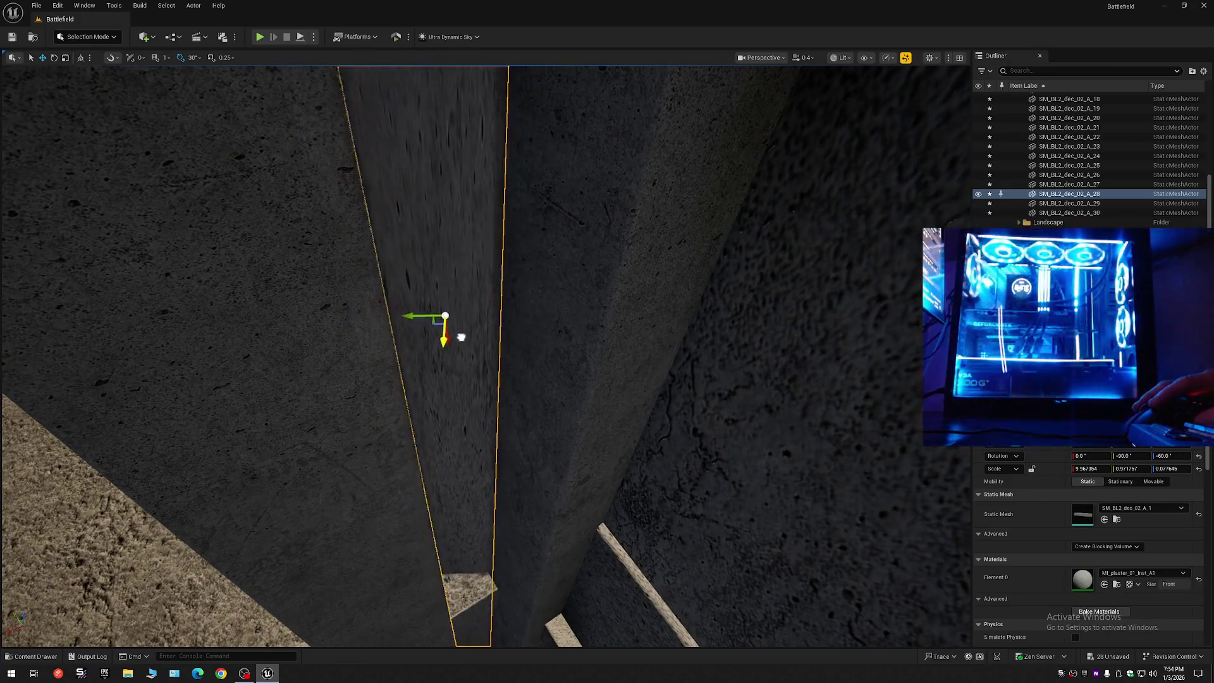
pyautogui.scroll(3, 461, 339)
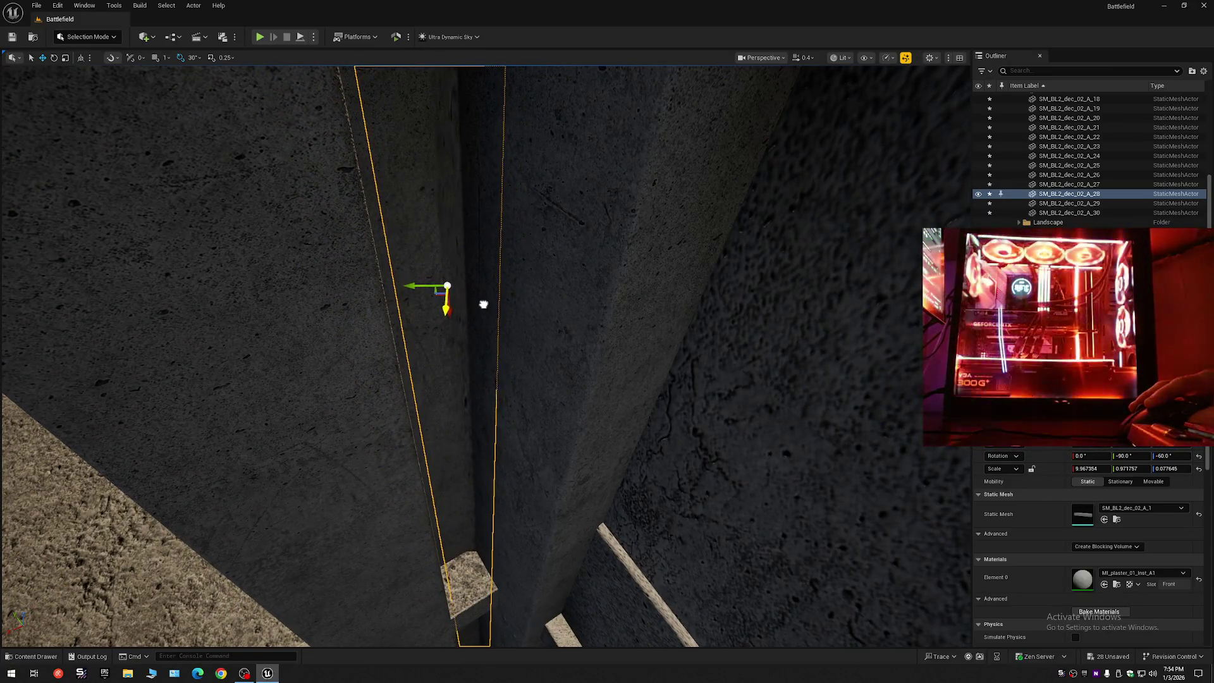
pyautogui.scroll(2, 483, 304)
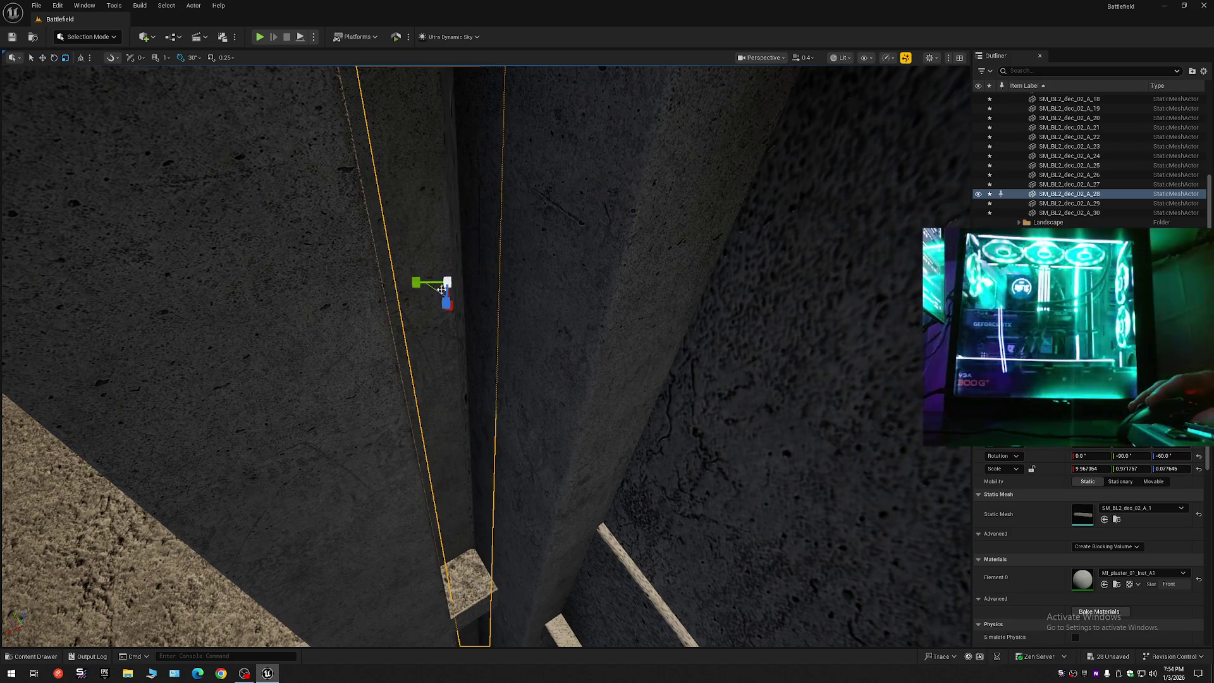
pyautogui.moveTo(416, 282); pyautogui.dragTo(420, 283)
pyautogui.press('w')
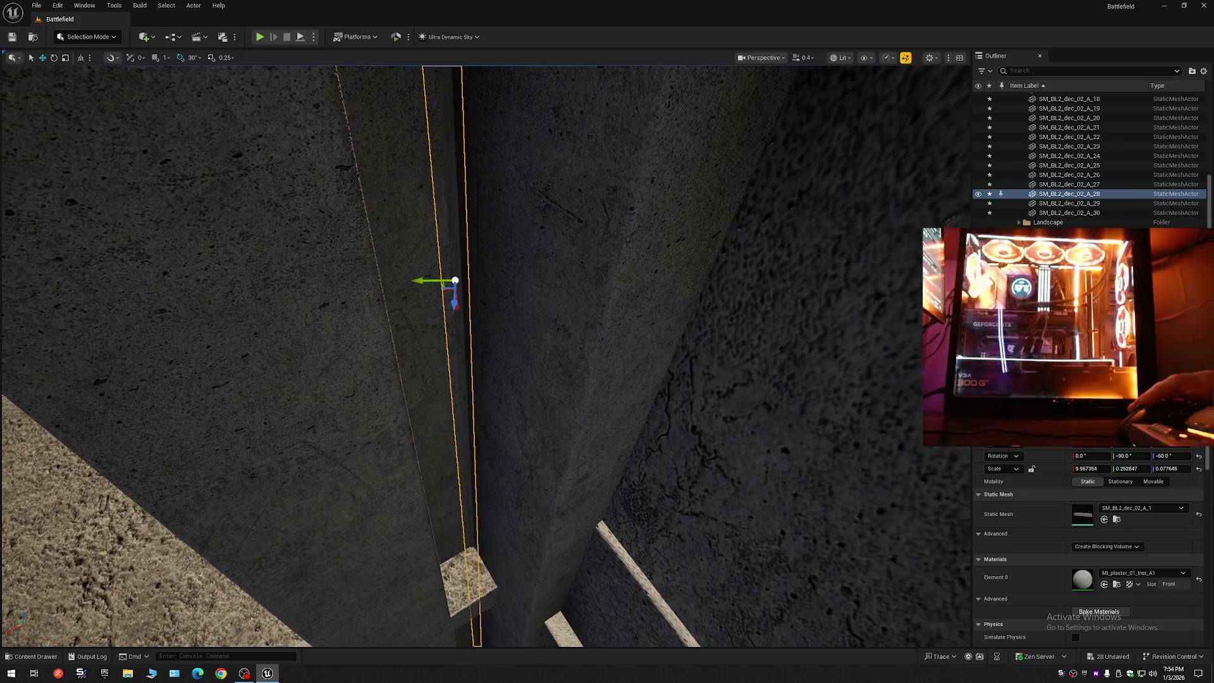
pyautogui.scroll(-2, 485, 354)
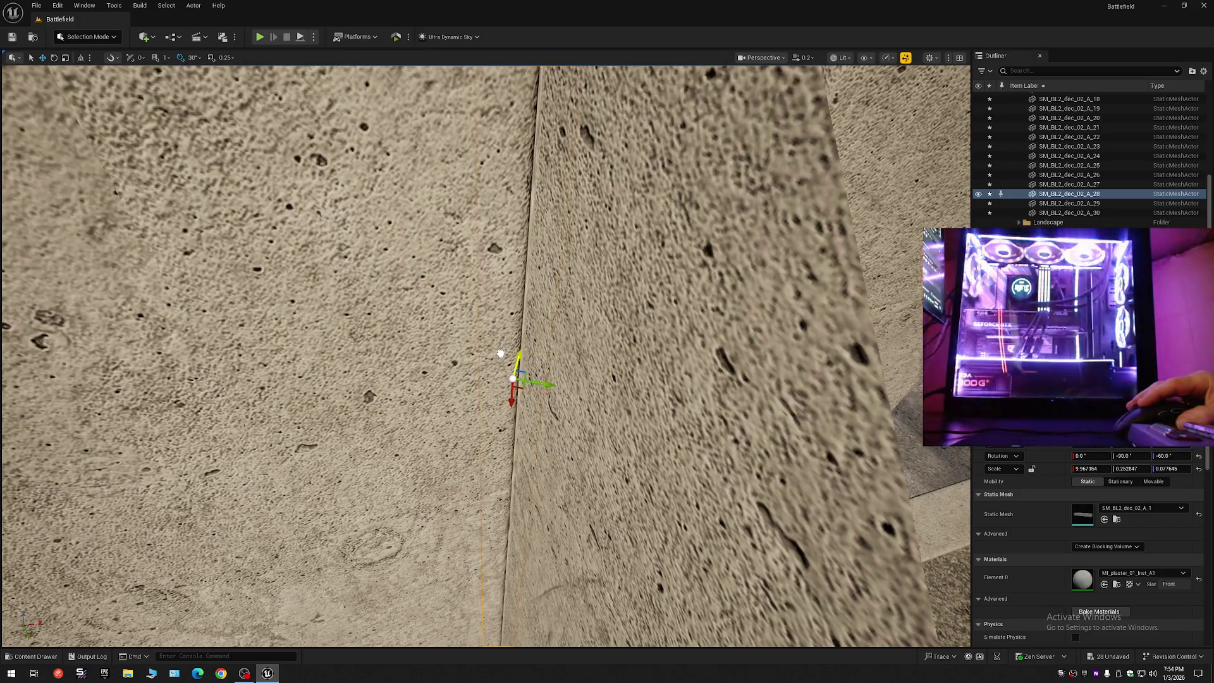
# - Fly around the walls, ledge and column to inspect the narrowed strip
pyautogui.moveTo(501, 352)
pyautogui.mouseDown()
pyautogui.moveTo(906, 140)
pyautogui.moveTo(937, 137)
pyautogui.moveTo(955, 165)
pyautogui.moveTo(949, 152)
pyautogui.mouseUp()
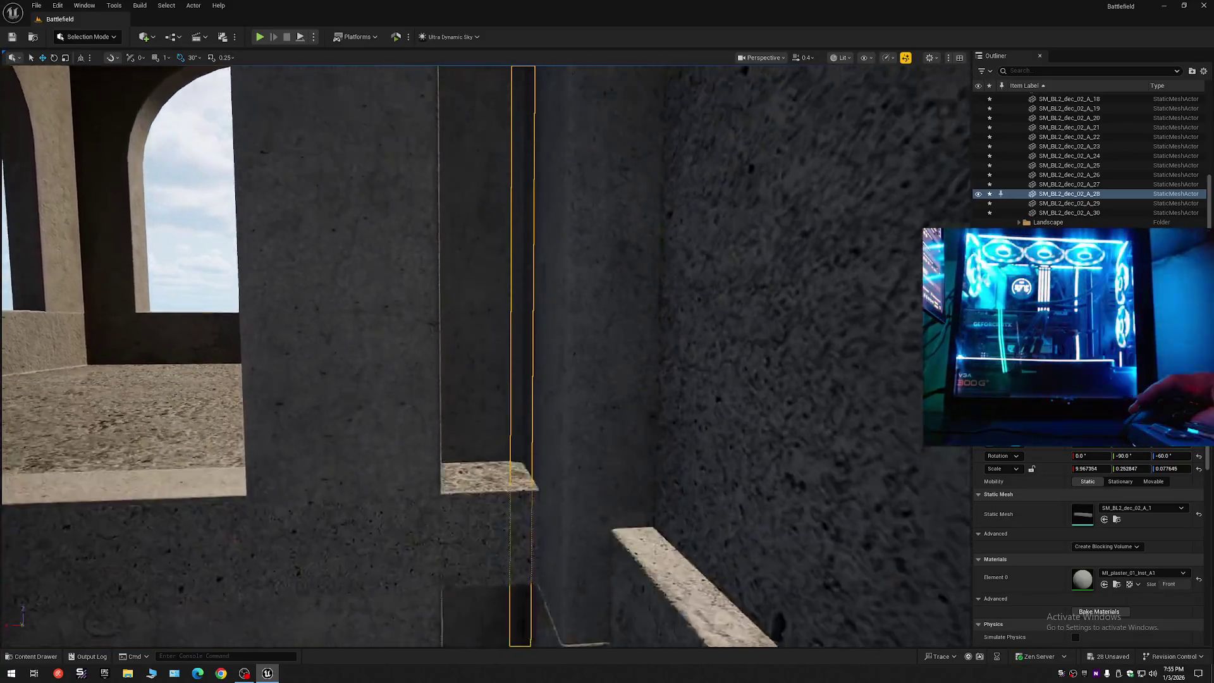
pyautogui.press('s')
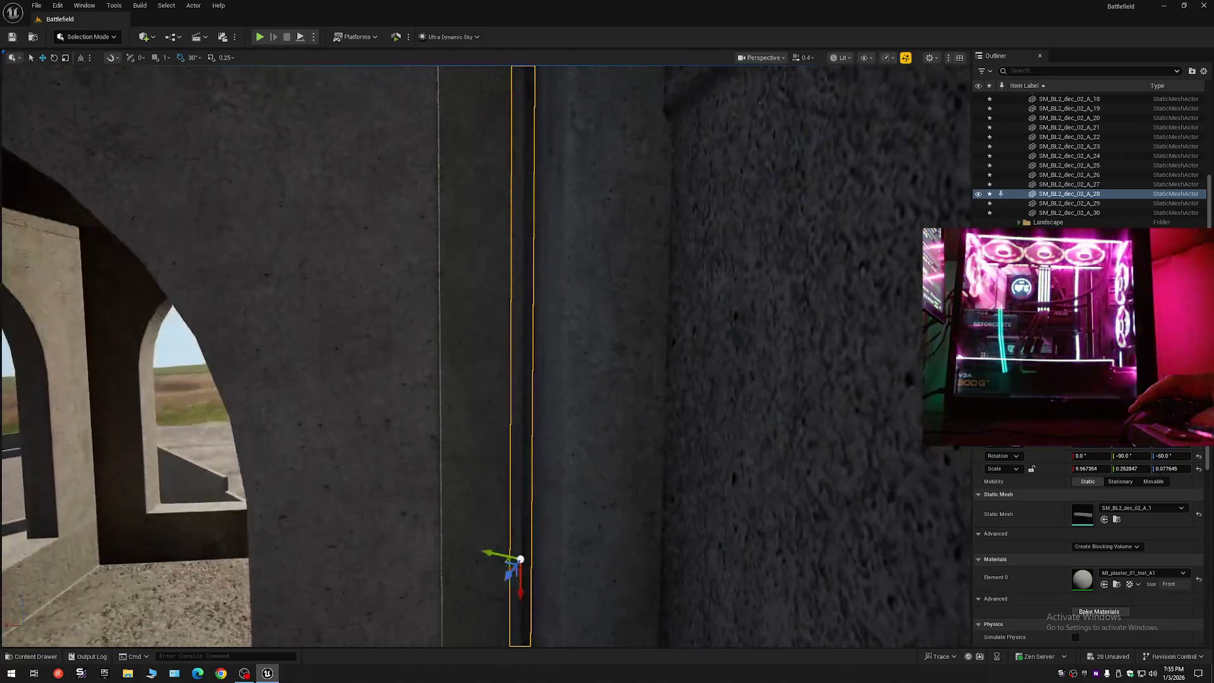
pyautogui.press('e')
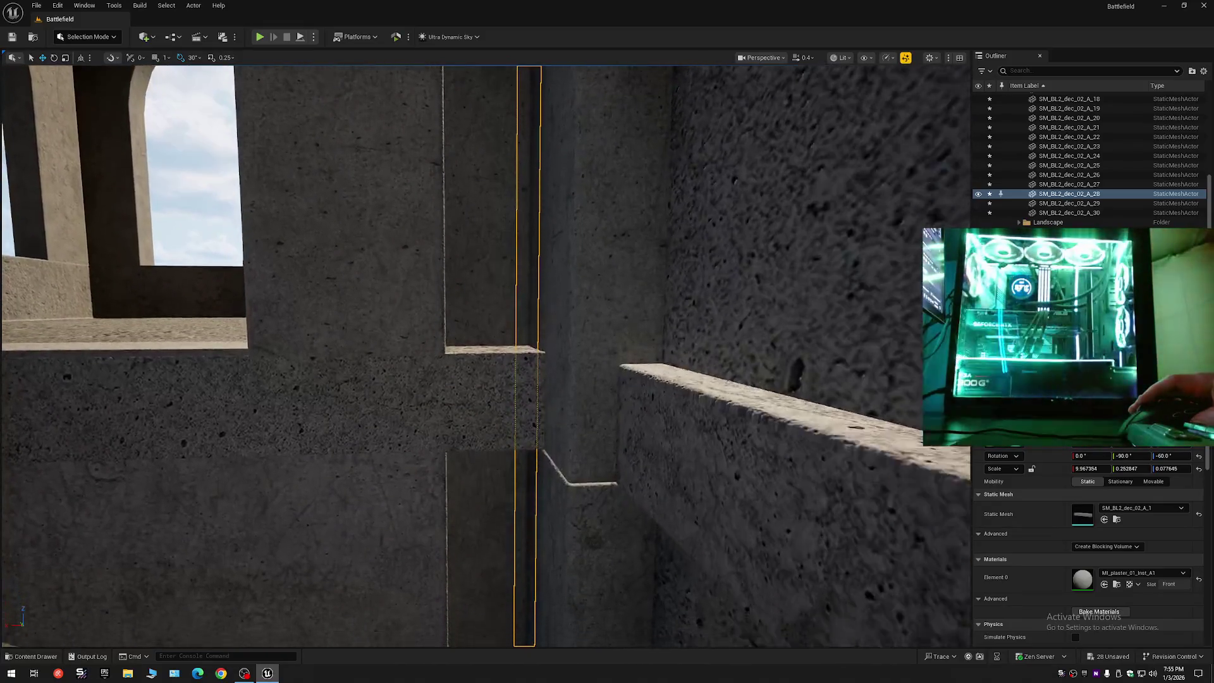
pyautogui.press('e')
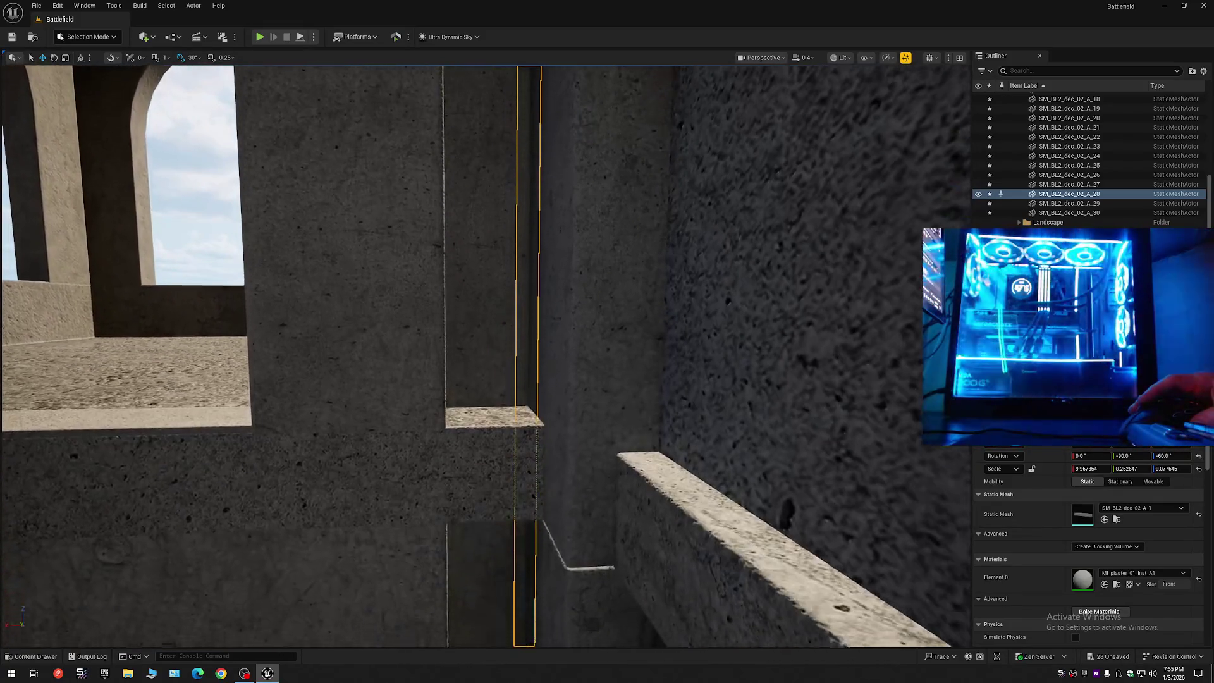
pyautogui.press('q')
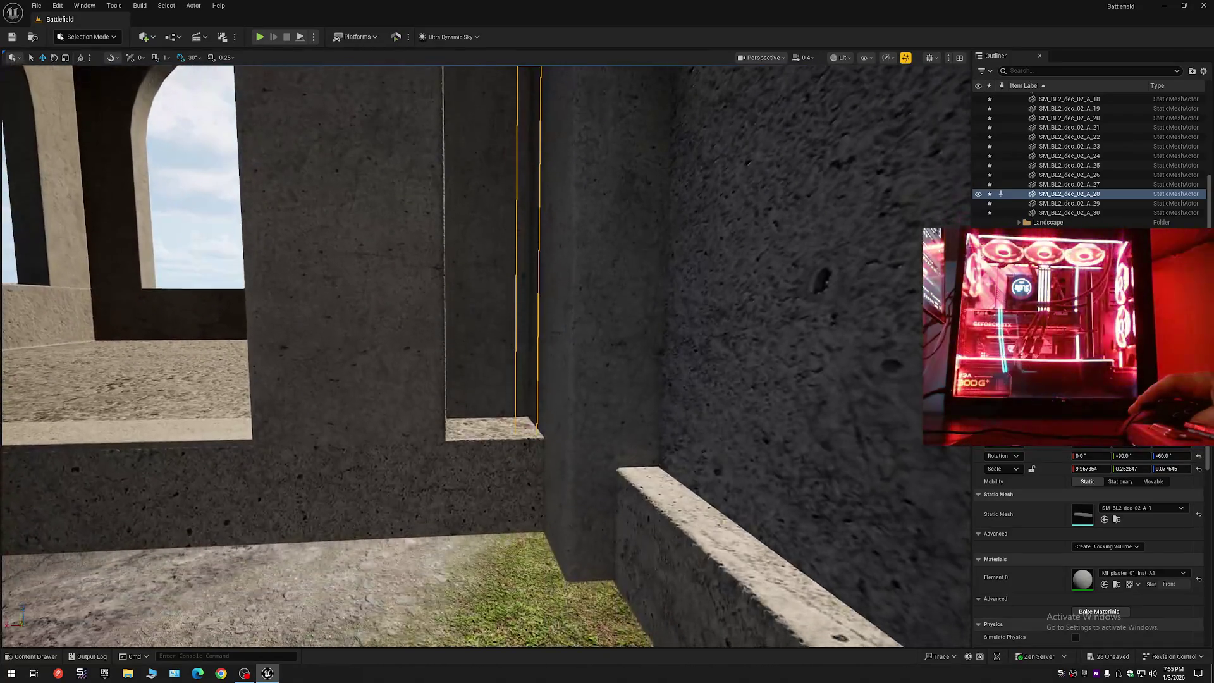
pyautogui.press('s')
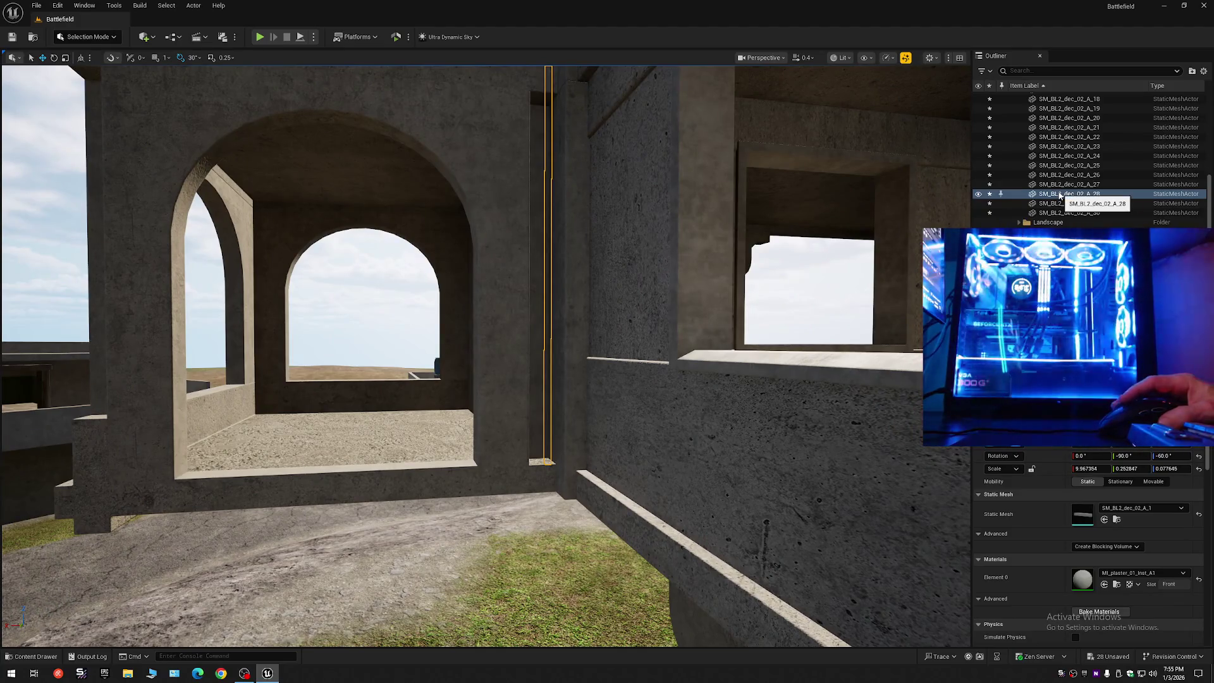
pyautogui.scroll(5, 1211, 157)
pyautogui.scroll(3, 1211, 157)
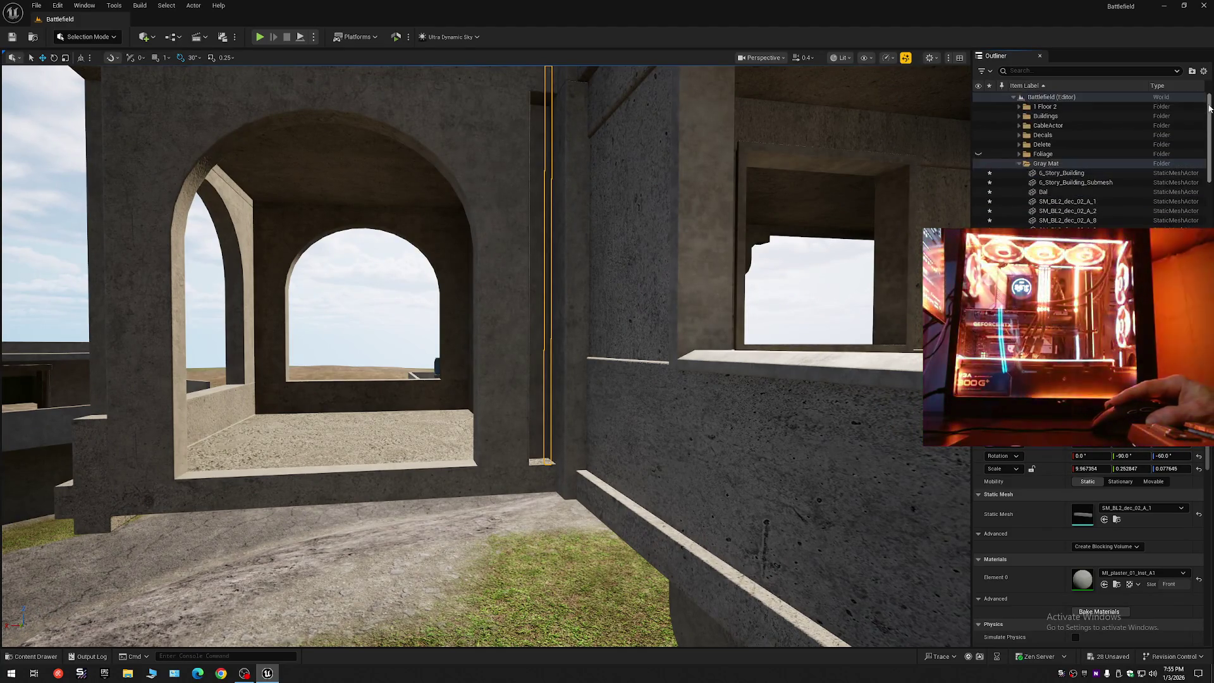
# - Collapse the Outliner, expand Battlefield, and hide the Gray Mat folder's meshes
pyautogui.click(1203, 71)
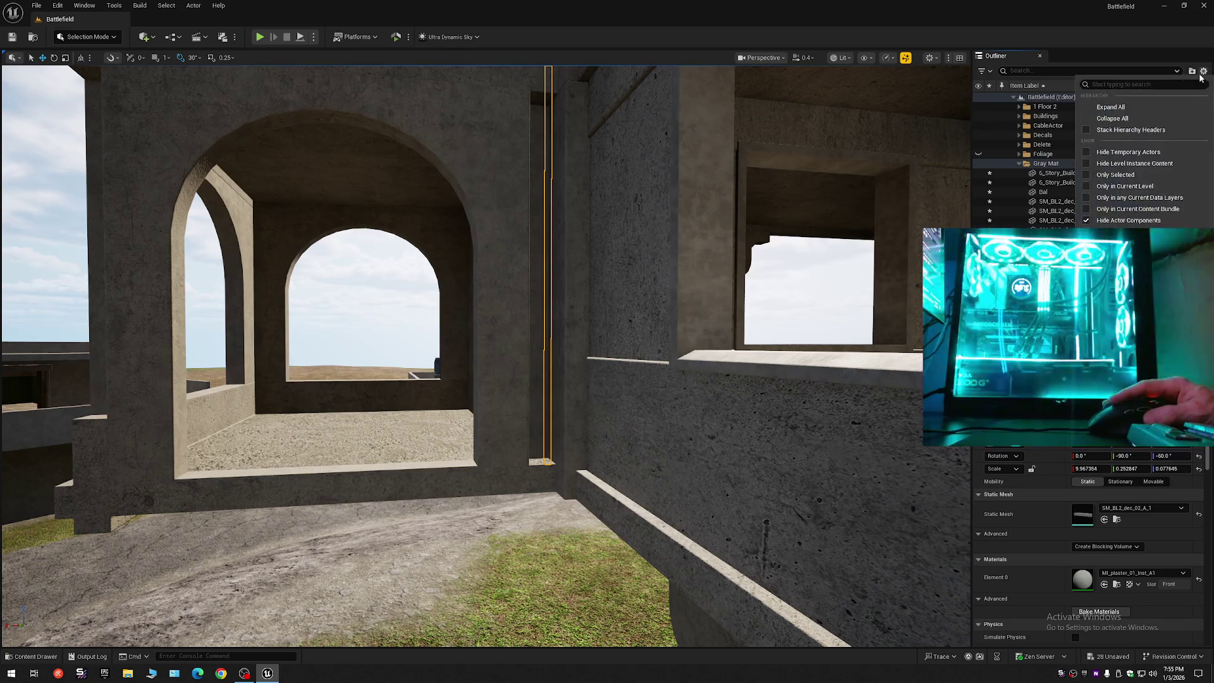
pyautogui.click(1113, 113)
pyautogui.click(1013, 97)
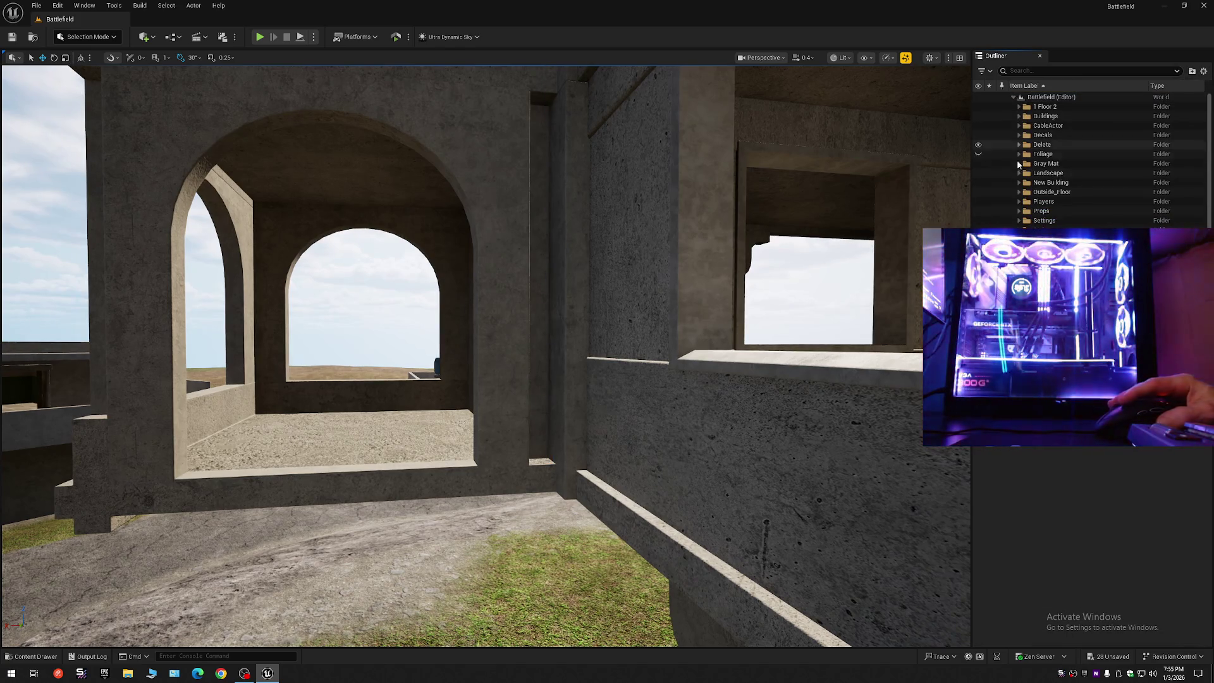
pyautogui.click(979, 164)
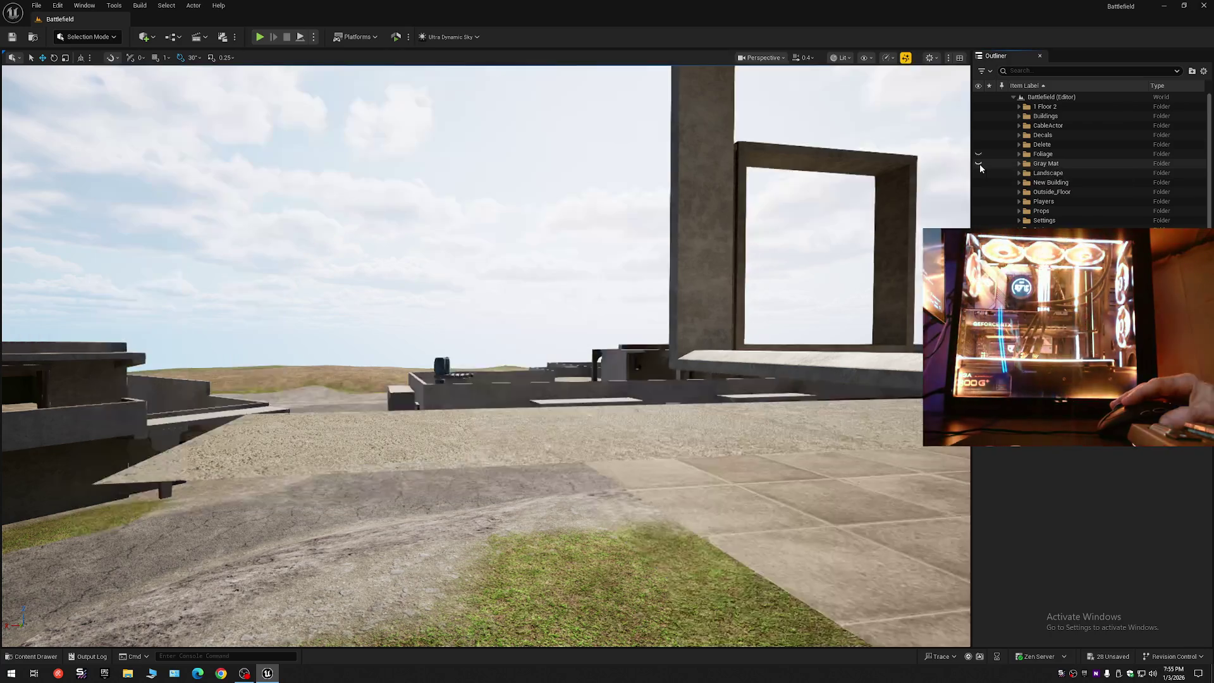
# - Toggle Gray Mat's visibility while flying around the building to compare
pyautogui.scroll(3, 486, 355)
pyautogui.press('w')
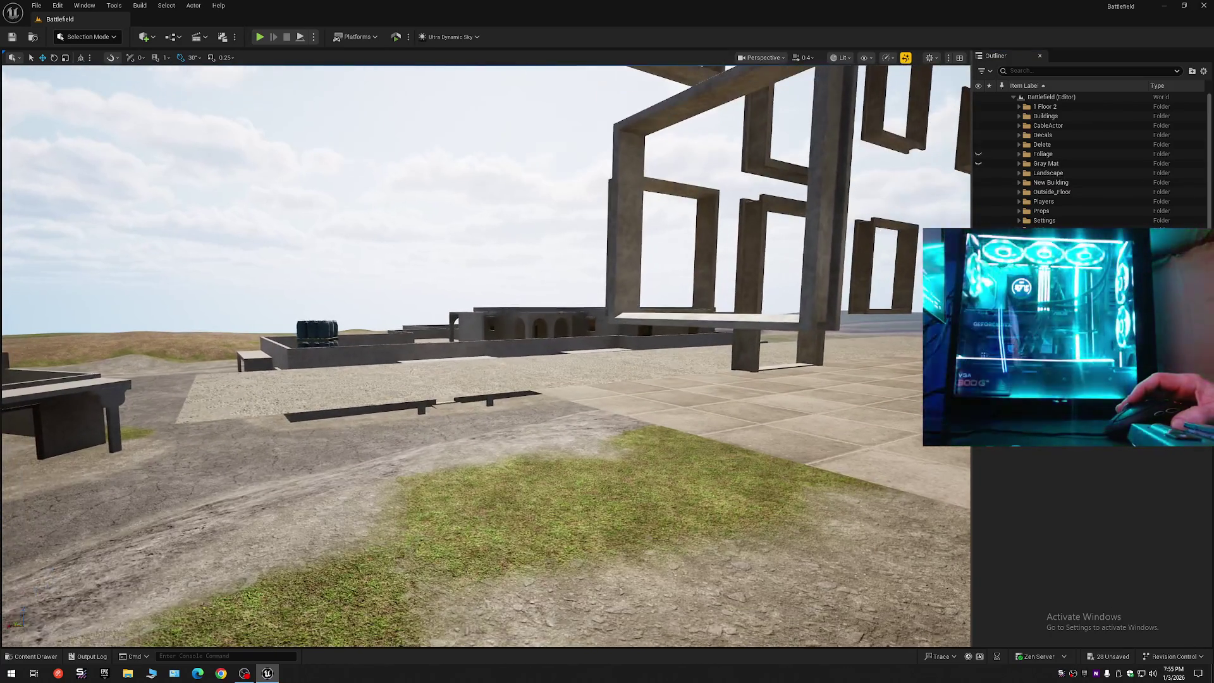
pyautogui.press('s')
pyautogui.scroll(2, 867, 144)
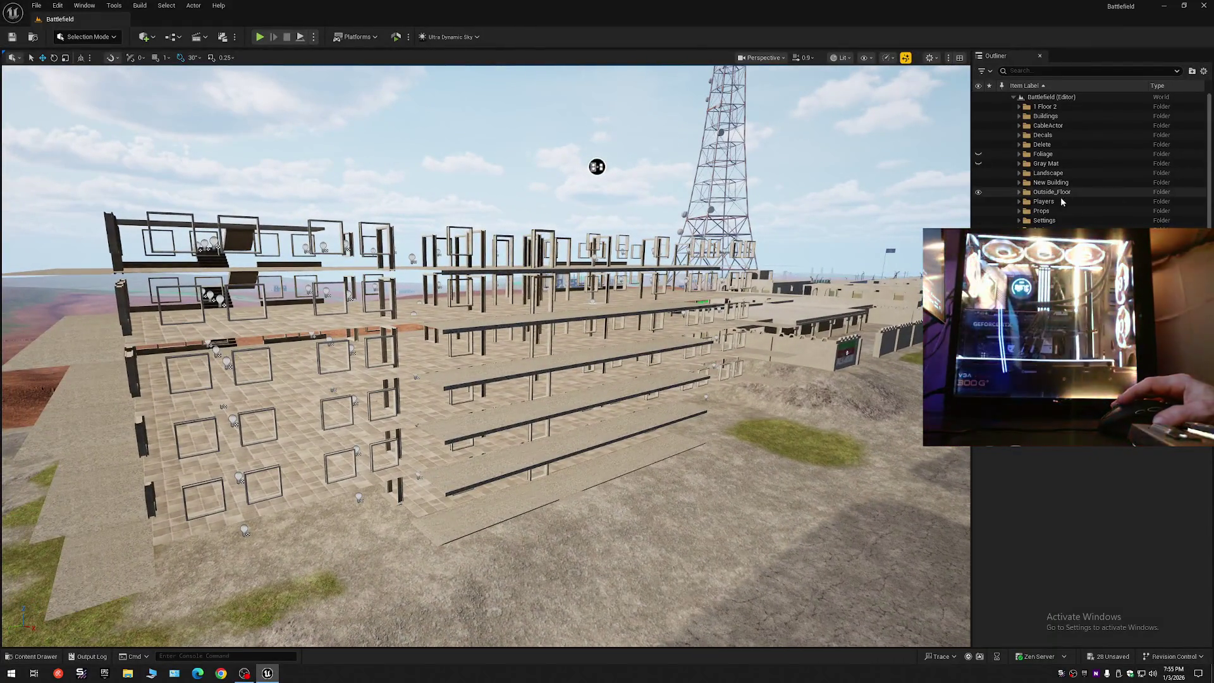
pyautogui.click(978, 163)
pyautogui.click(979, 163)
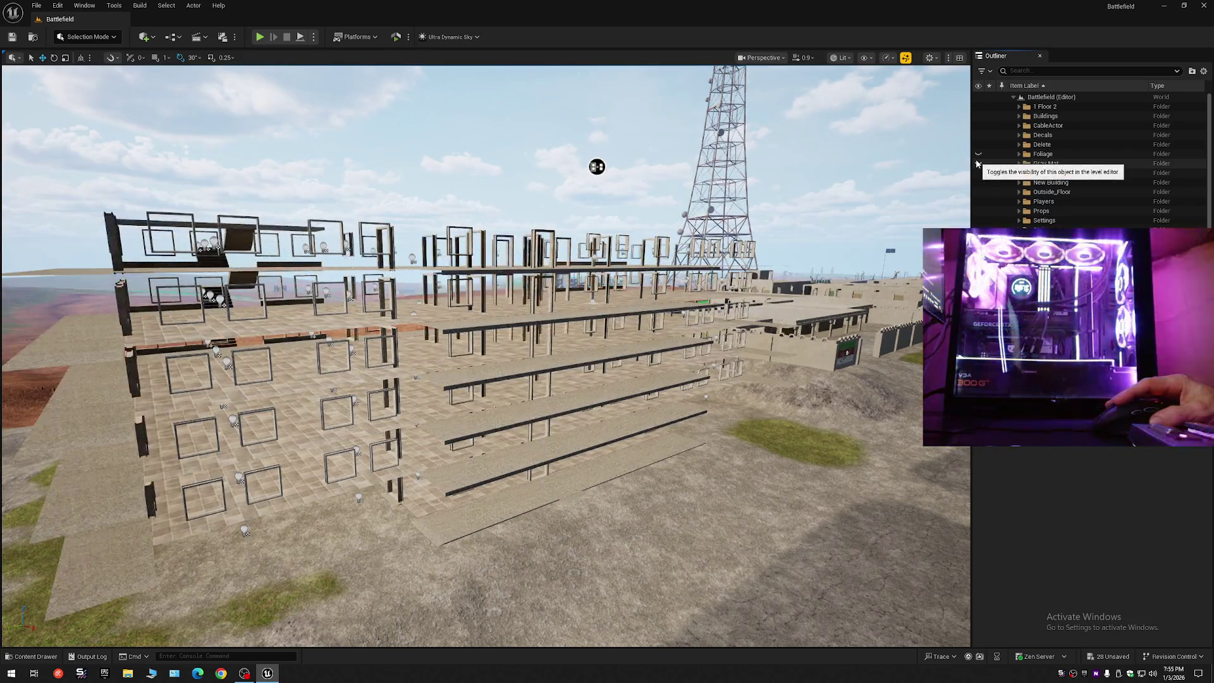
pyautogui.moveTo(632, 379)
pyautogui.mouseDown()
pyautogui.moveTo(633, 329)
pyautogui.moveTo(601, 351)
pyautogui.moveTo(536, 333)
pyautogui.mouseUp()
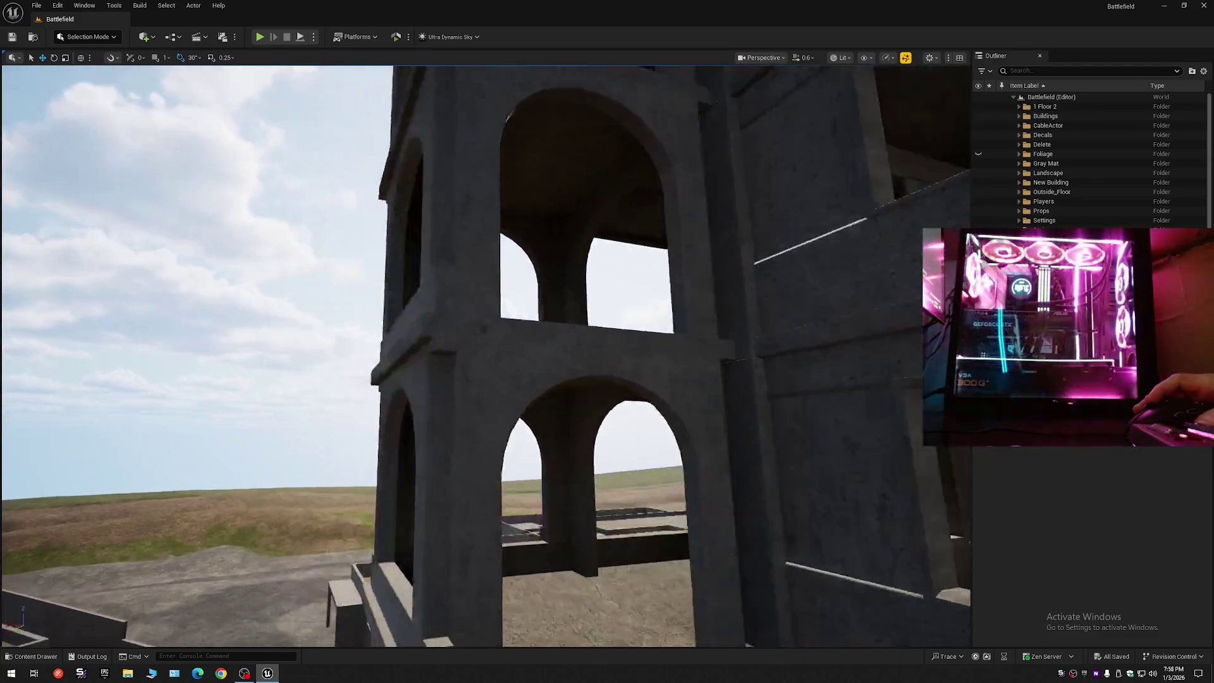
pyautogui.scroll(-2, 563, 339)
pyautogui.scroll(3, 540, 334)
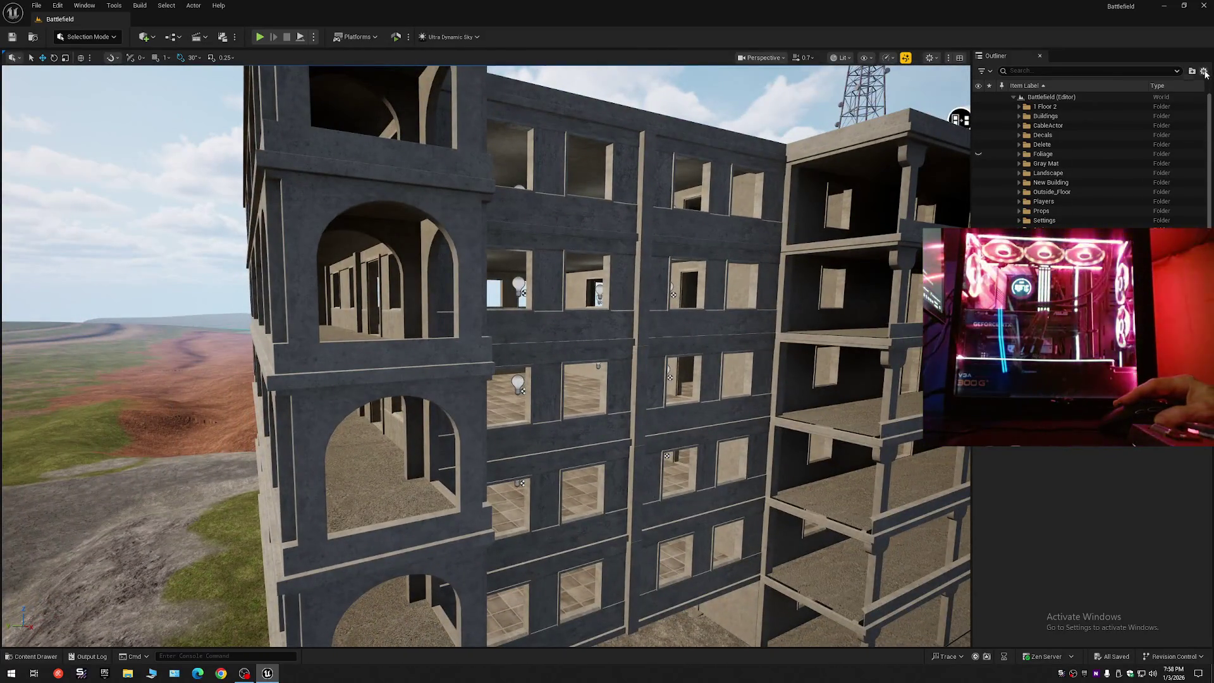
# - Collapse the level tree to Battlefield's folders and return to a close building view
pyautogui.rightClick(1019, 97)
pyautogui.click(1049, 126)
pyautogui.click(1013, 98)
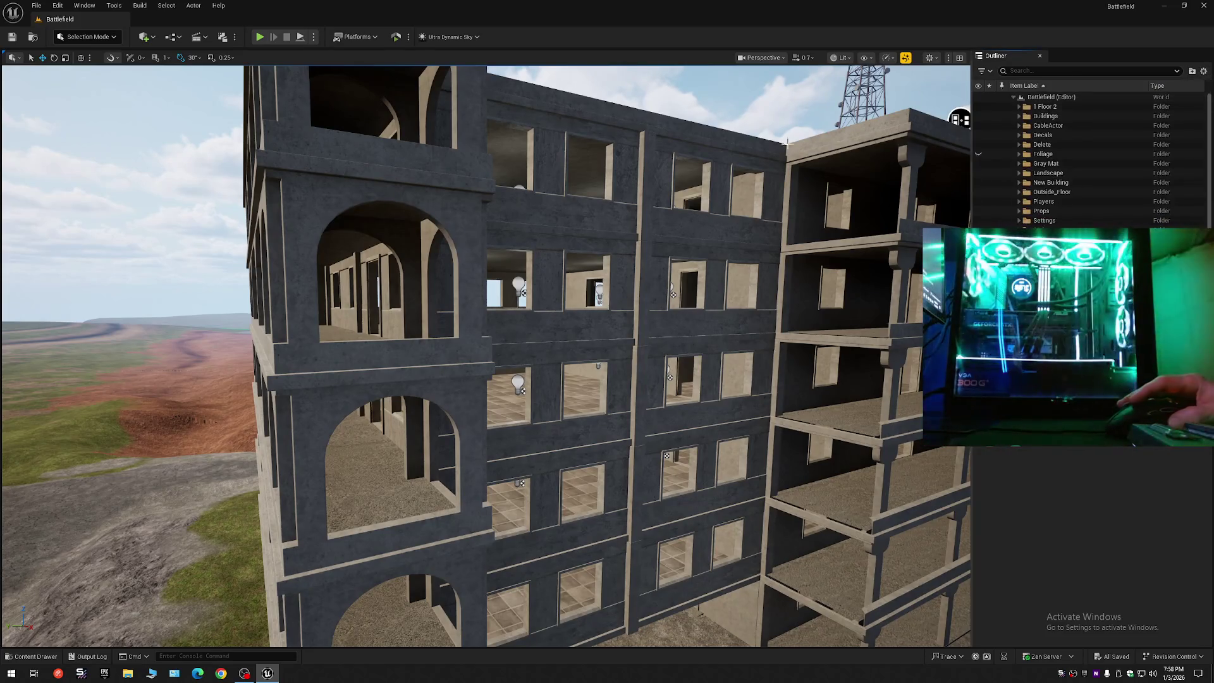
pyautogui.moveTo(385, 237); pyautogui.dragTo(364, 237)
pyautogui.scroll(3, 380, 236)
pyautogui.moveTo(445, 102); pyautogui.dragTo(445, 102)
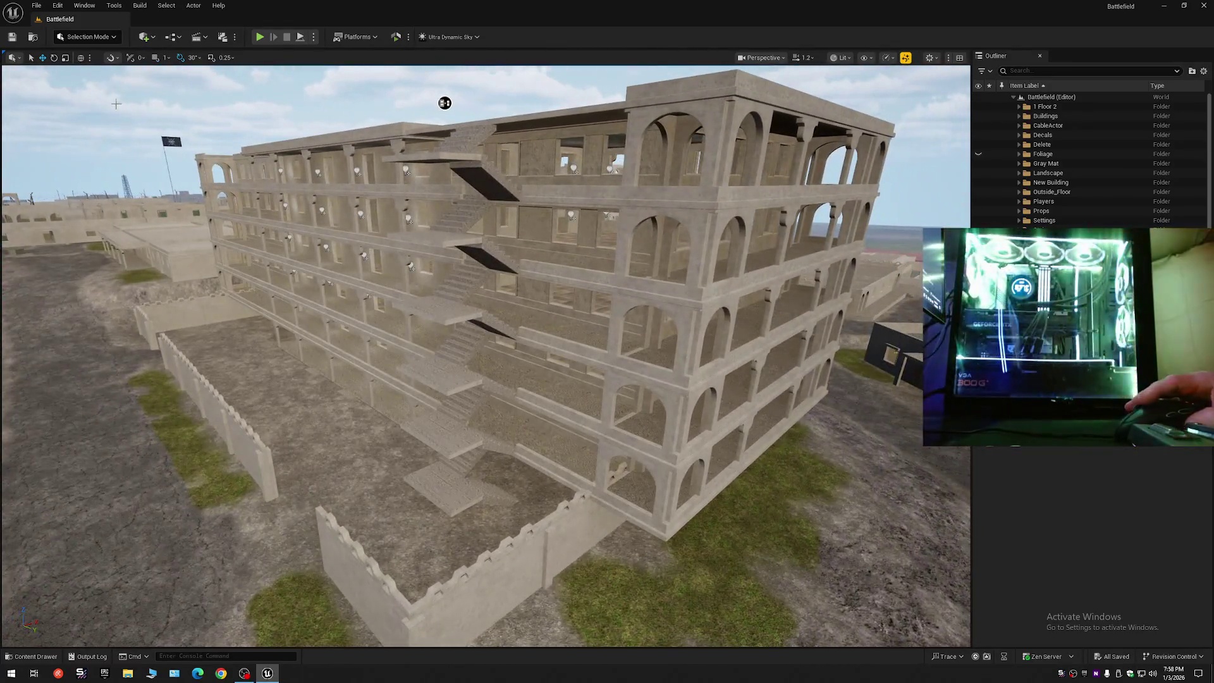
# - Save the current level and all modified assets
pyautogui.click(12, 37)
pyautogui.click(29, 5)
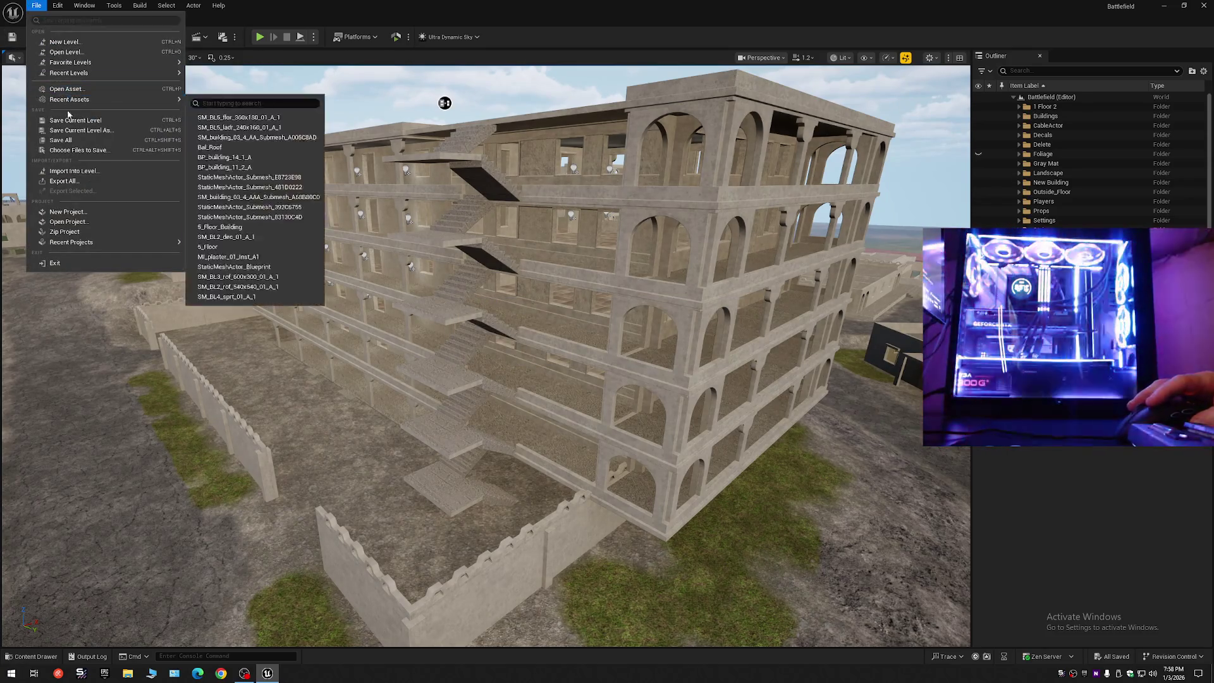
pyautogui.click(61, 140)
pyautogui.click(36, 5)
pyautogui.click(63, 140)
# - Save the current level as Battlefield in Maps, replacing the existing map
pyautogui.click(36, 5)
pyautogui.click(81, 129)
pyautogui.doubleClick(580, 248)
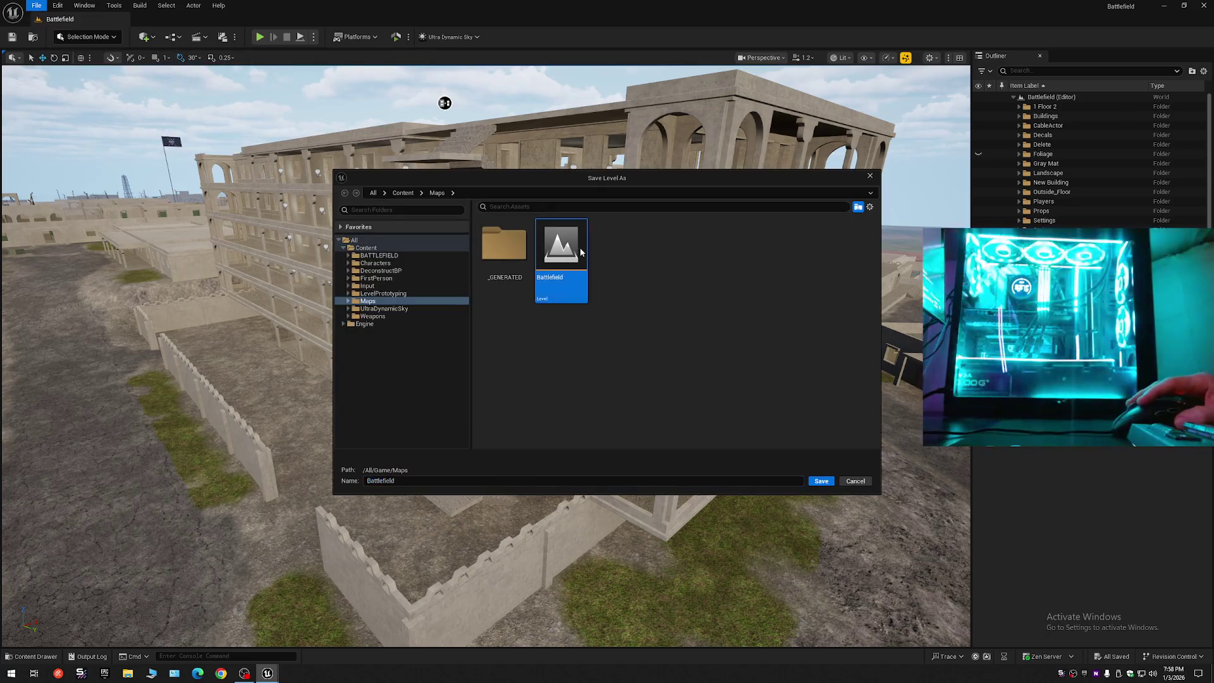
pyautogui.click(629, 353)
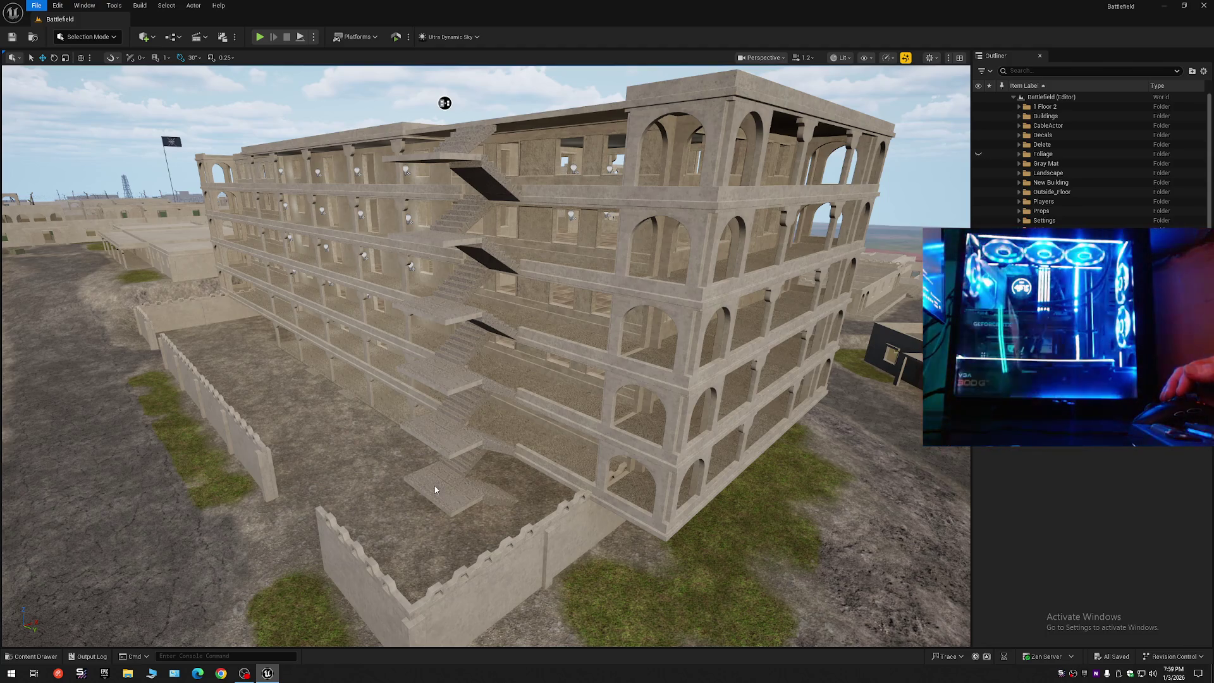
# - Collapse the Outliner so only the Battlefield level's folders are listed
pyautogui.click(462, 277)
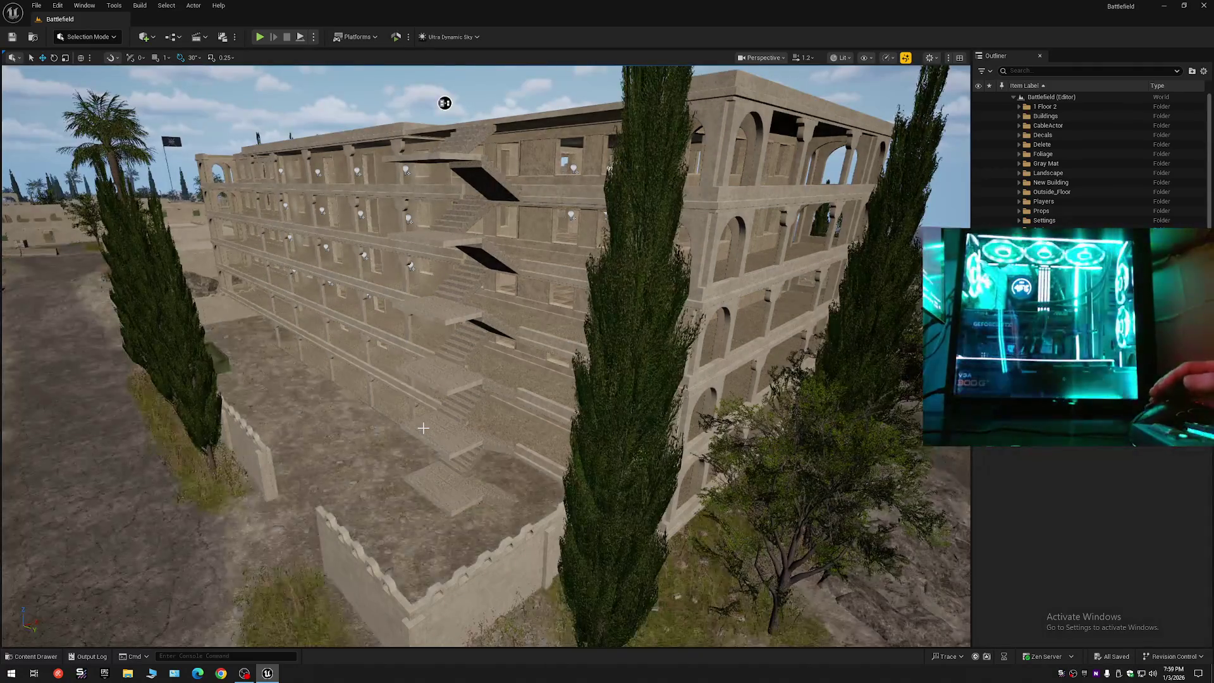
pyautogui.click(1204, 72)
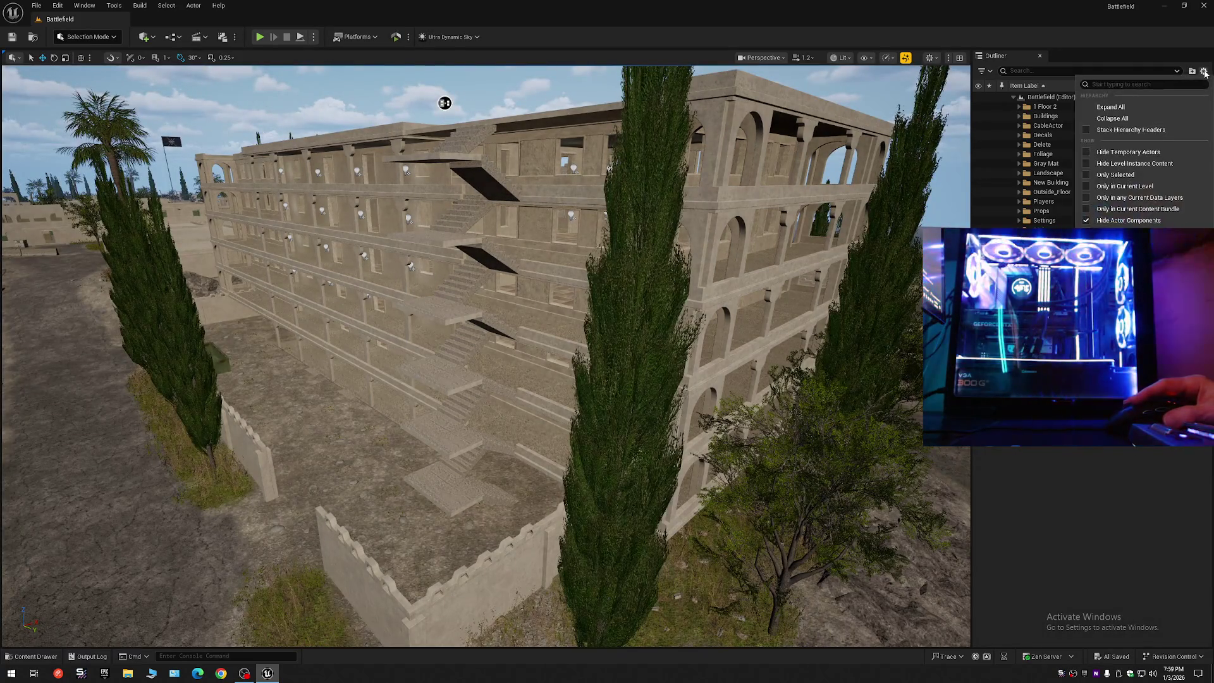
pyautogui.click(1107, 118)
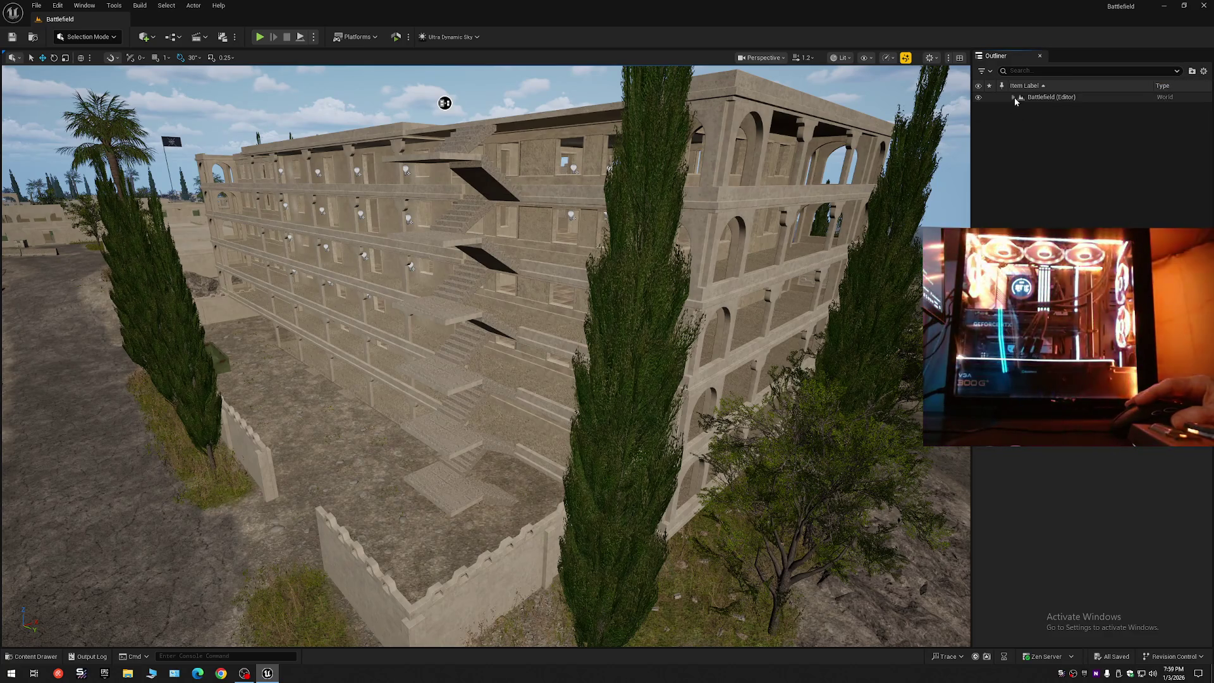
pyautogui.click(1014, 97)
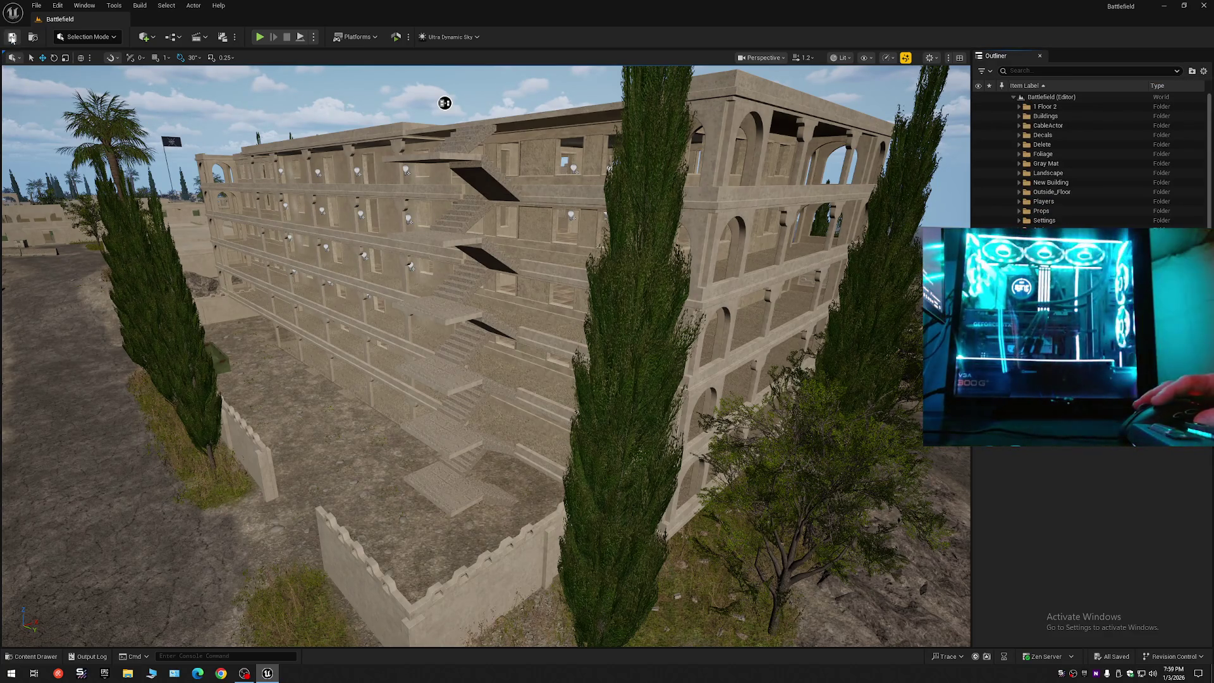
# - Save the current level, save all assets, then save the level again
pyautogui.click(36, 5)
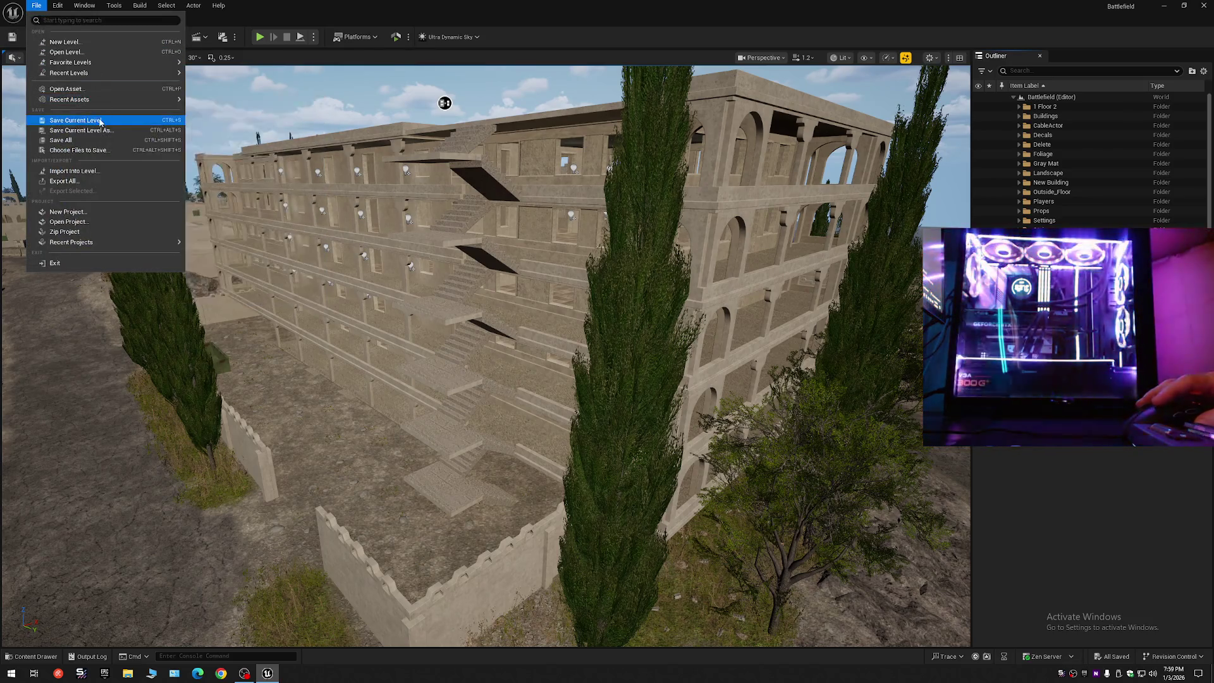
pyautogui.click(99, 121)
pyautogui.click(36, 5)
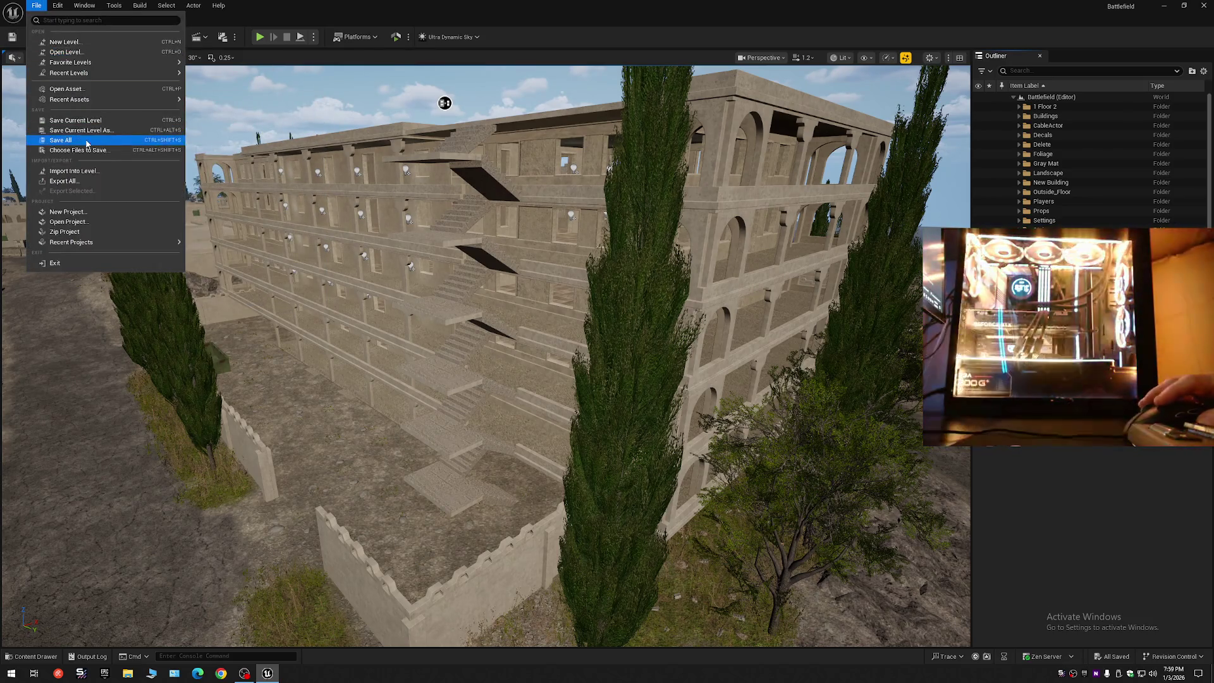
pyautogui.click(87, 141)
pyautogui.click(36, 6)
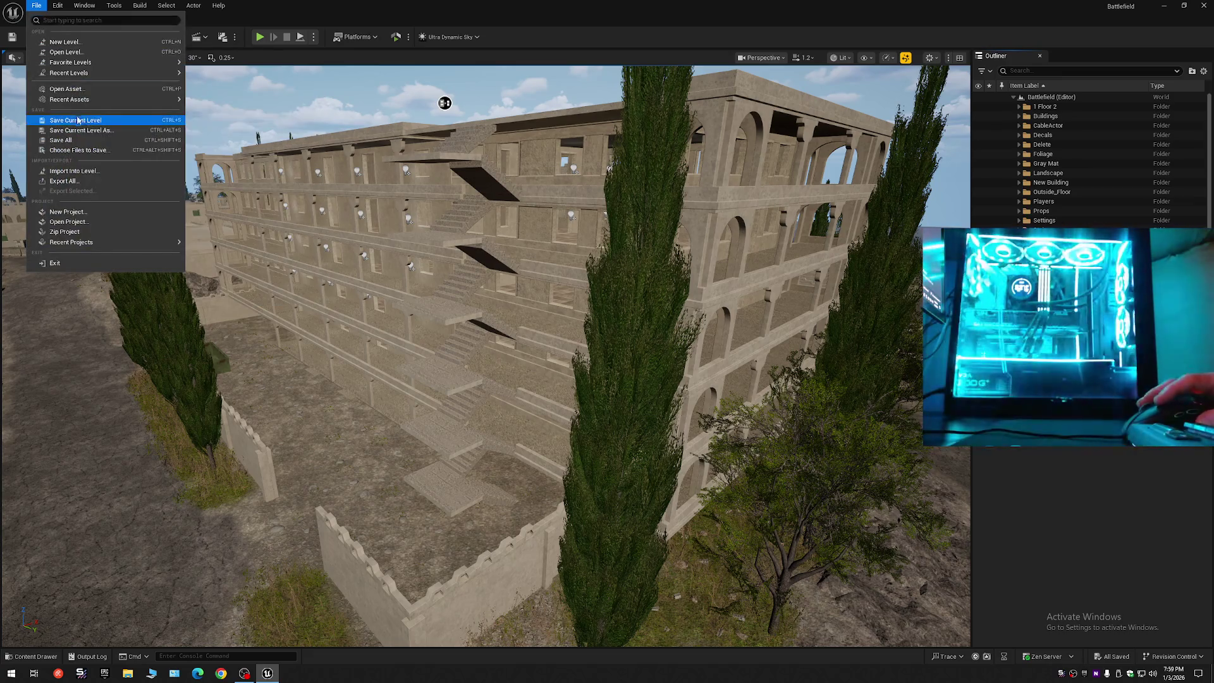
pyautogui.click(77, 120)
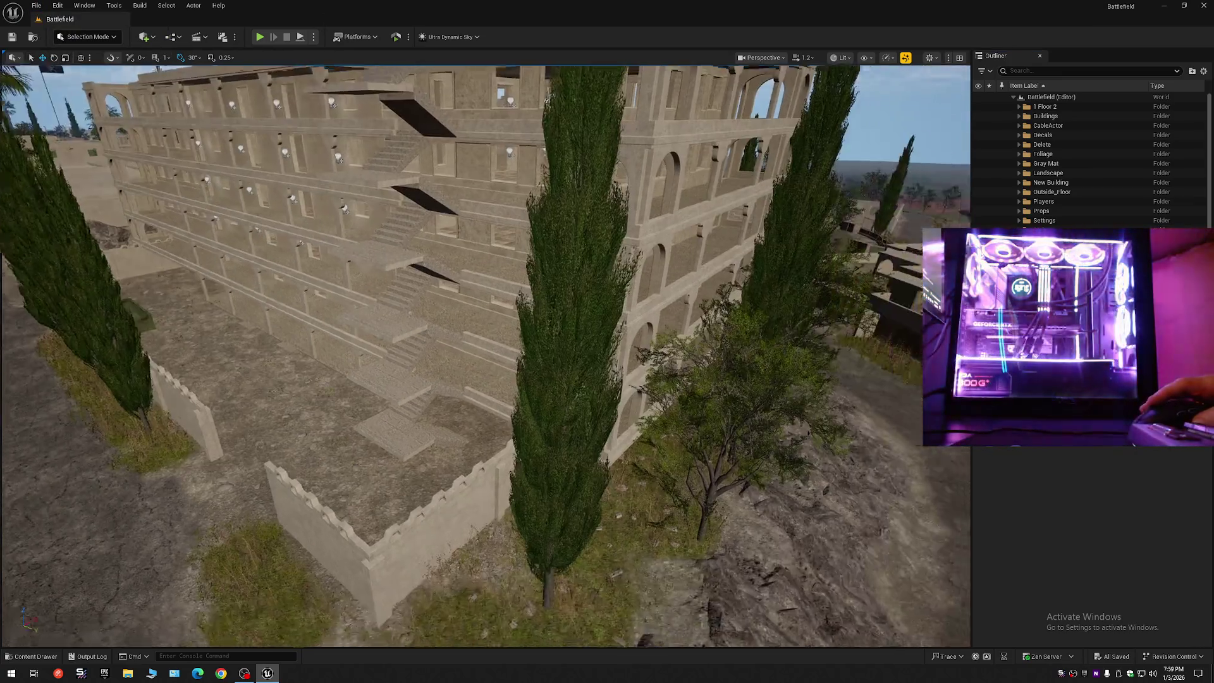
pyautogui.moveTo(919, 287); pyautogui.dragTo(918, 288)
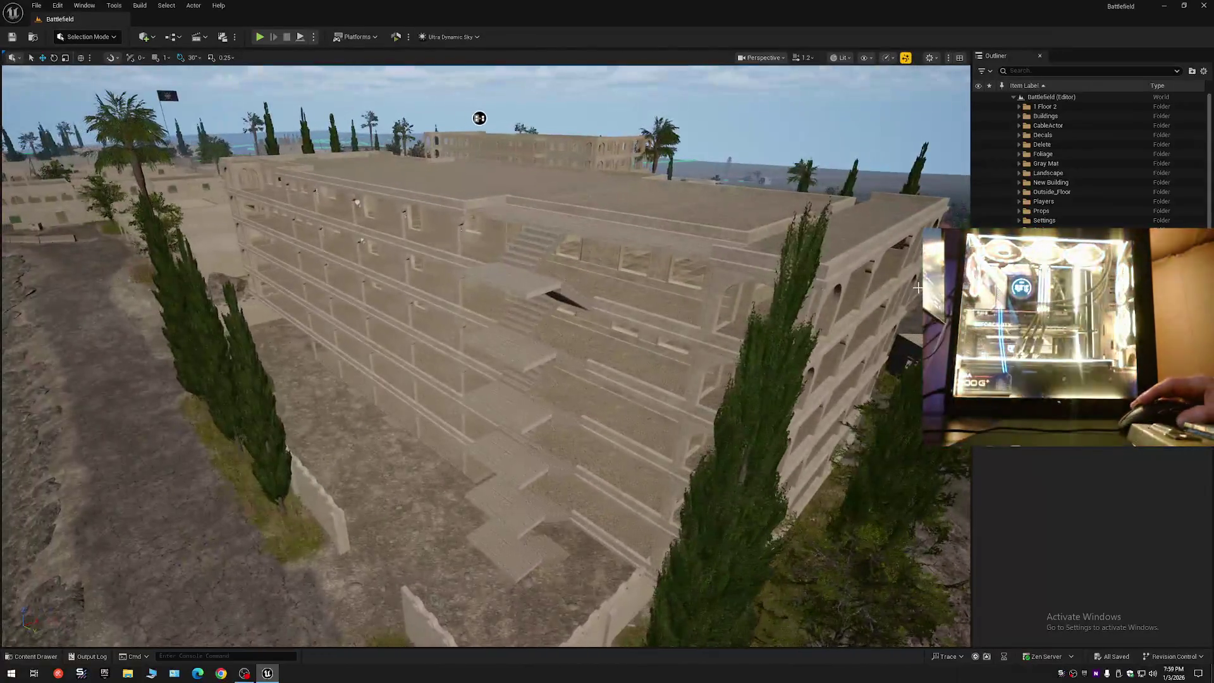
pyautogui.click(689, 223)
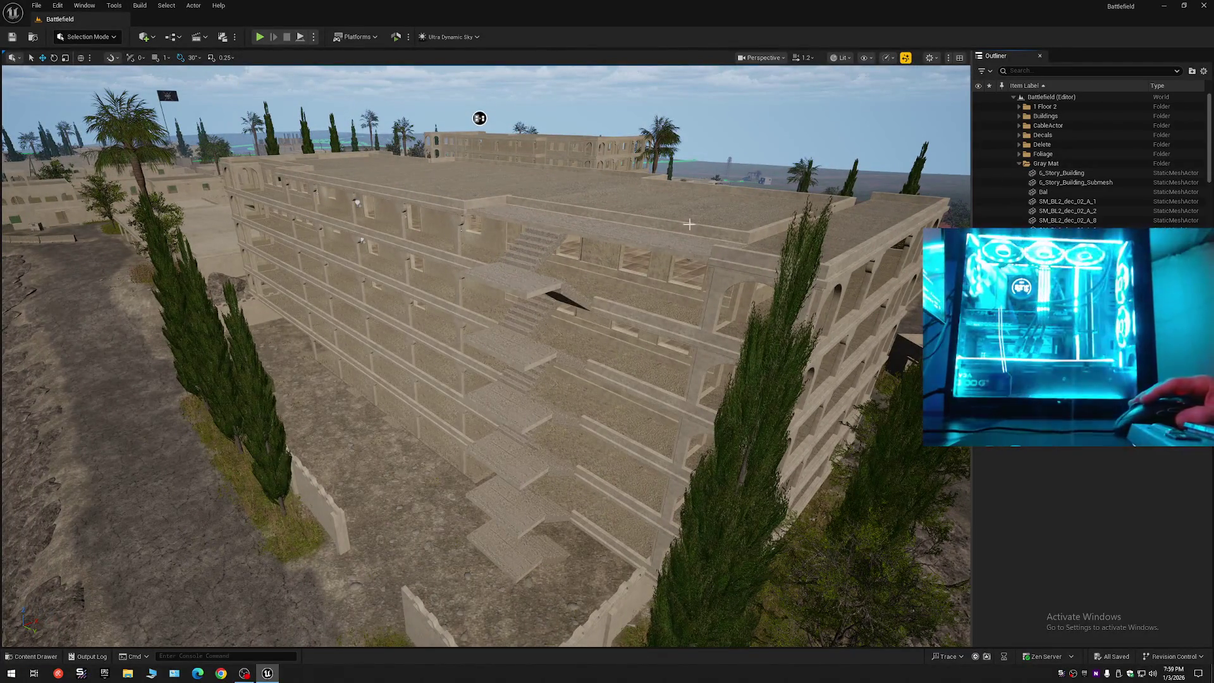
pyautogui.click(1058, 173)
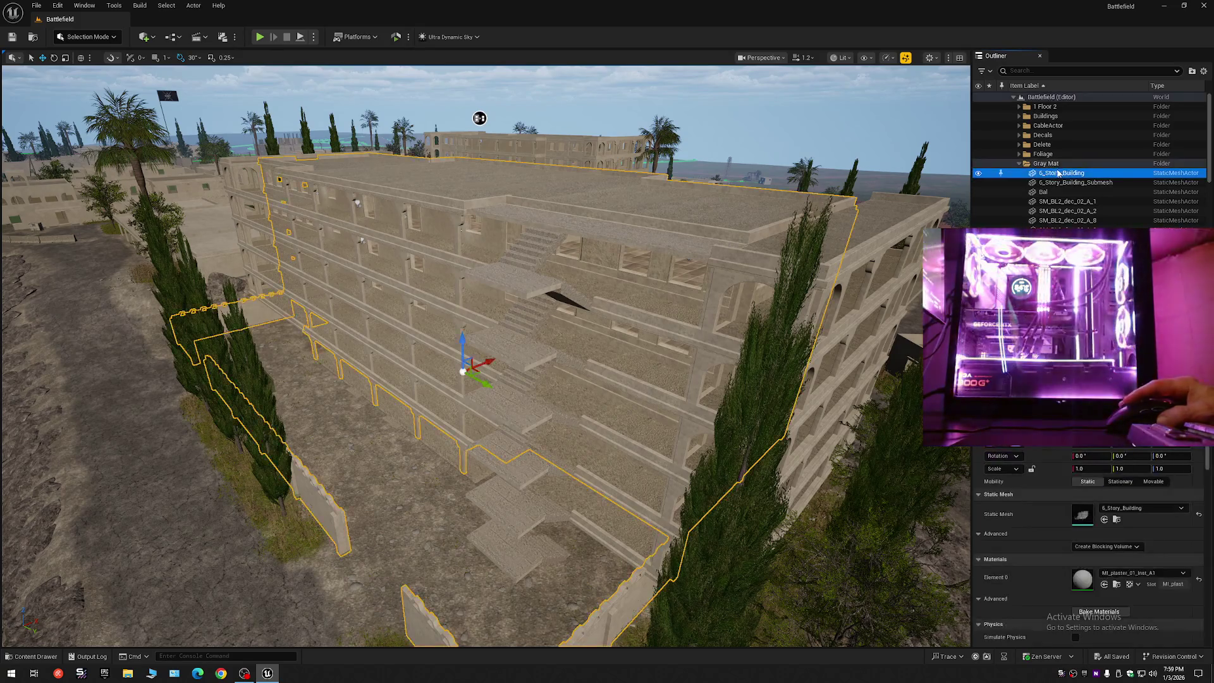
pyautogui.scroll(-10, 1069, 181)
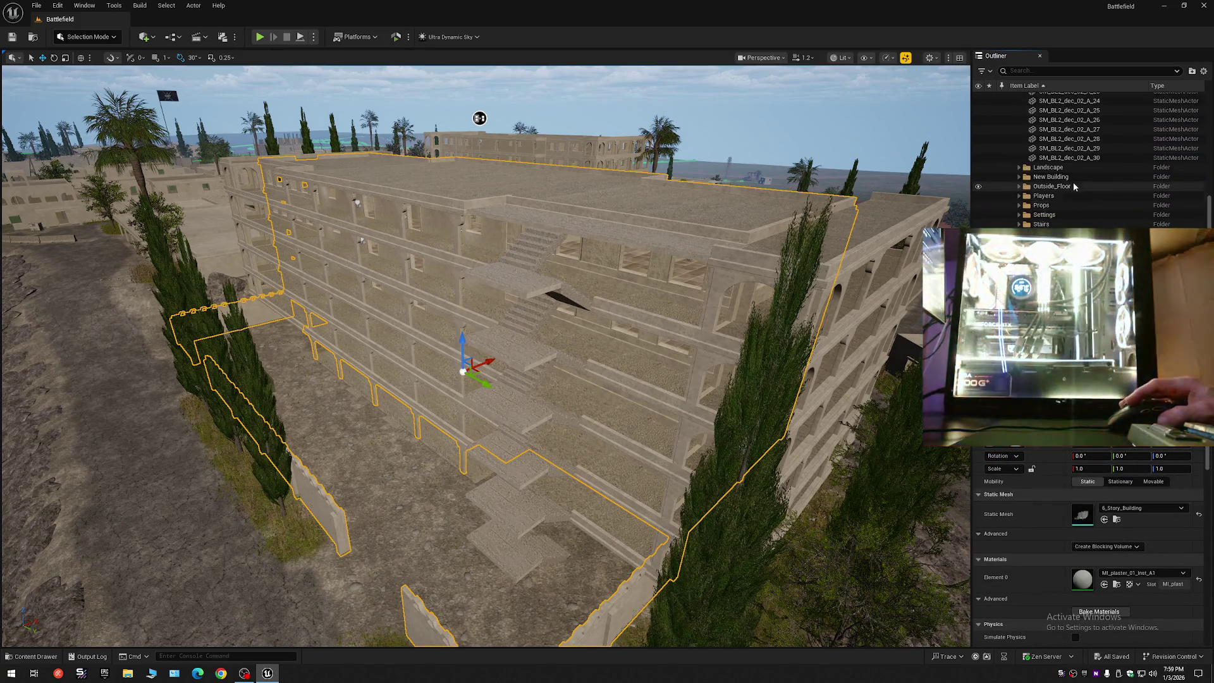
pyautogui.keyDown('shift'); pyautogui.click(1069, 158); pyautogui.keyUp('shift')
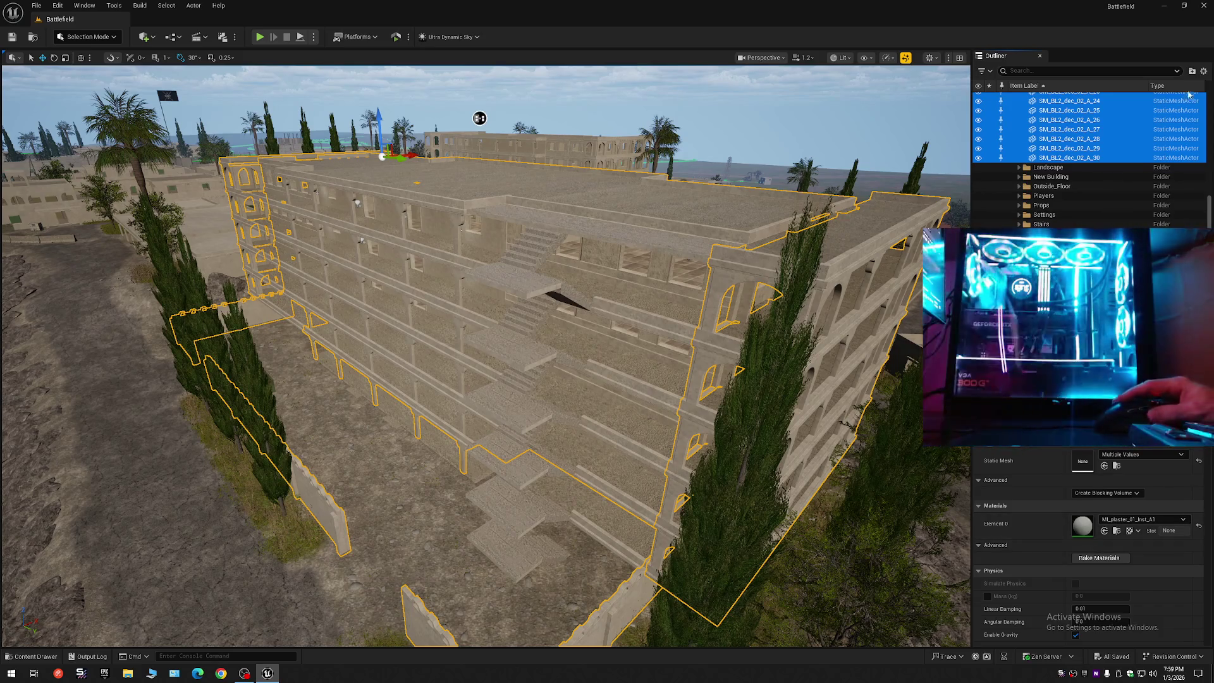
pyautogui.scroll(10, 1088, 158)
pyautogui.click(1013, 97)
pyautogui.click(1065, 124)
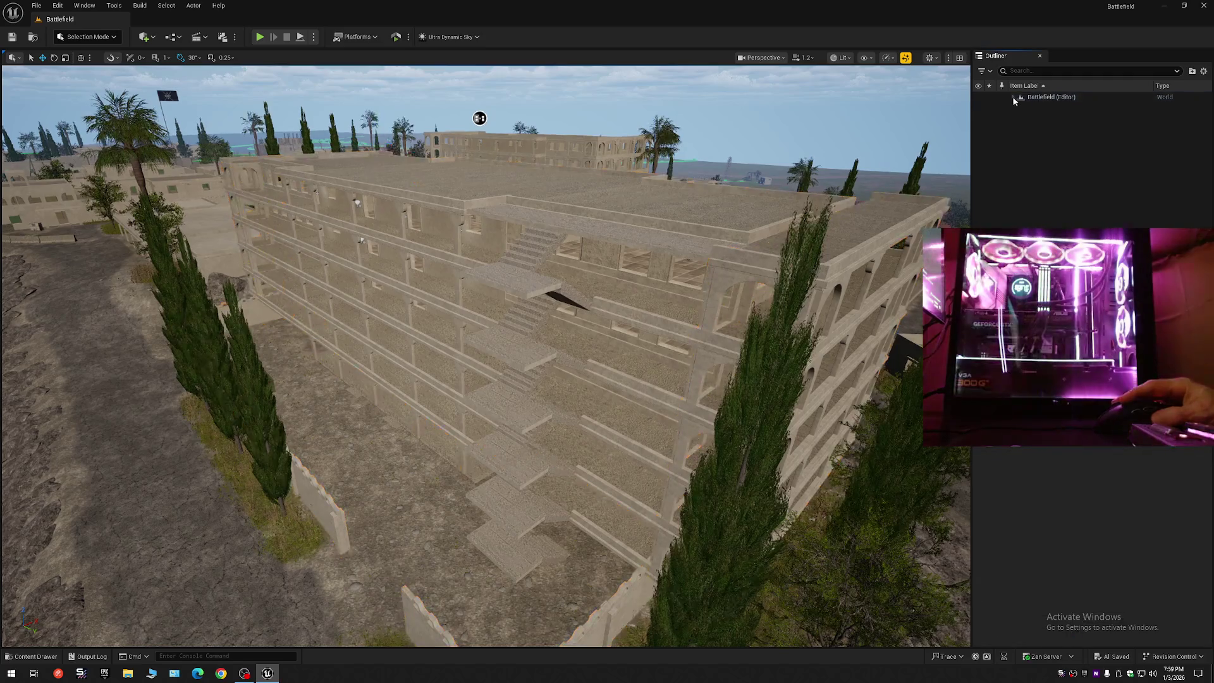
# - Expand the level's folders and select the rail Backup mesh on the facade
pyautogui.click(1013, 97)
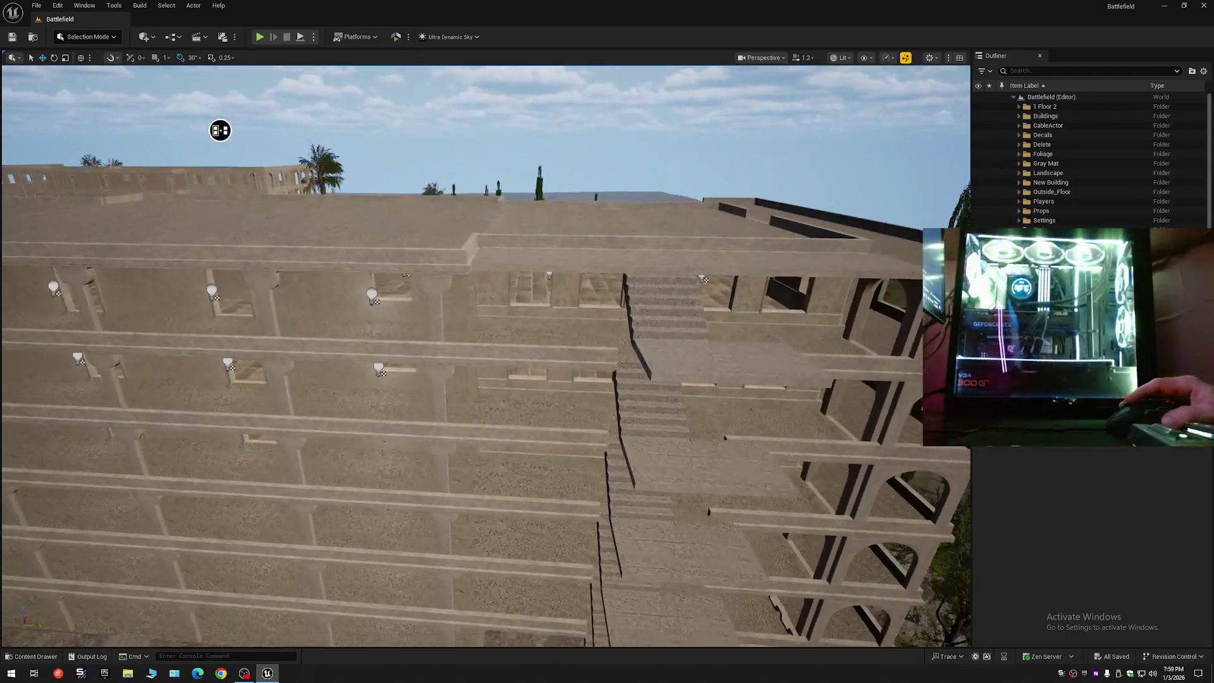
pyautogui.scroll(-5, 482, 311)
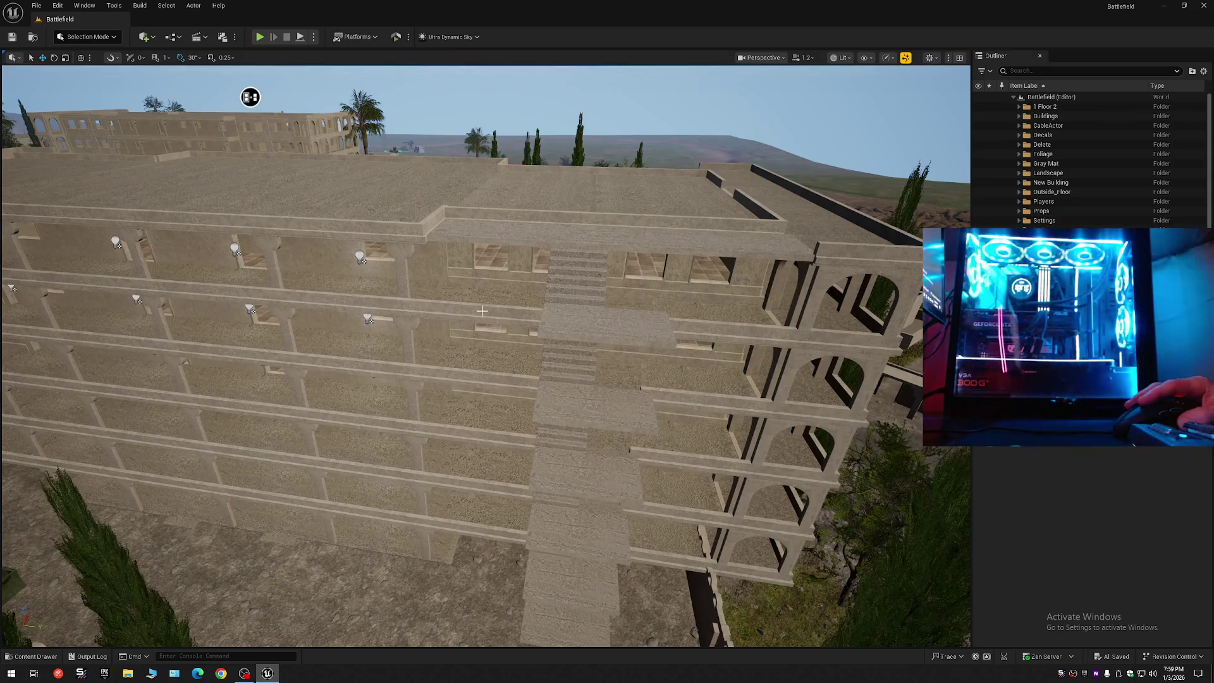
pyautogui.click(482, 312)
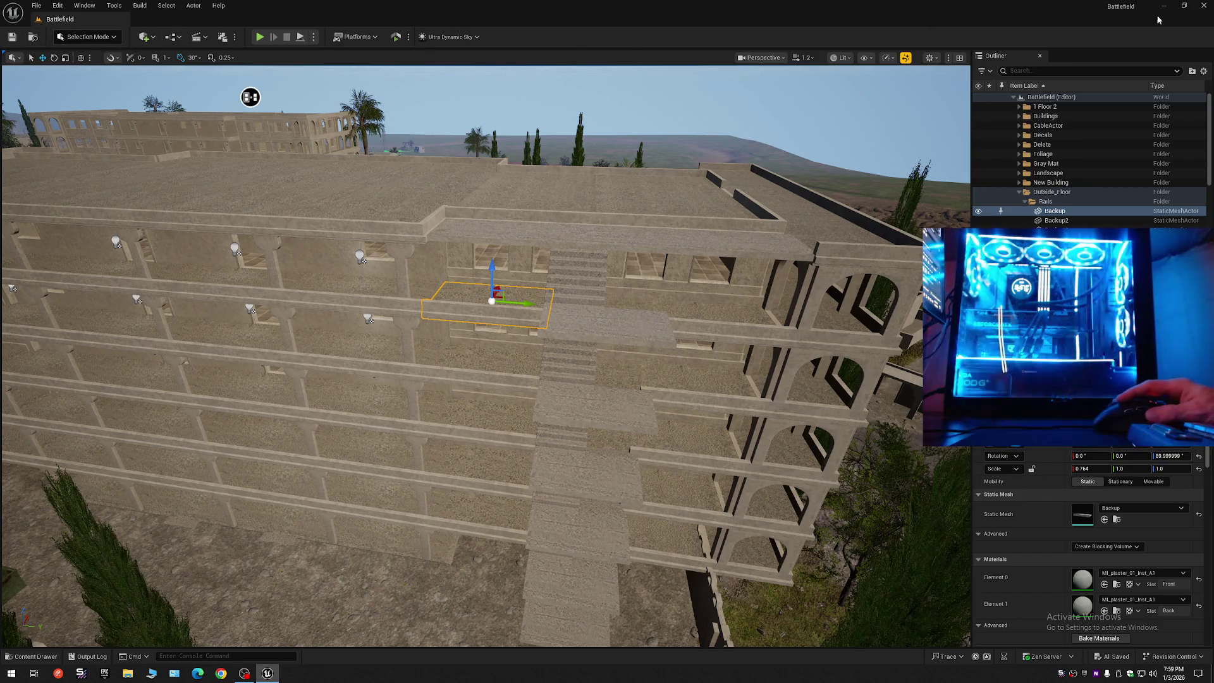
# - Collapse all Outliner folders and bring up the File menu
pyautogui.click(1203, 70)
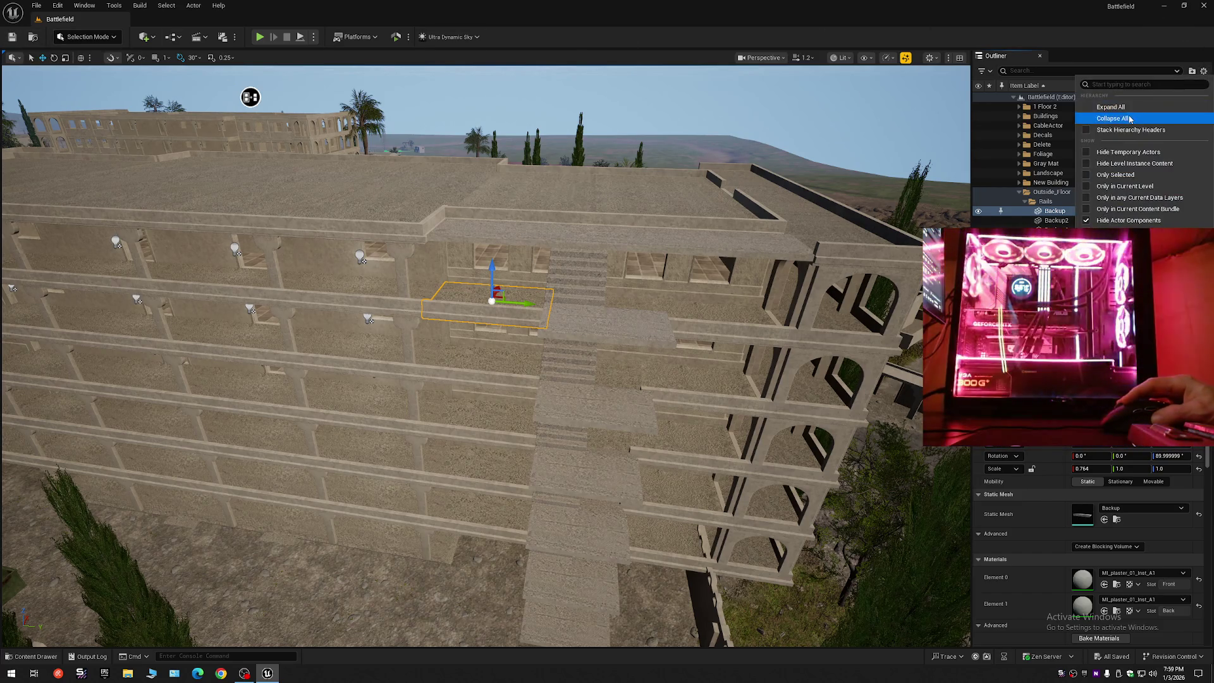
pyautogui.click(1100, 117)
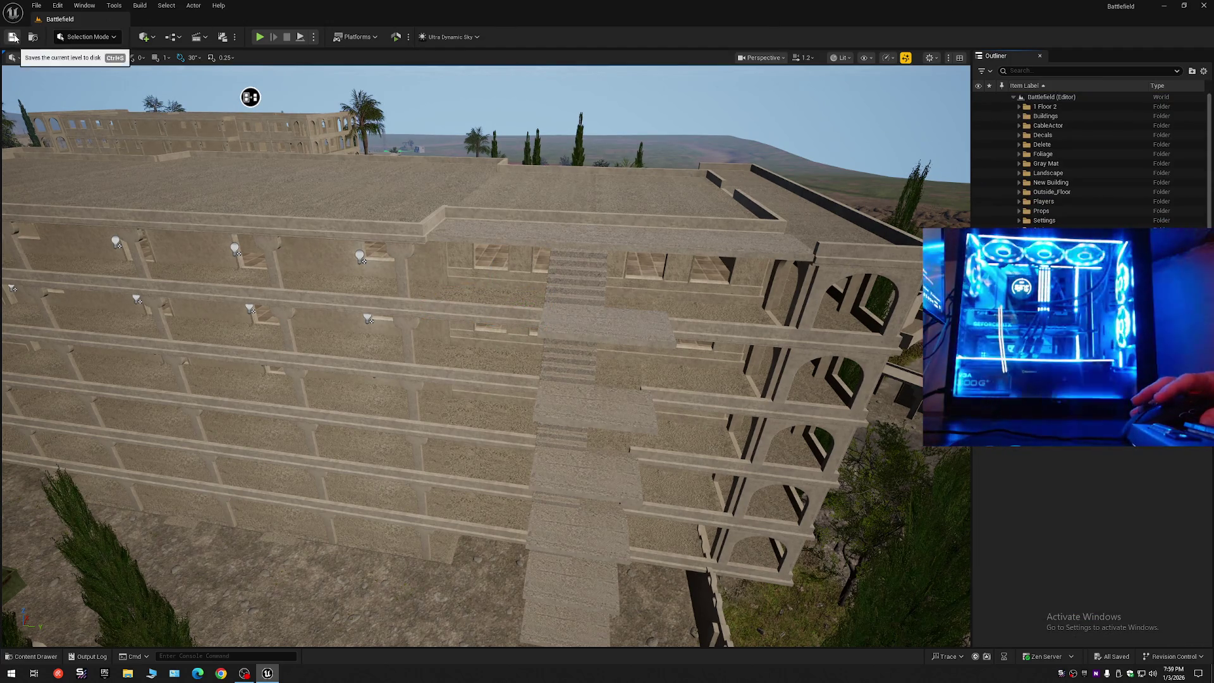
pyautogui.click(36, 6)
pyautogui.click(81, 120)
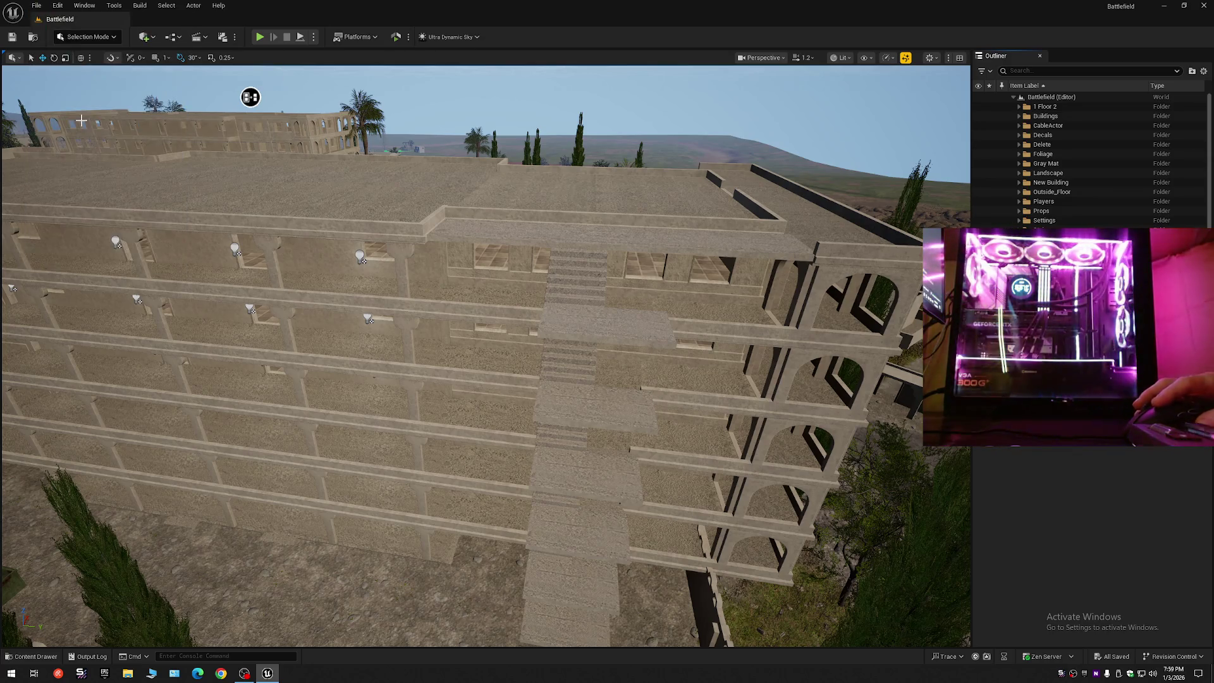
pyautogui.click(31, 6)
pyautogui.click(30, 7)
pyautogui.click(31, 8)
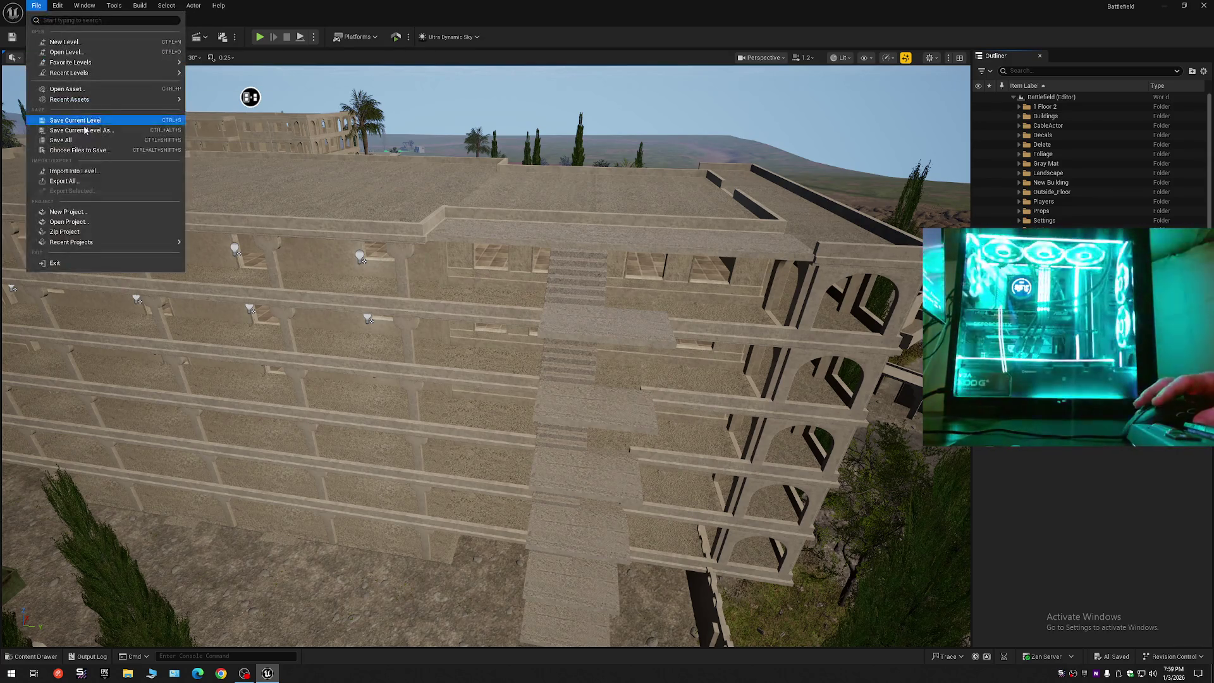
# - Save the level over Battlefield in Content/Maps, then close Unreal Editor
pyautogui.click(81, 120)
pyautogui.doubleClick(575, 250)
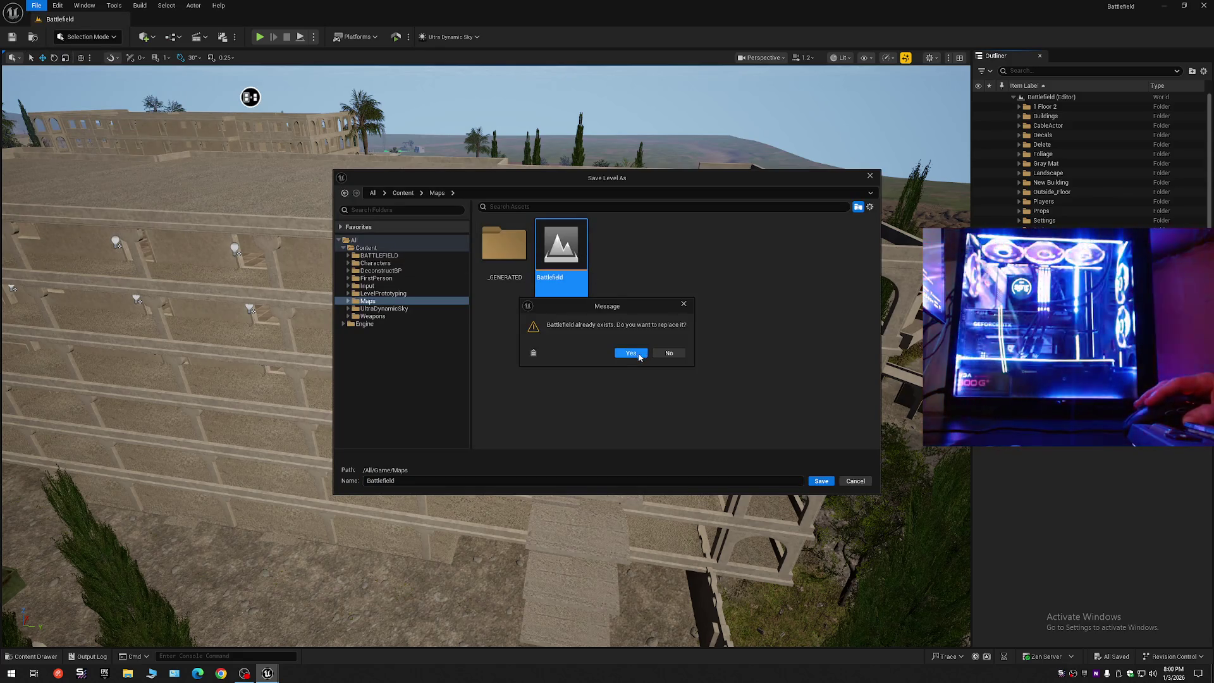
pyautogui.click(639, 354)
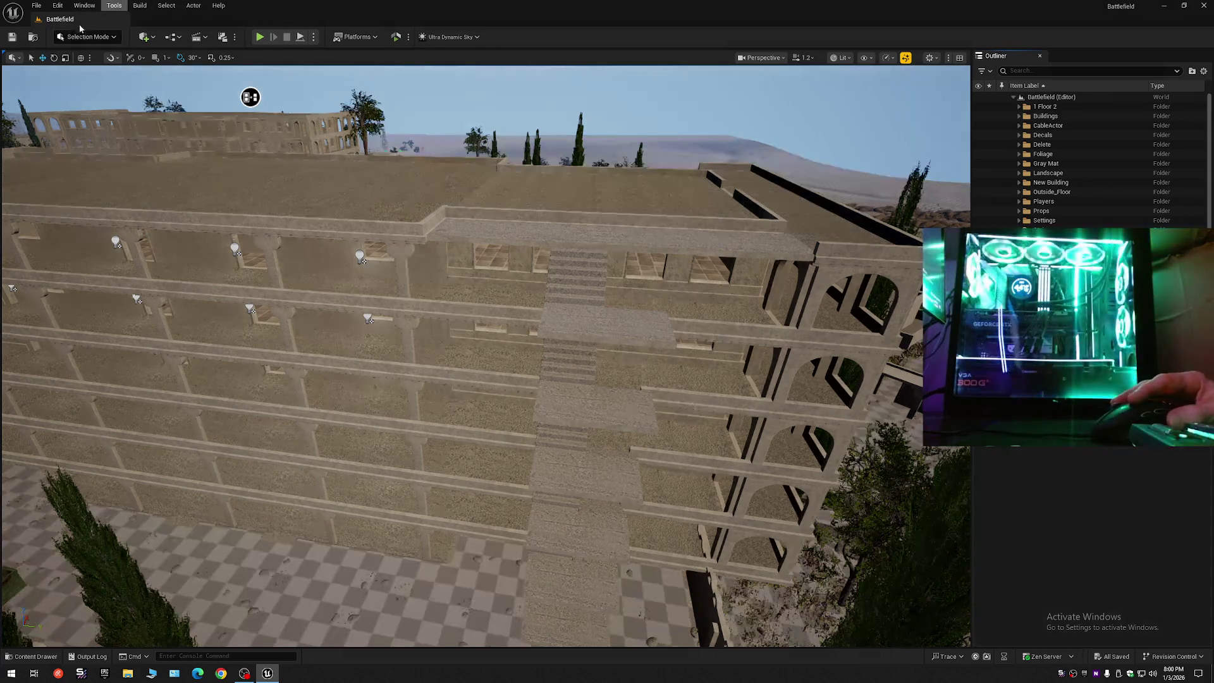
pyautogui.moveTo(651, 329); pyautogui.dragTo(563, 338)
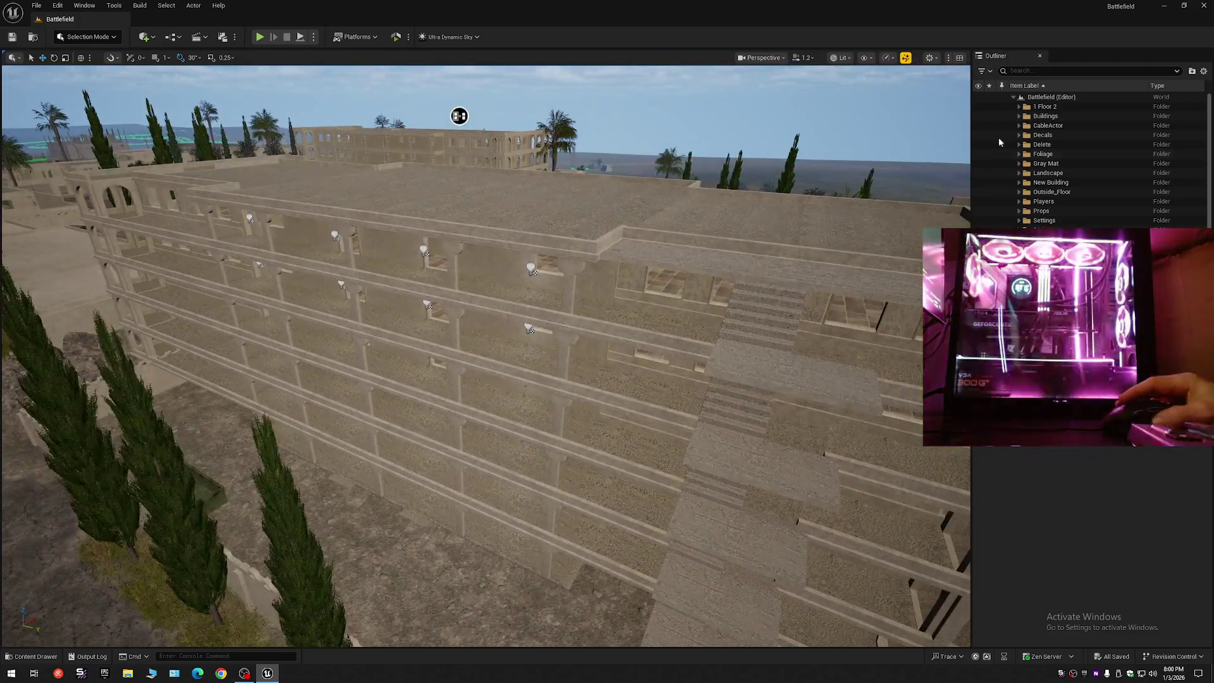
pyautogui.click(1204, 5)
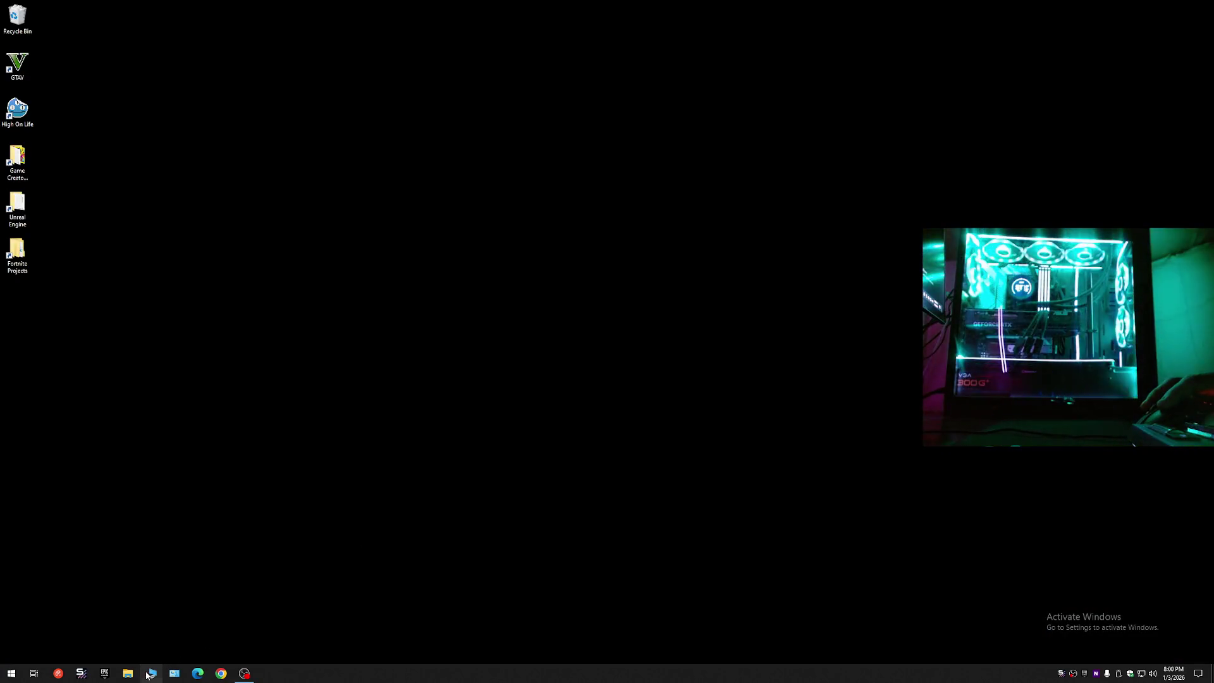
# - Browse to the Unreal Engine BackUps > Project Backups folder in File Explorer
pyautogui.click(128, 673)
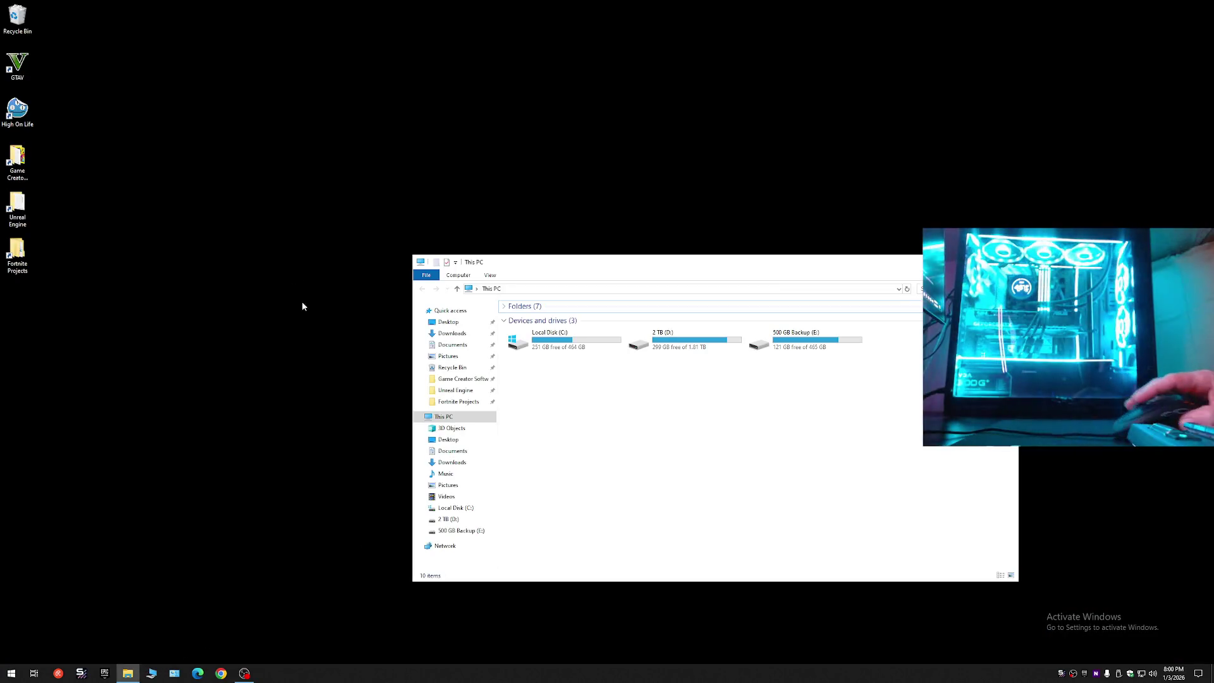
pyautogui.click(455, 390)
pyautogui.click(539, 320)
pyautogui.doubleClick(539, 320)
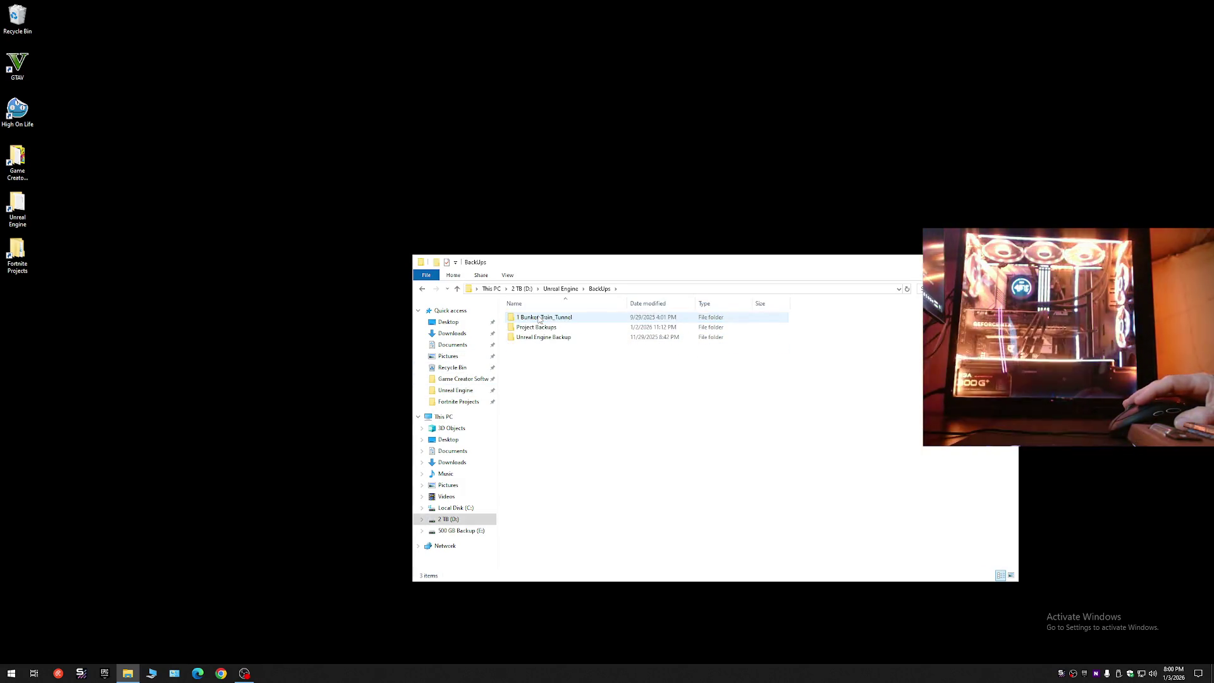
pyautogui.doubleClick(541, 327)
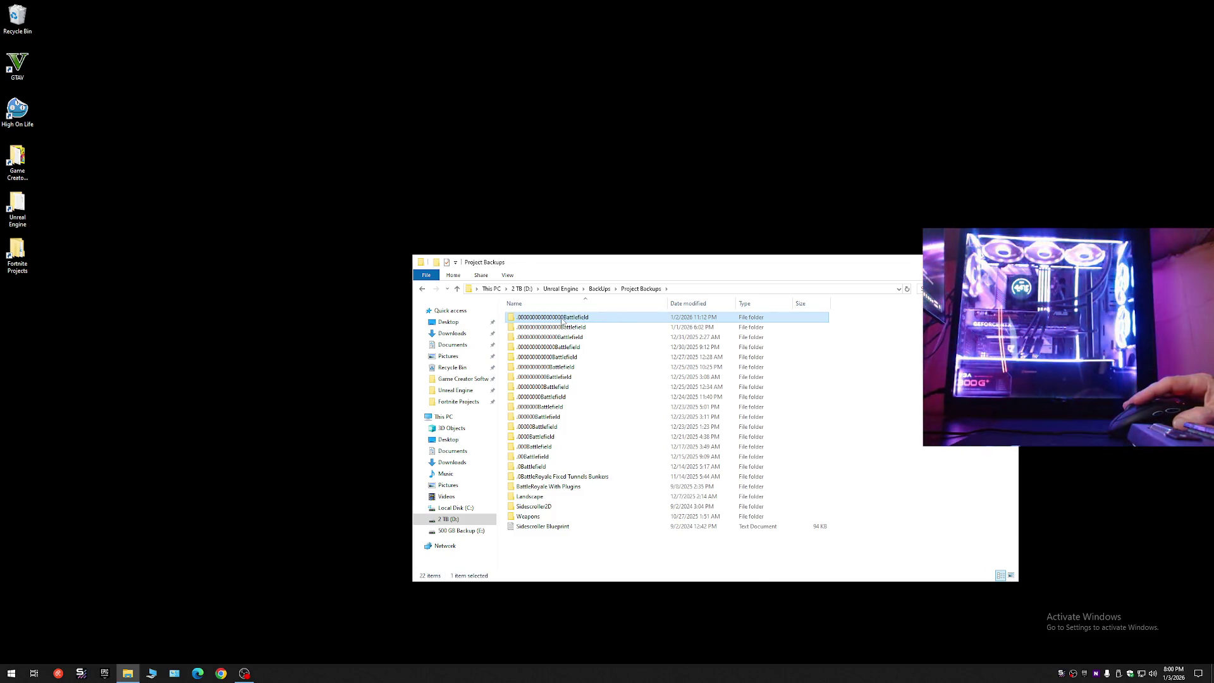
# - Move the newest backup folder to the Recycle Bin
pyautogui.rightClick(562, 321)
pyautogui.click(582, 573)
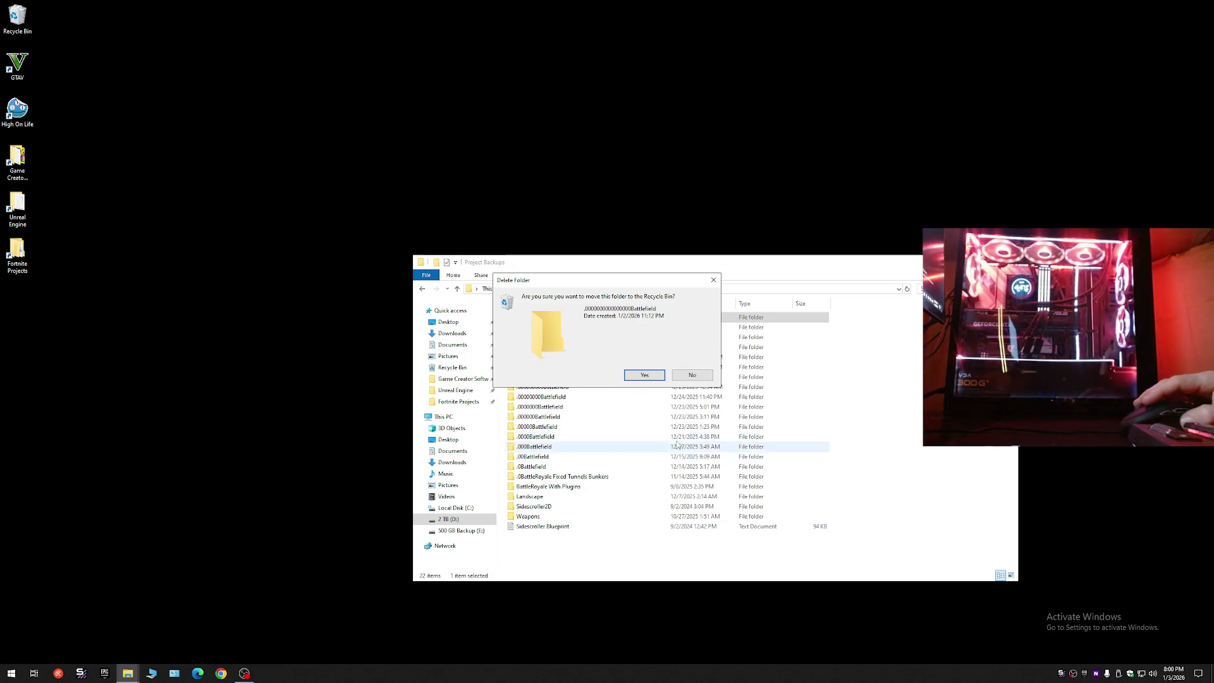
pyautogui.click(645, 375)
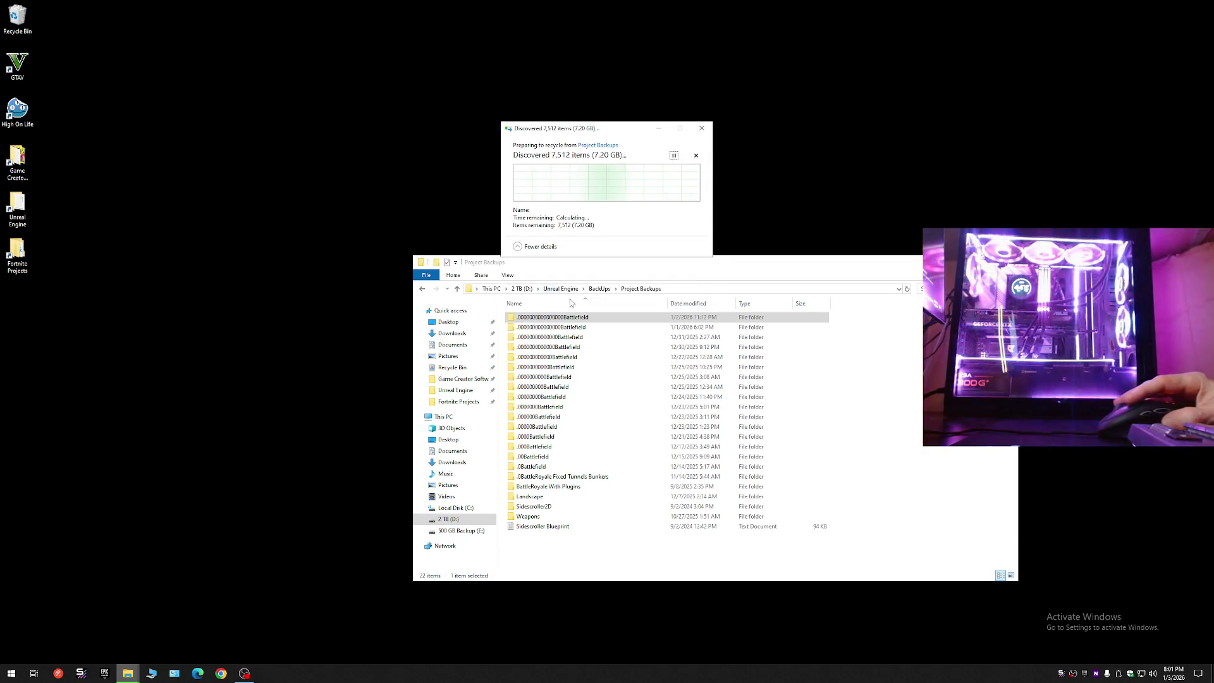
# - Permanently delete the second, oversized Battlefield backup folder
pyautogui.click(542, 327)
pyautogui.click(542, 327)
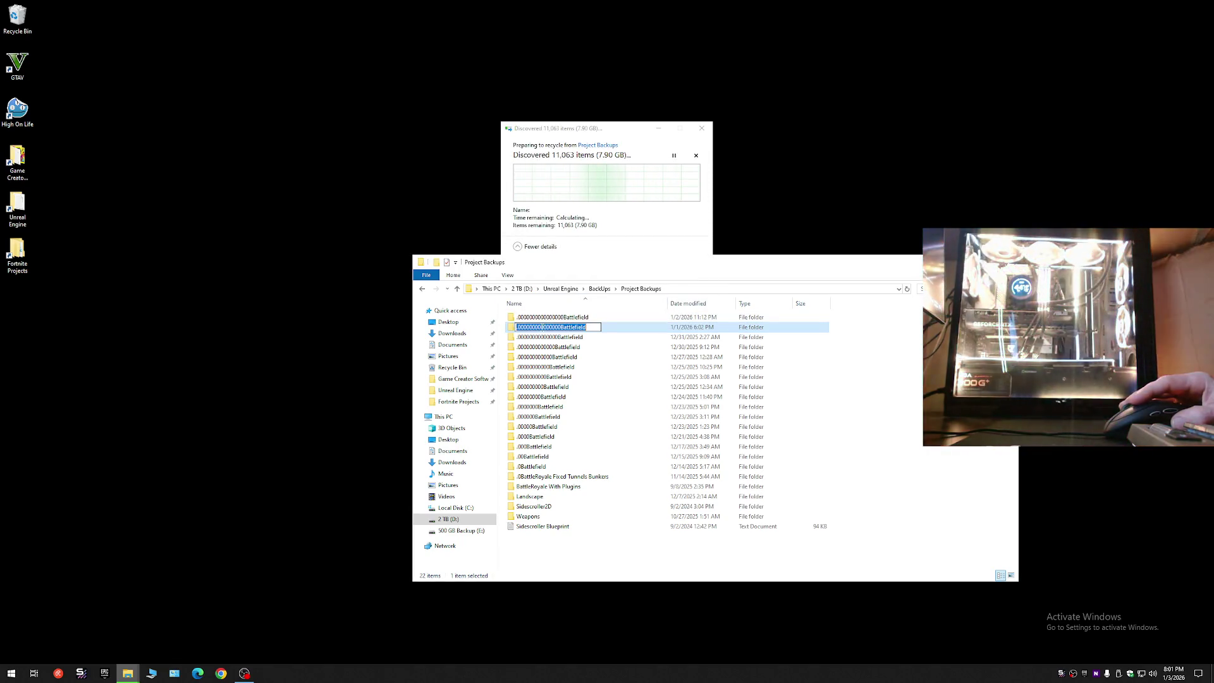
pyautogui.rightClick(542, 327)
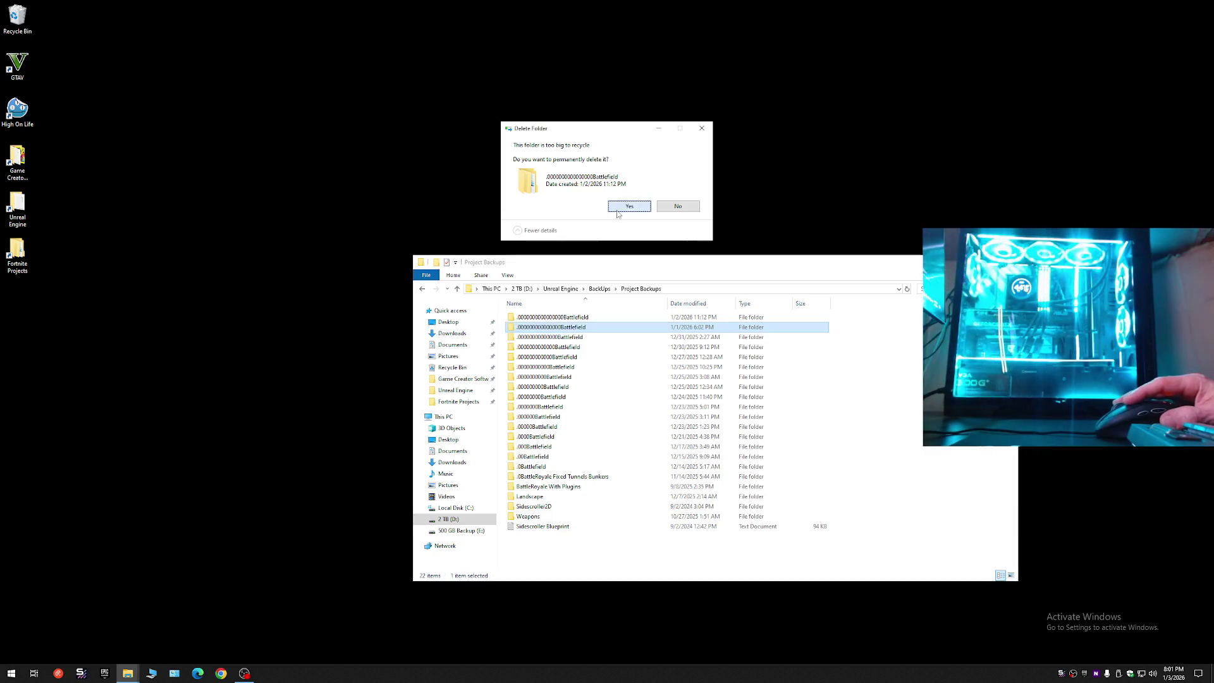
pyautogui.click(617, 212)
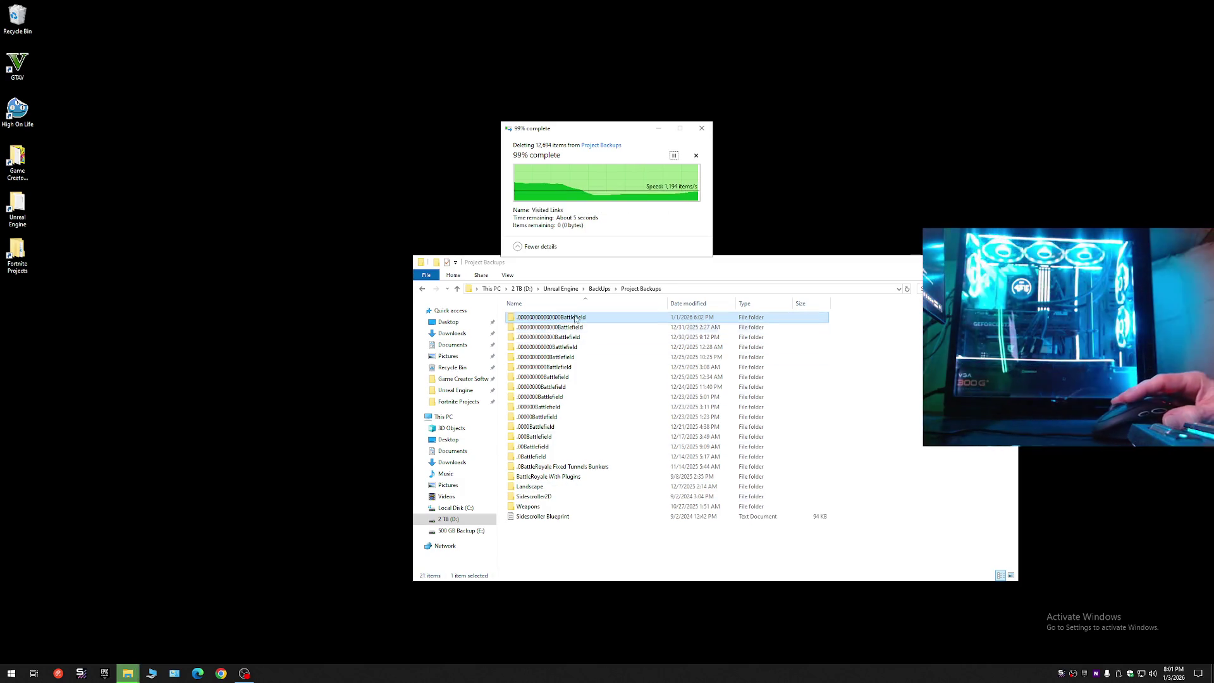
# - Create a new folder in Project Backups named with the pasted backup name
pyautogui.rightClick(582, 548)
pyautogui.moveTo(603, 530)
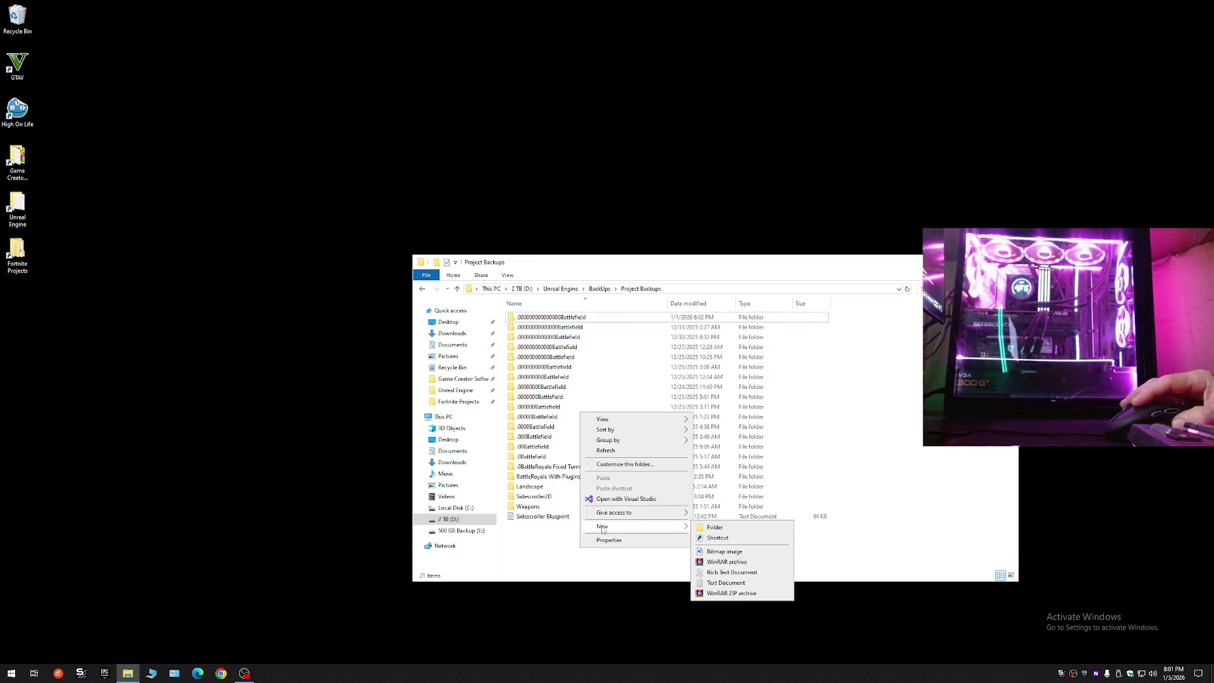
pyautogui.click(715, 528)
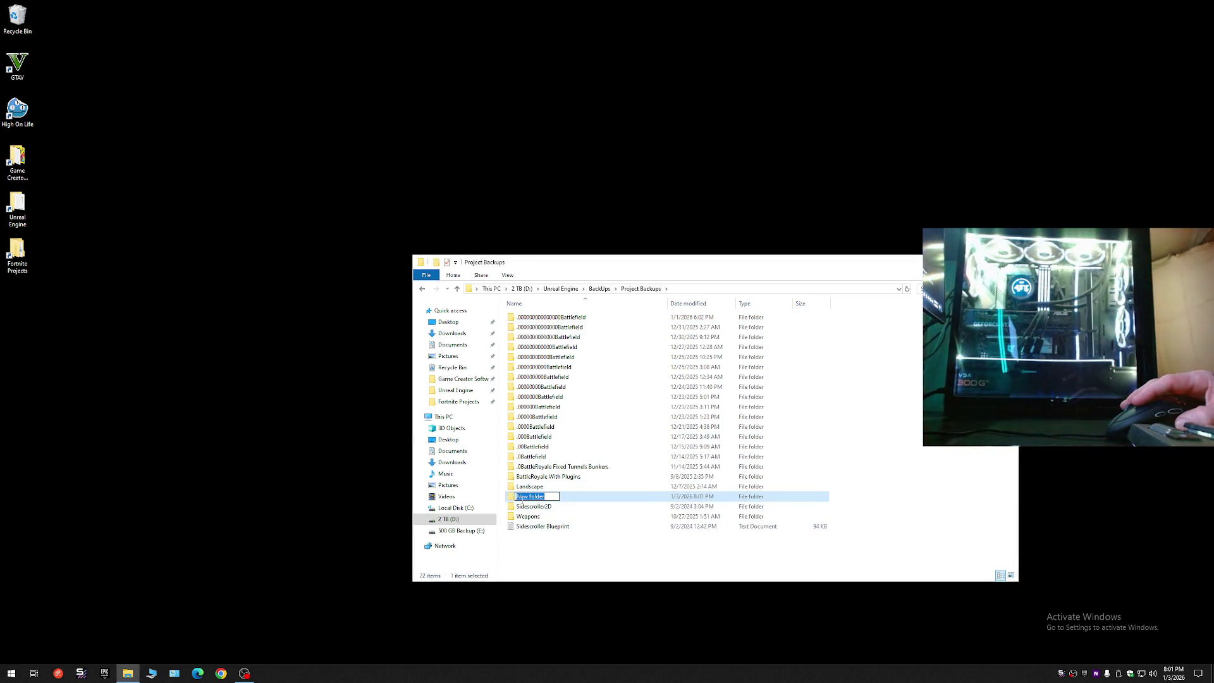
pyautogui.rightClick(522, 497)
pyautogui.click(563, 539)
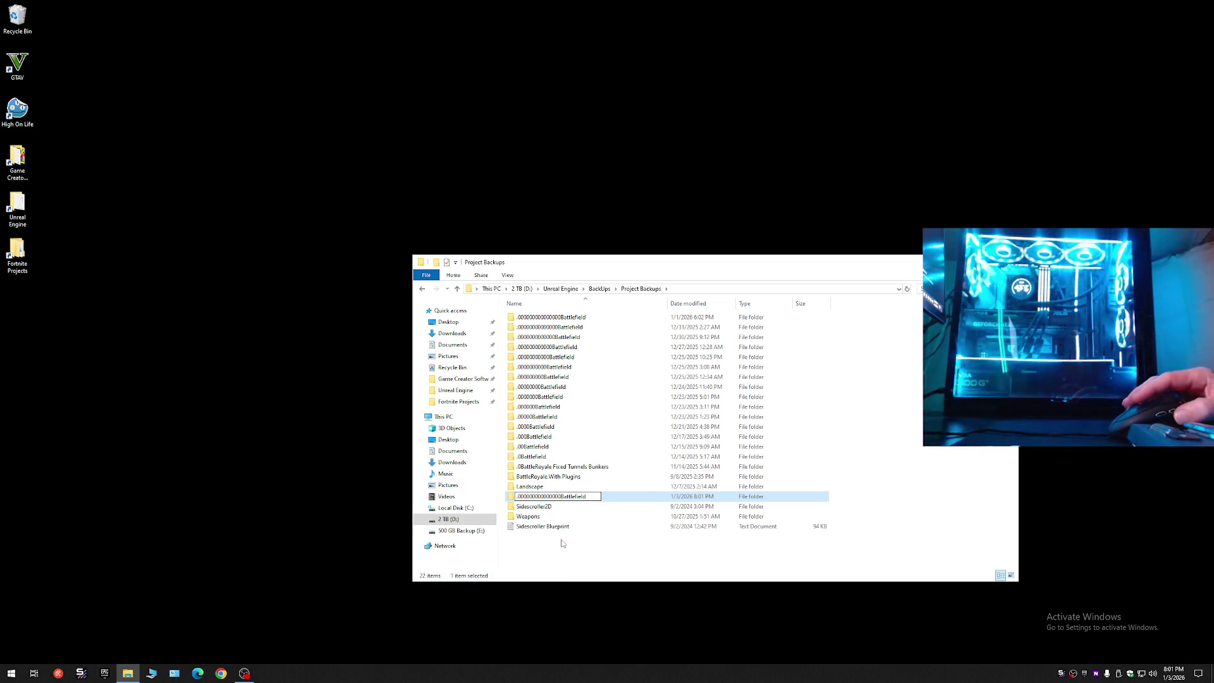
pyautogui.click(549, 497)
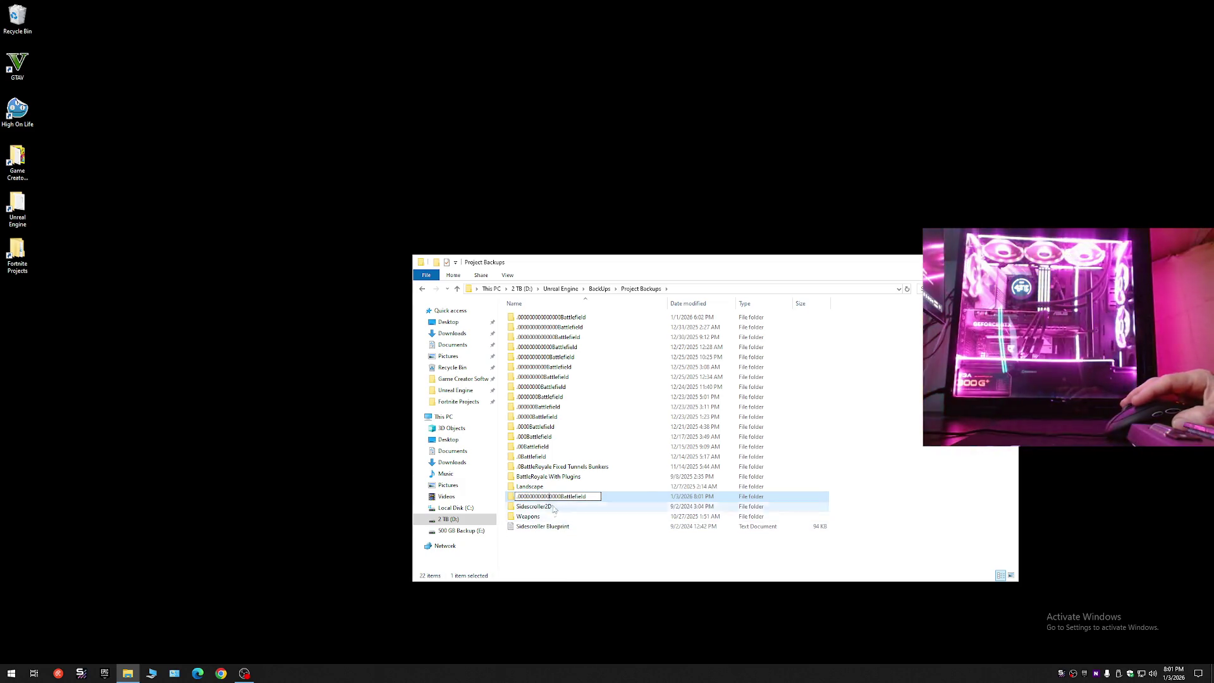
pyautogui.write('0')
pyautogui.press('Return')
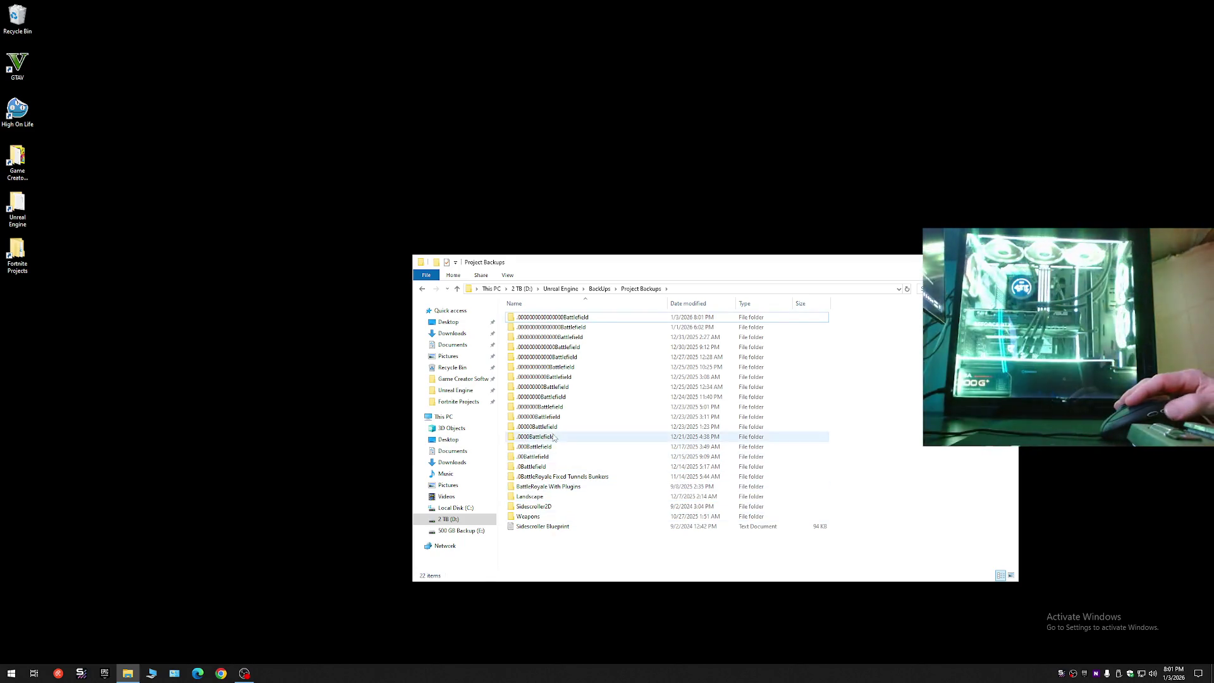
# - Copy the Battlefield folder from Unreal Engine's Projects folder
pyautogui.hotkey('alt', 'Left')
pyautogui.hotkey('alt', 'Up')
pyautogui.doubleClick(534, 337)
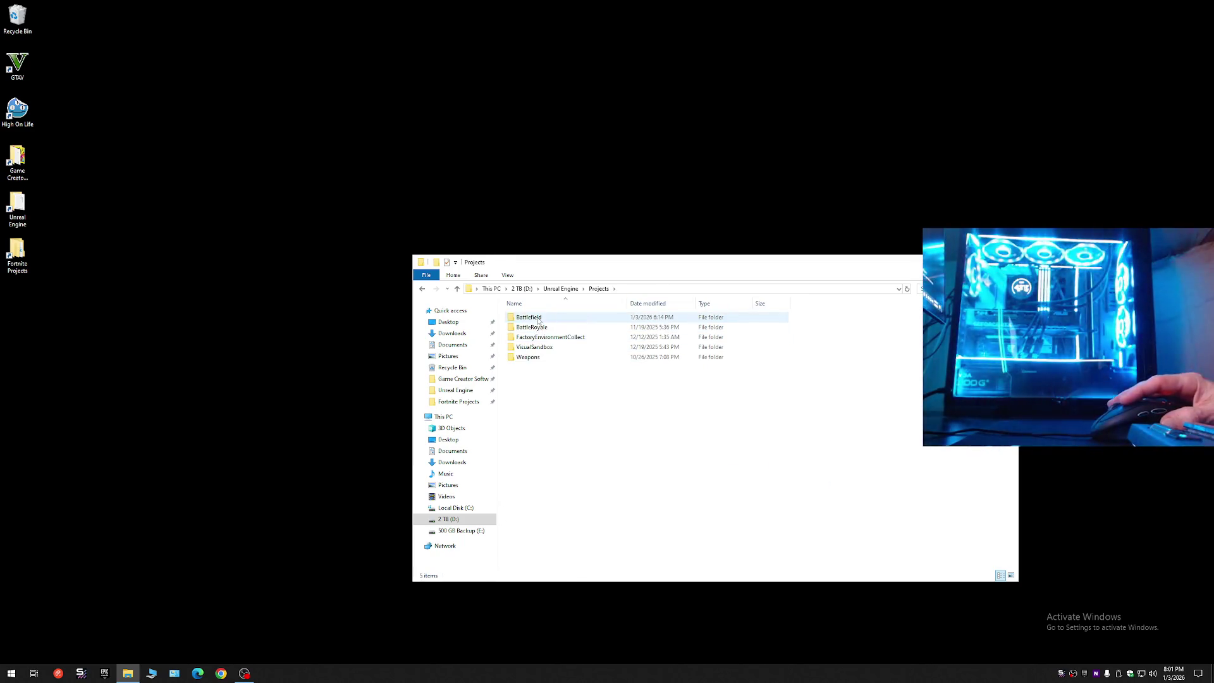
pyautogui.rightClick(539, 321)
pyautogui.click(556, 553)
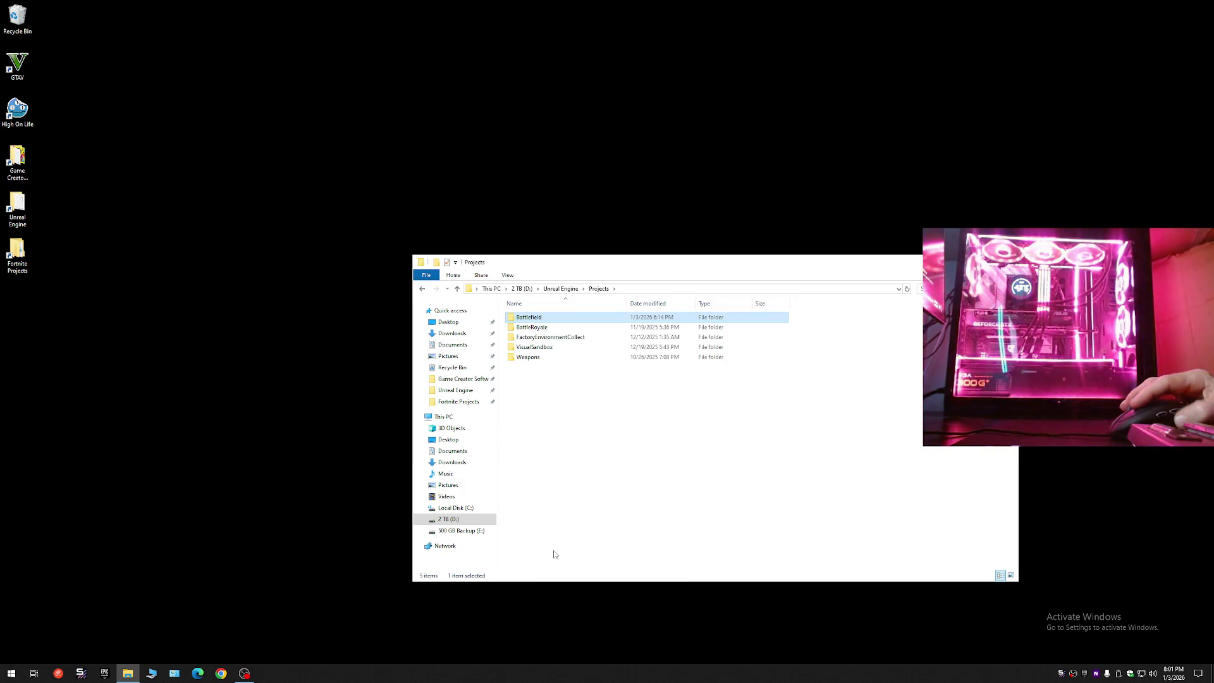
# - Paste the Battlefield project into the new backup folder to start copying
pyautogui.hotkey('alt', 'Left')
pyautogui.doubleClick(533, 321)
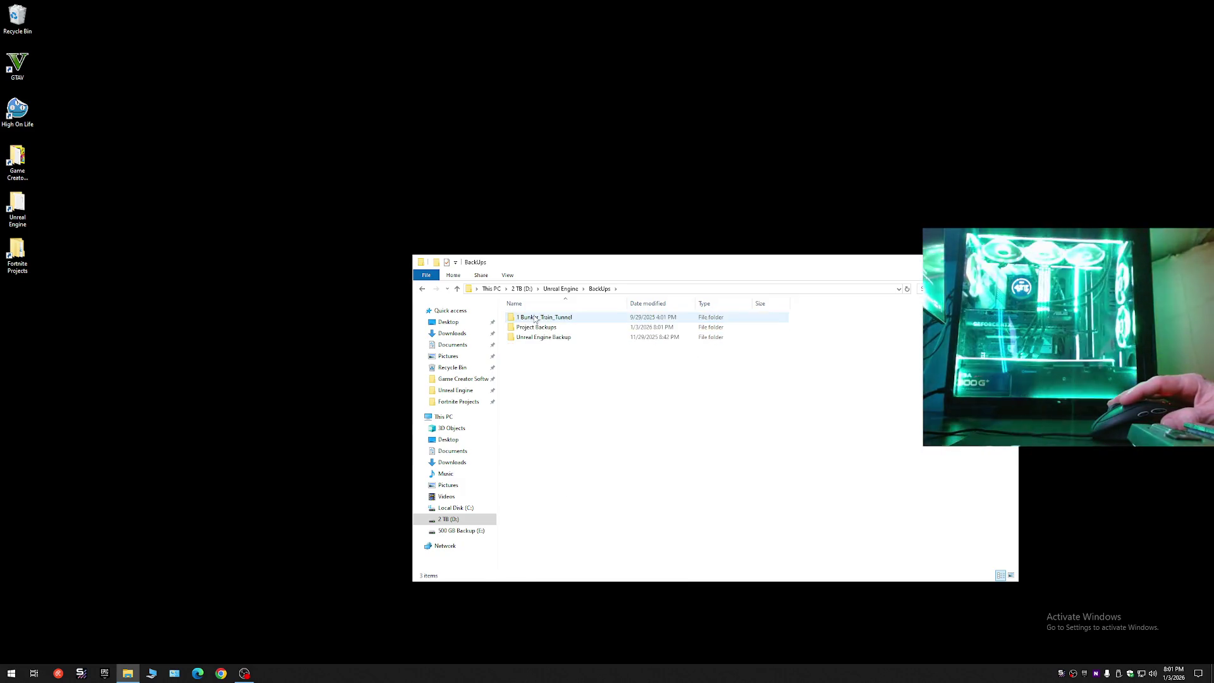
pyautogui.doubleClick(534, 332)
pyautogui.doubleClick(540, 321)
pyautogui.rightClick(600, 381)
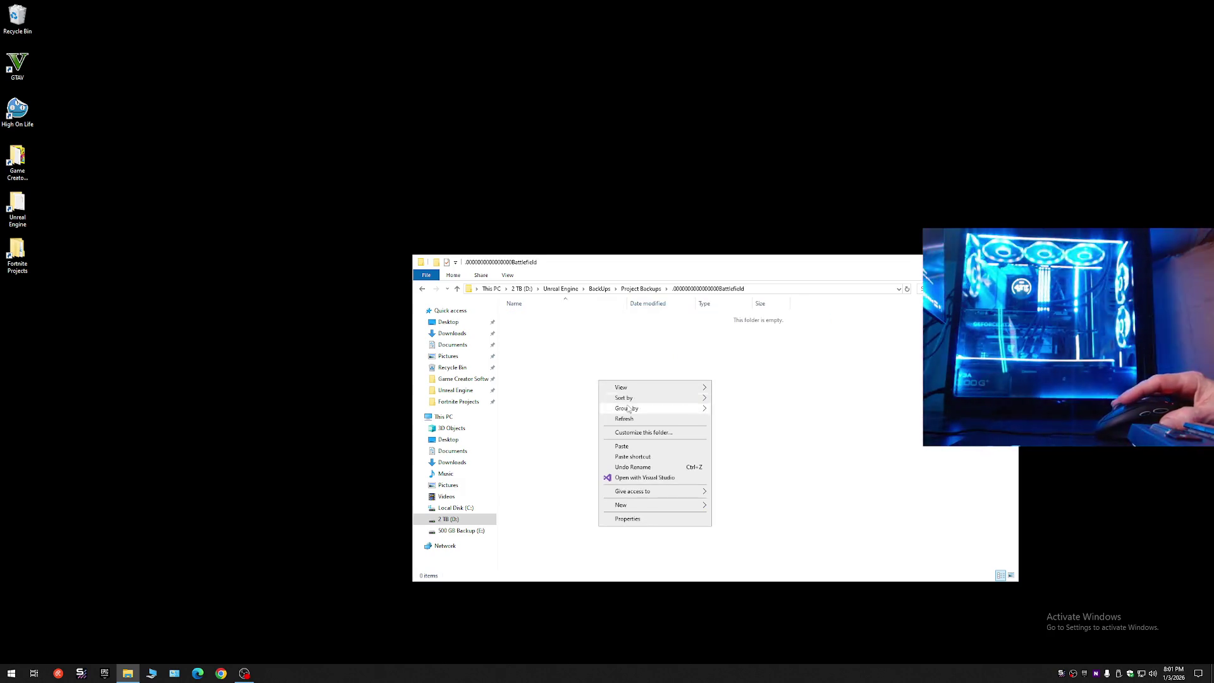
pyautogui.click(631, 447)
pyautogui.hotkey('alt', 'Left')
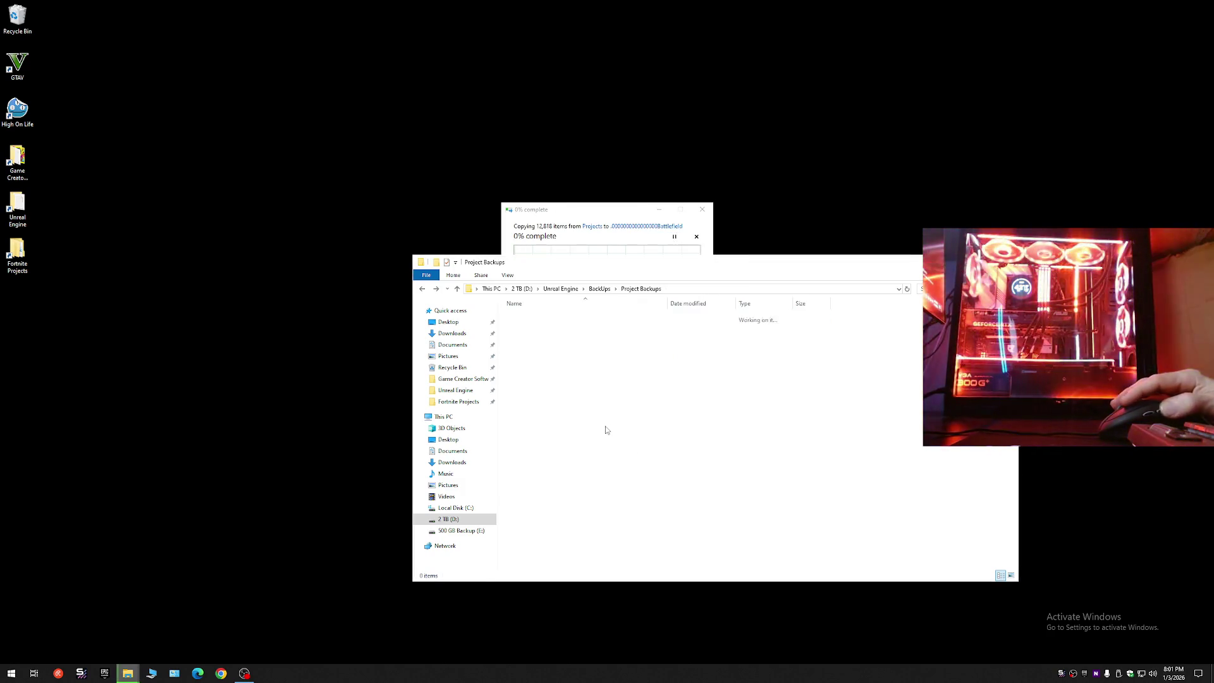
pyautogui.moveTo(567, 466); pyautogui.dragTo(528, 317)
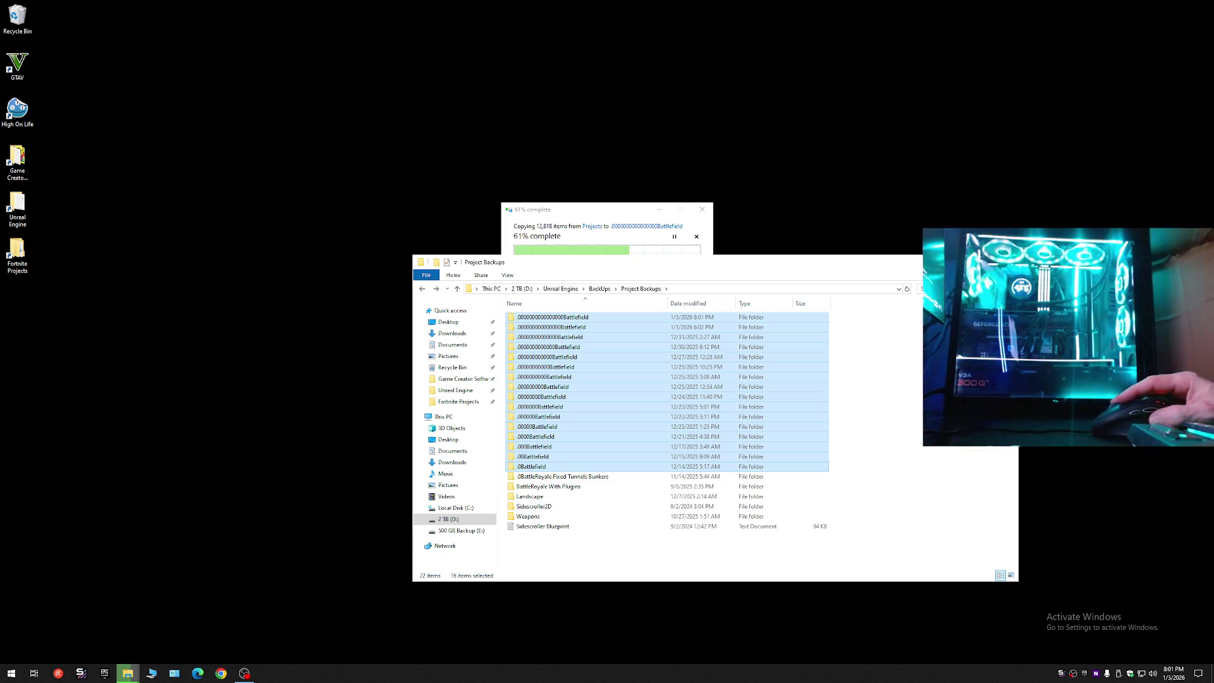
pyautogui.click(946, 262)
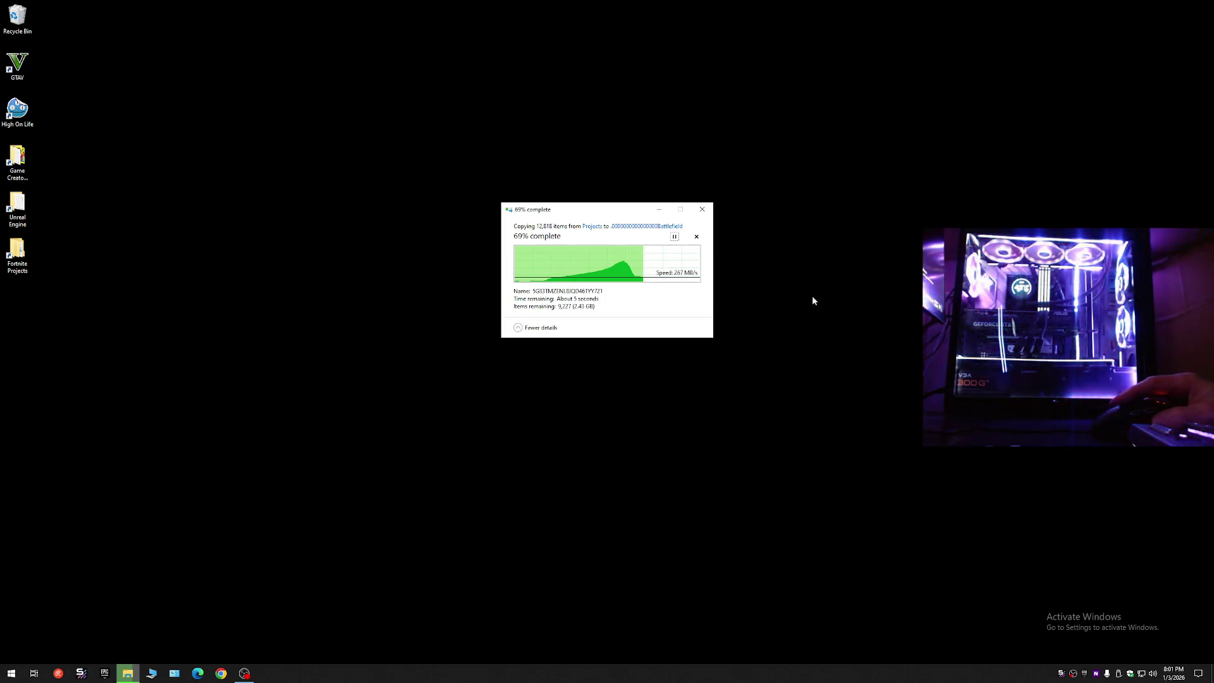
# - Check the 2 TB (D:) drive in This PC, then close the window
pyautogui.click(127, 673)
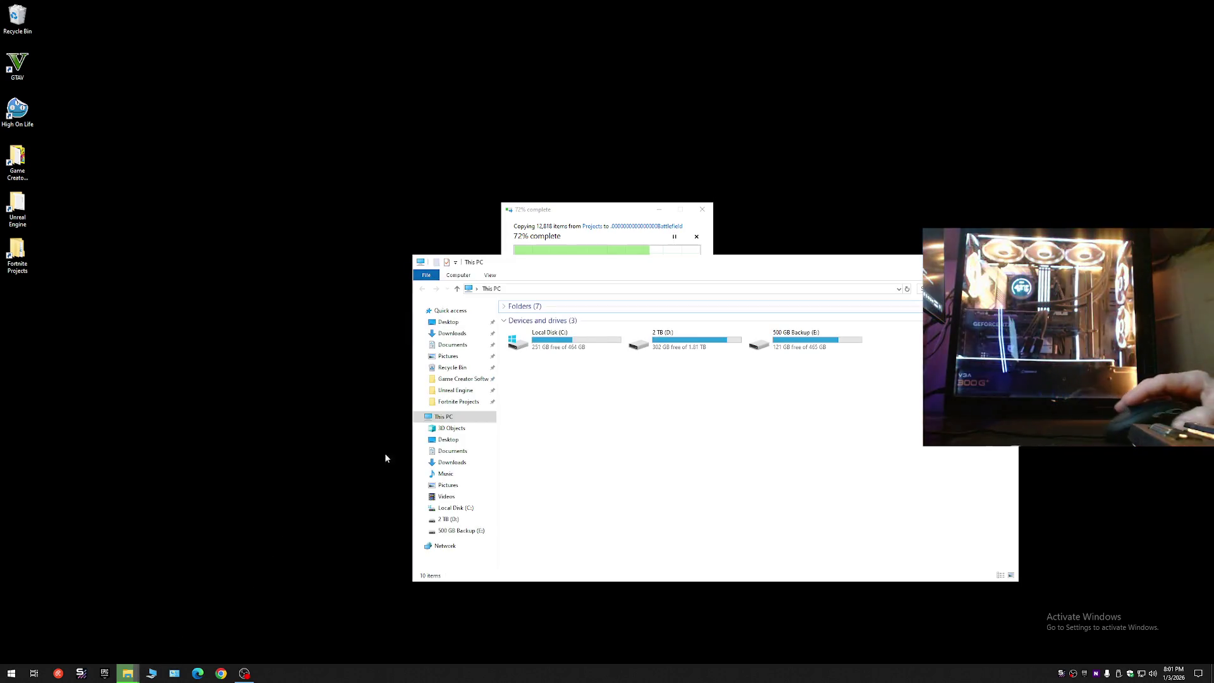
pyautogui.click(666, 352)
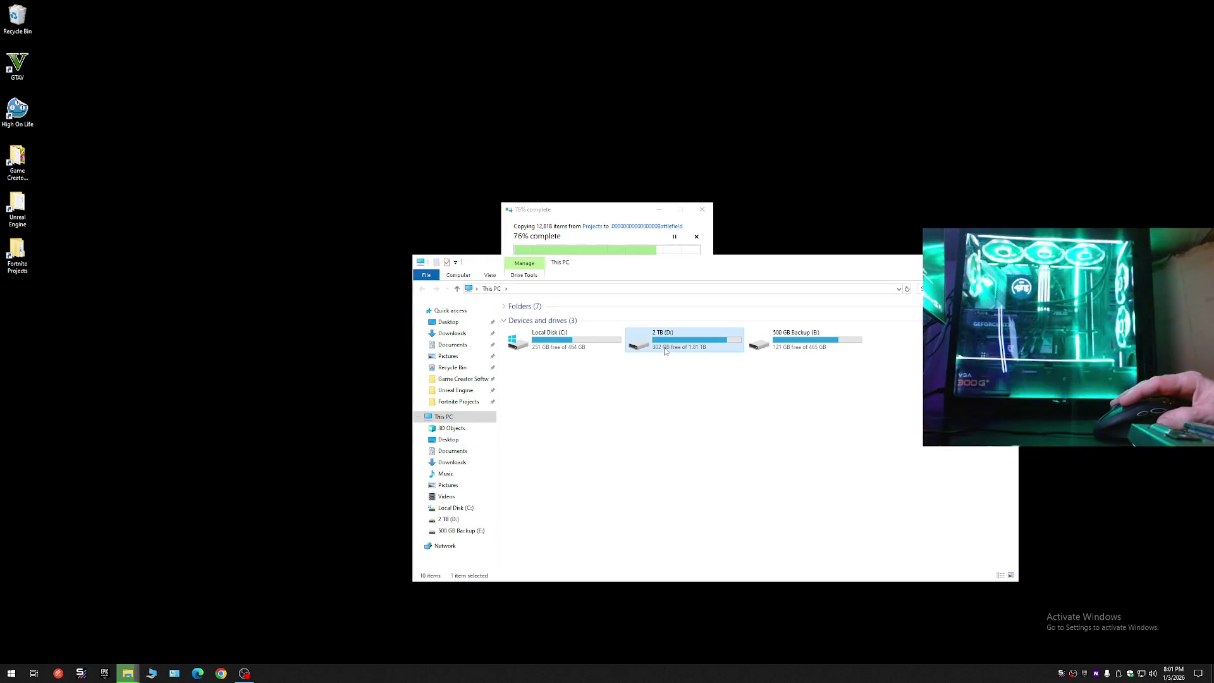
pyautogui.click(675, 380)
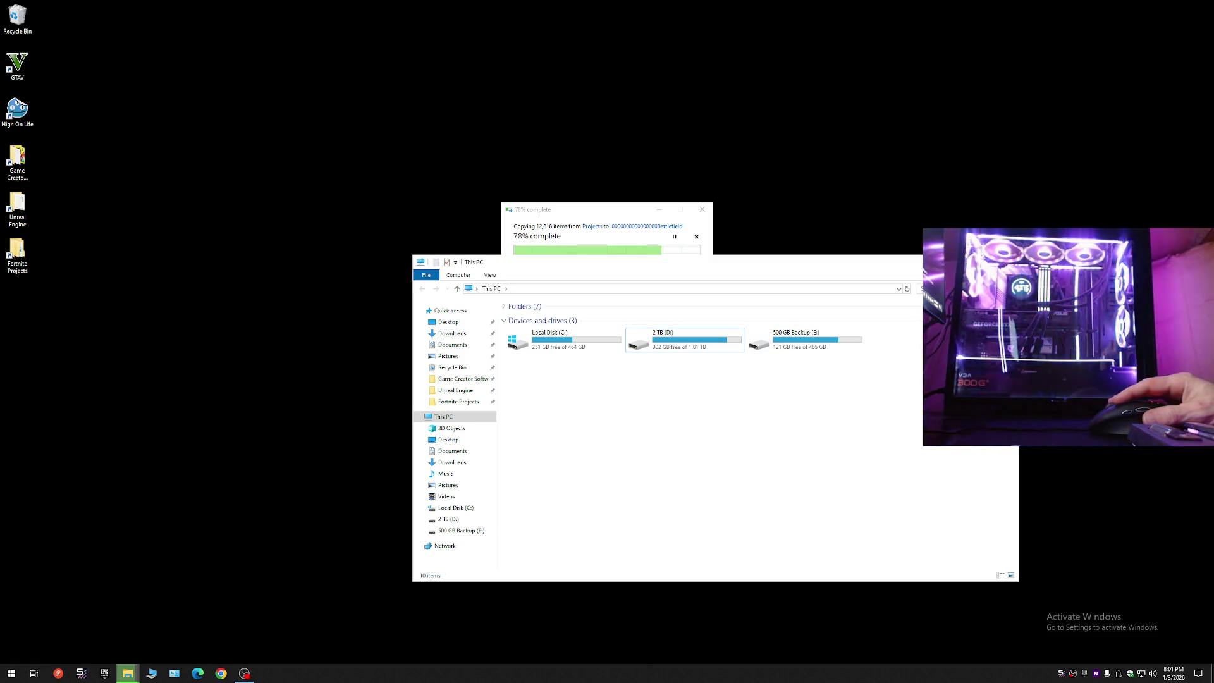
pyautogui.click(1005, 262)
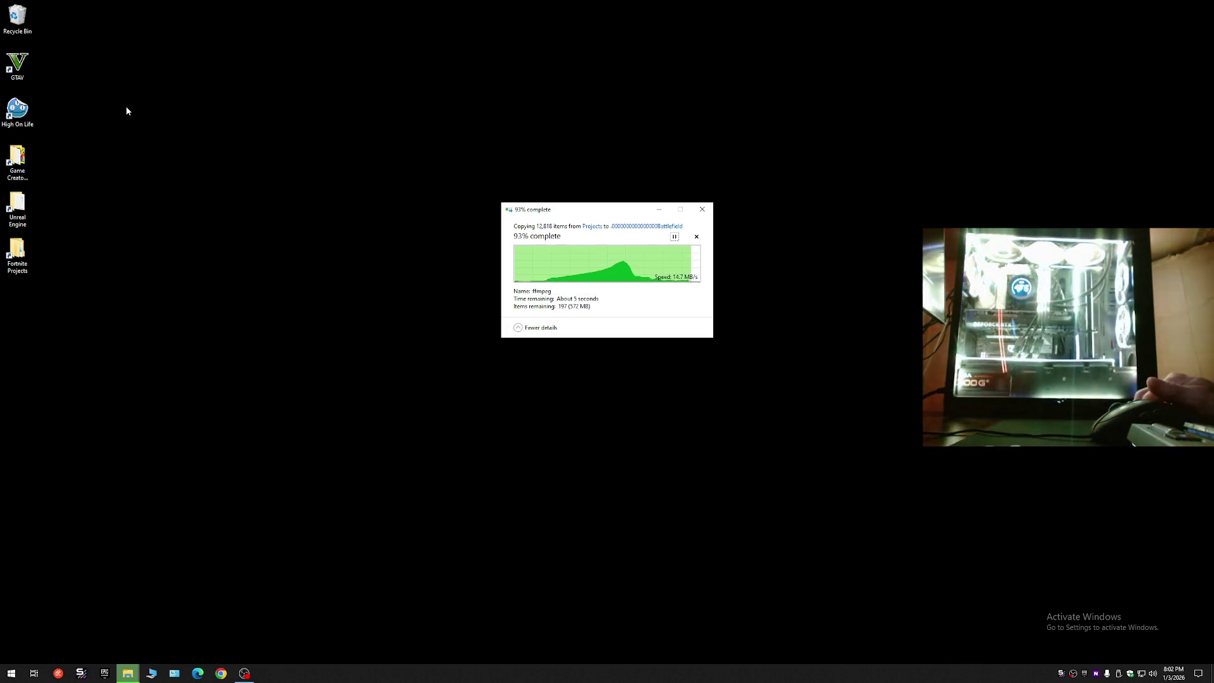
# - Empty the Recycle Bin, permanently deleting the Mortal Engines 2018 video
pyautogui.rightClick(19, 19)
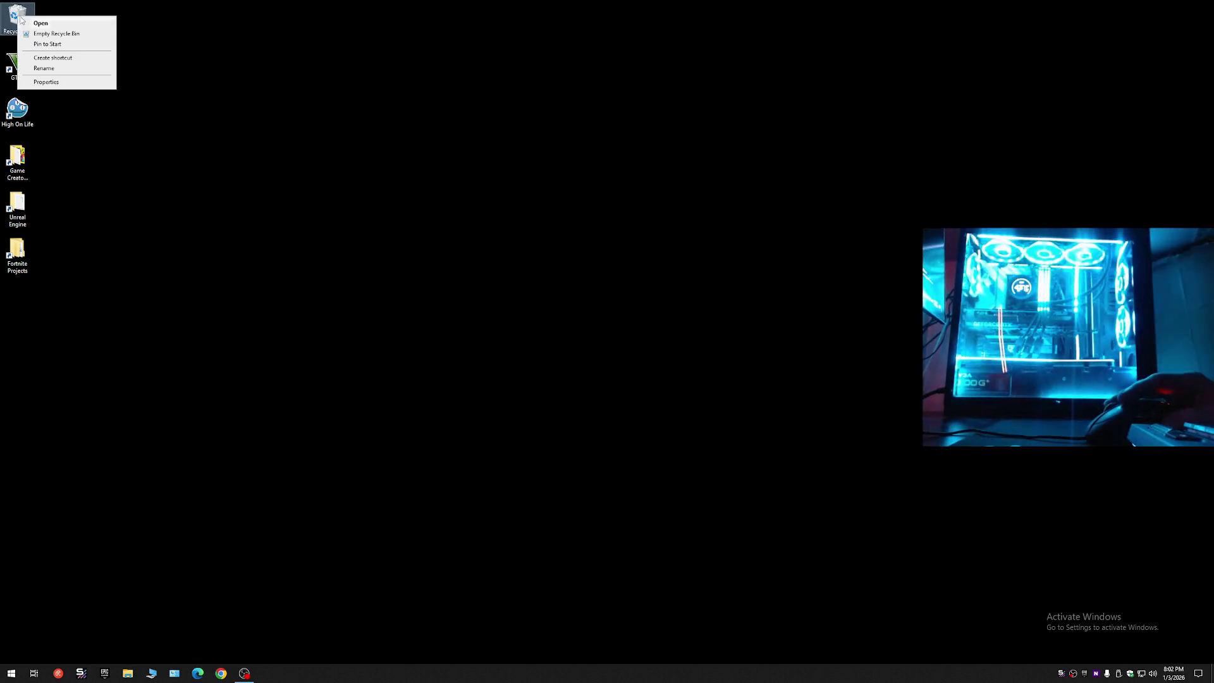
pyautogui.click(51, 34)
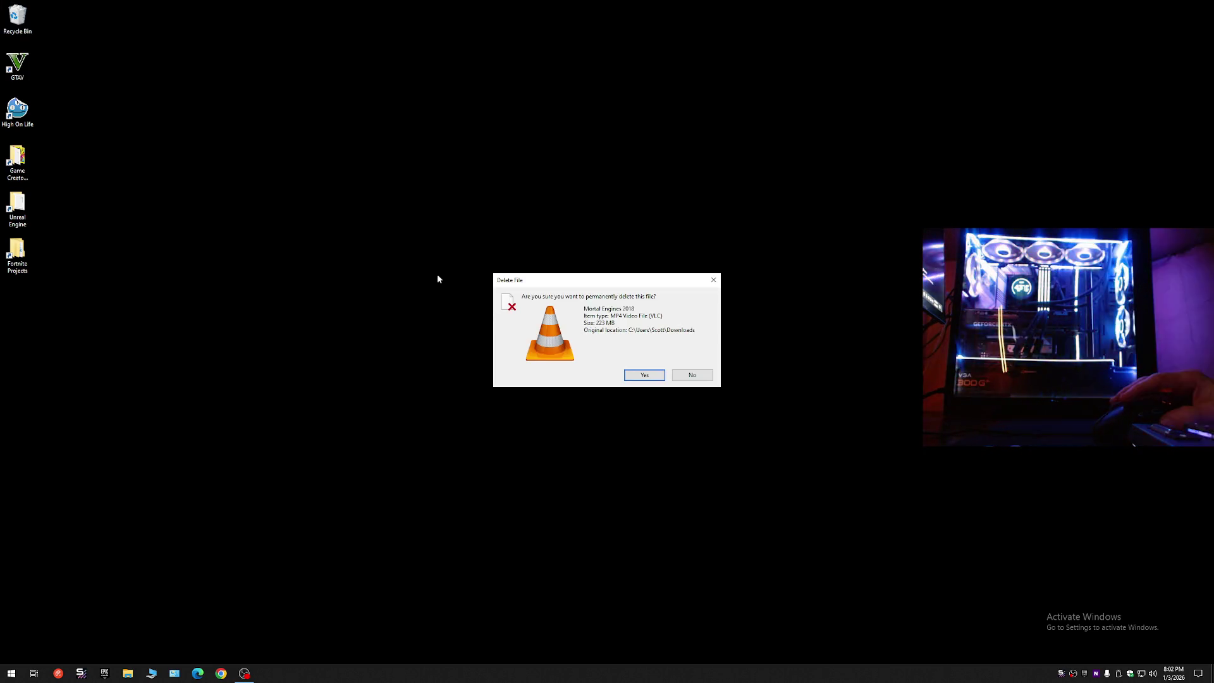
pyautogui.click(642, 377)
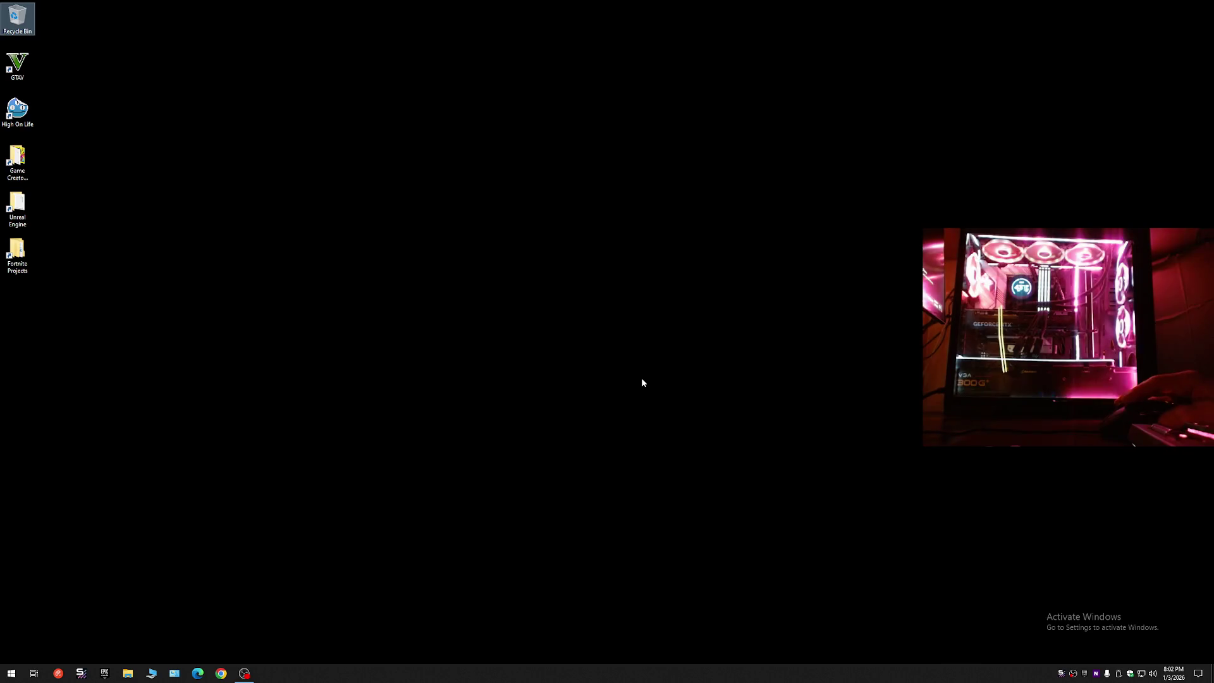
pyautogui.click(536, 465)
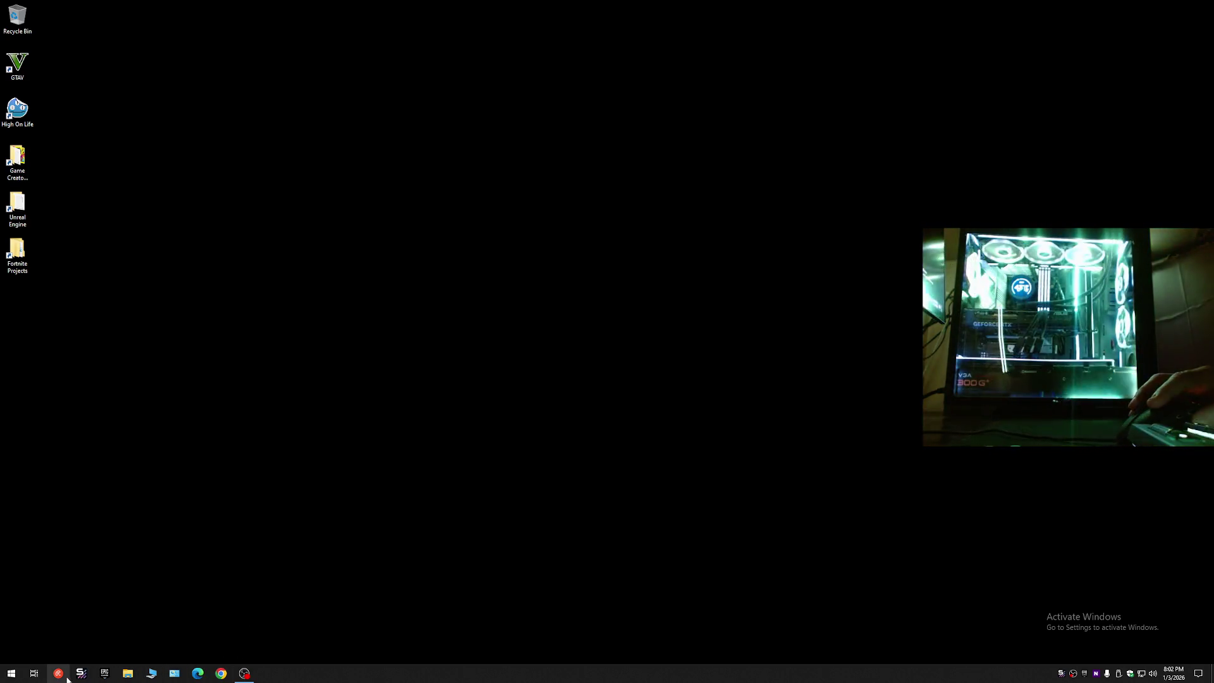
pyautogui.moveTo(239, 676)
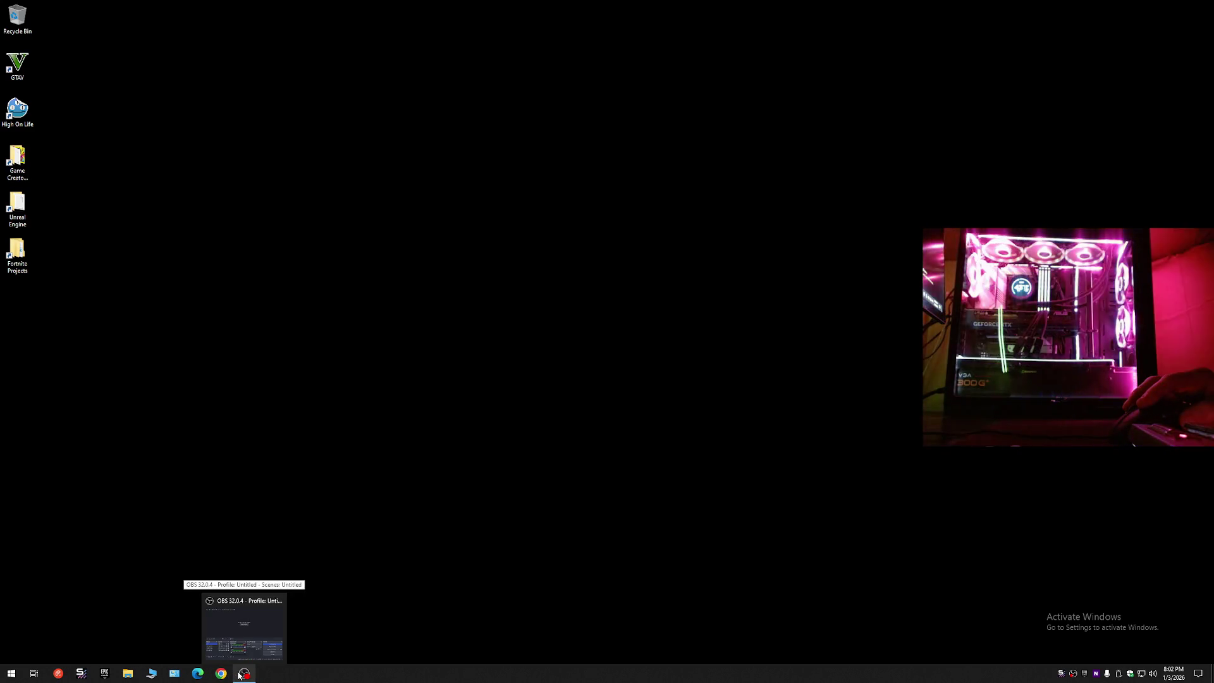
pyautogui.click(1084, 674)
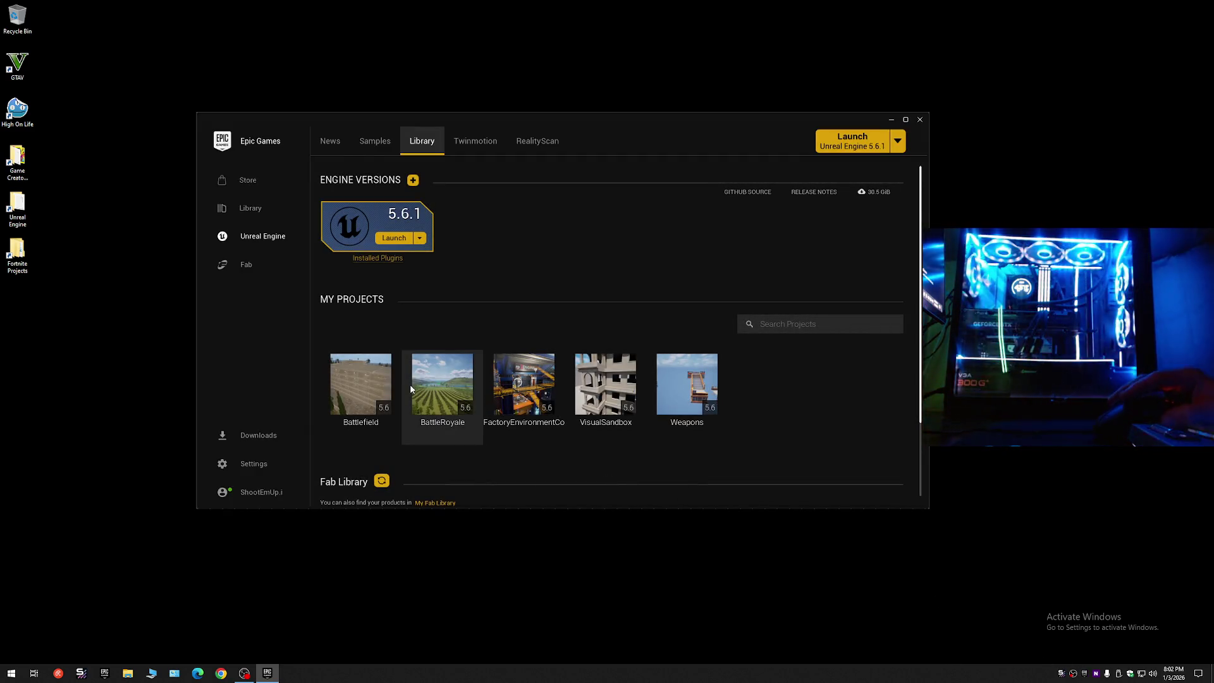
# - Review Downloads and installed plugins, then launch Battlefield from My Projects and close the launcher
pyautogui.click(231, 442)
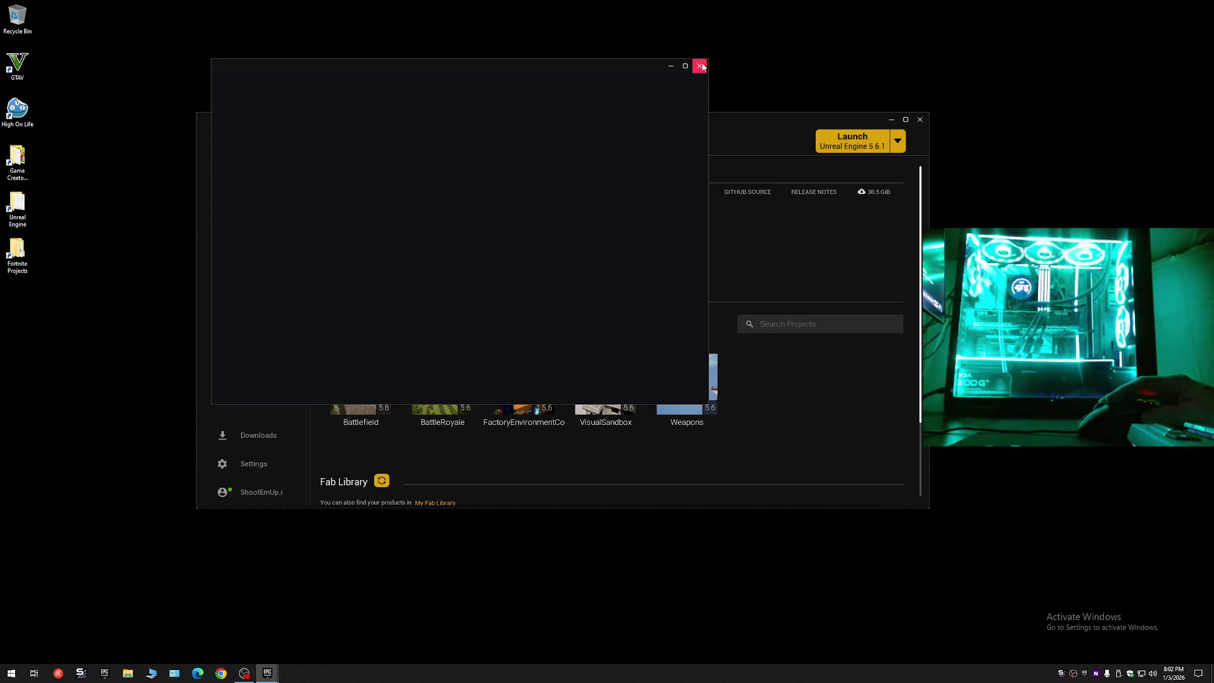
pyautogui.click(701, 66)
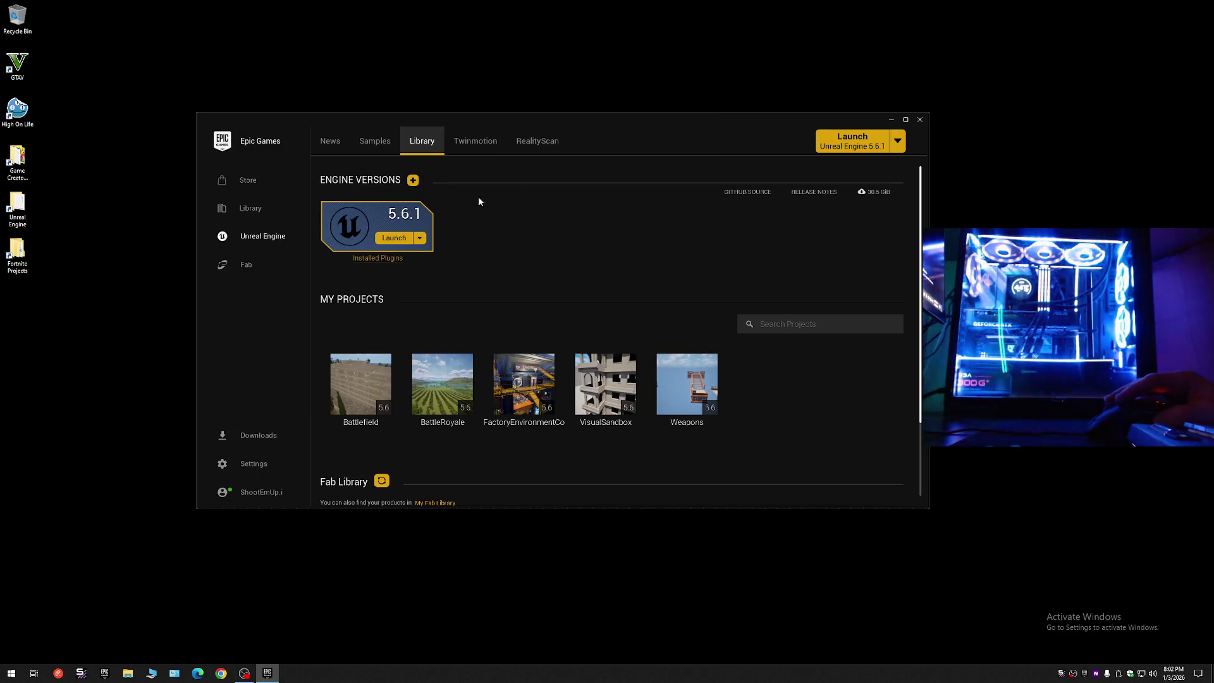
pyautogui.click(378, 259)
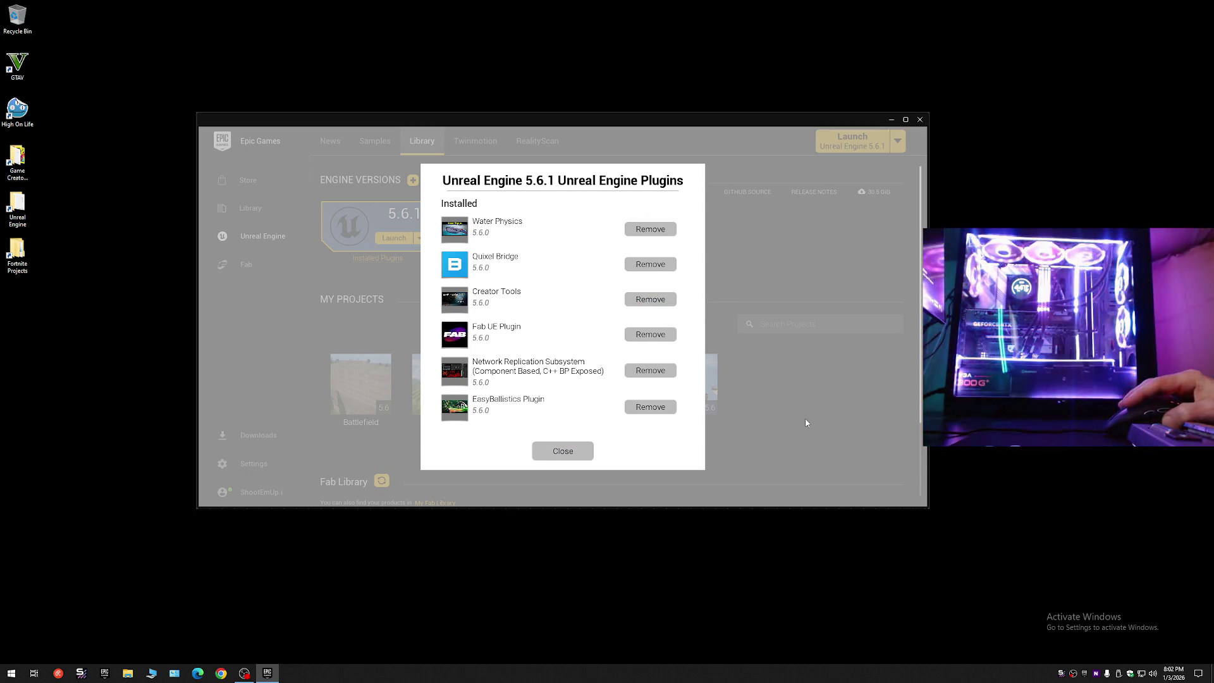
pyautogui.click(562, 450)
pyautogui.doubleClick(365, 377)
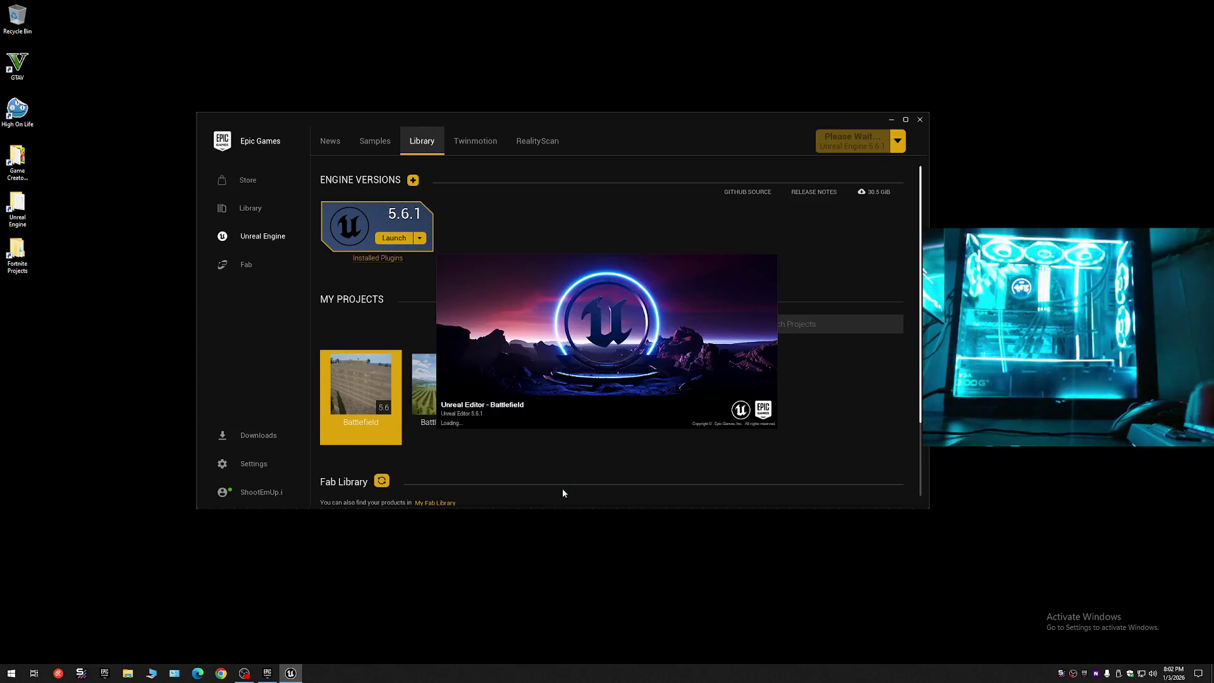
pyautogui.click(918, 121)
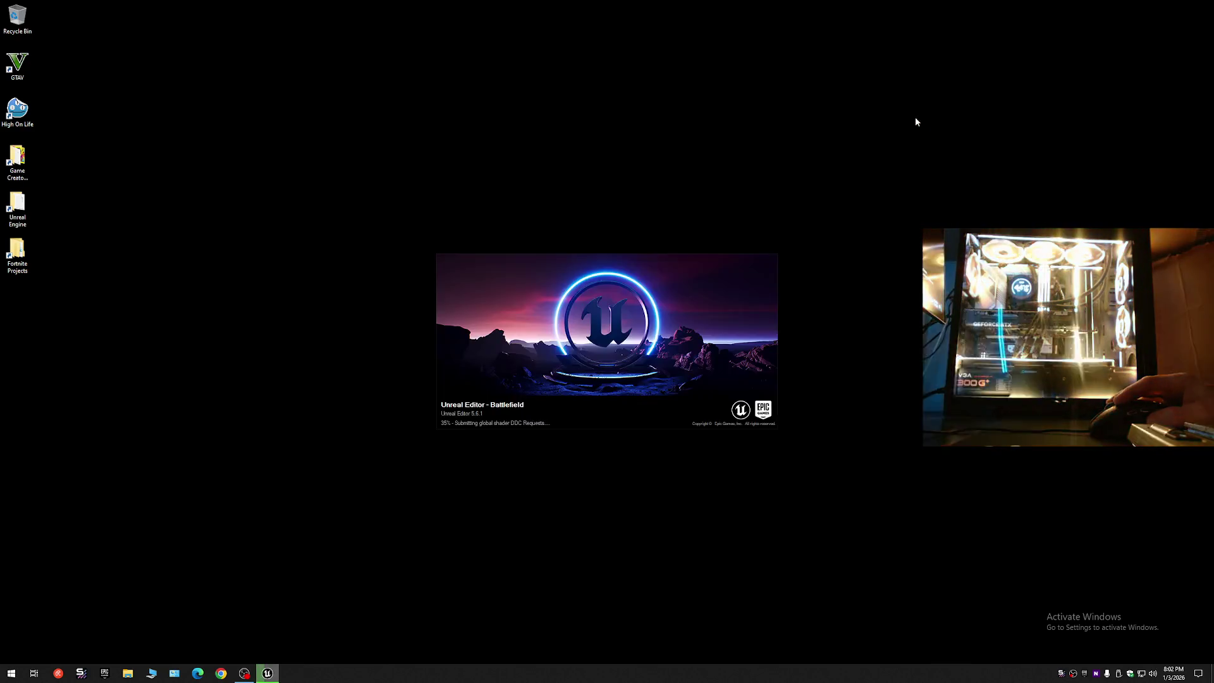
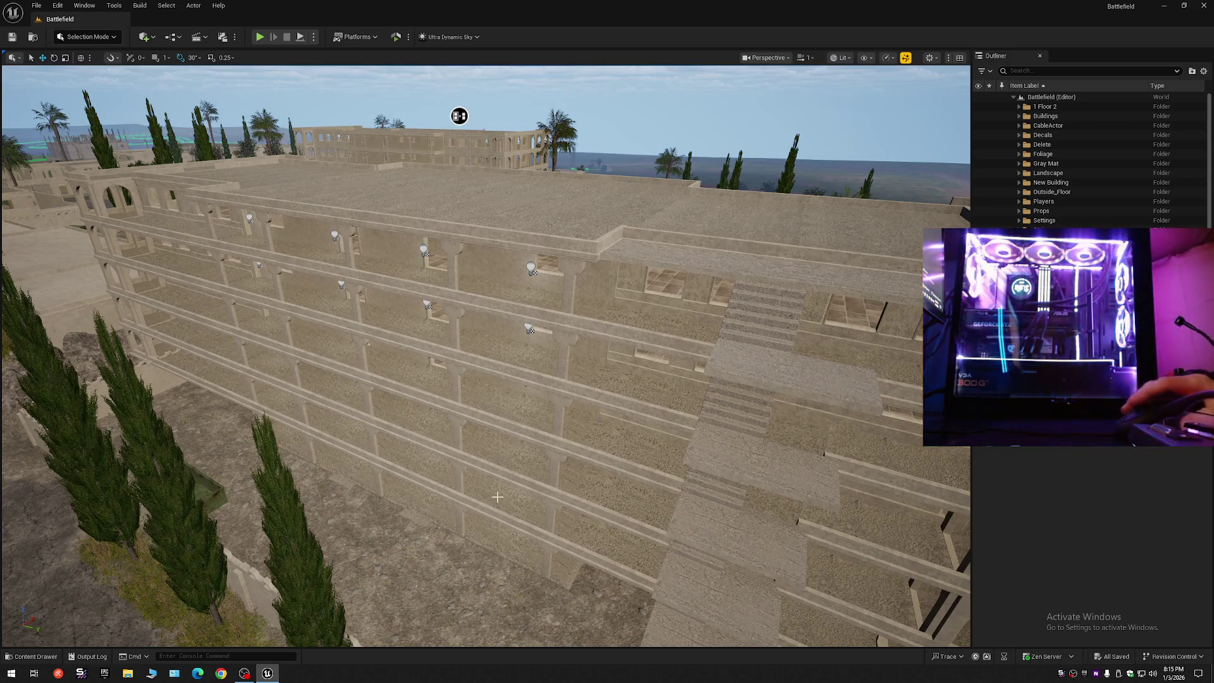
# - Collapse all Outliner folders, then select and frame a stair landing slab
pyautogui.moveTo(626, 386); pyautogui.dragTo(626, 386)
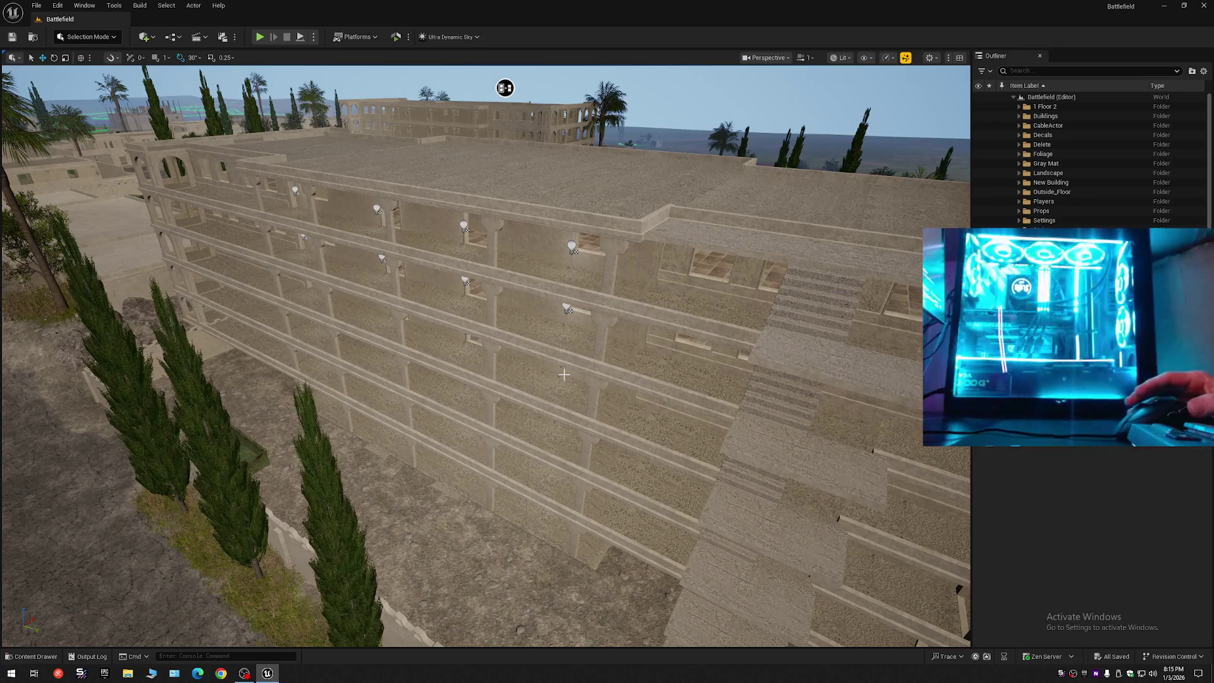
pyautogui.moveTo(642, 422)
pyautogui.mouseDown()
pyautogui.moveTo(505, 411)
pyautogui.moveTo(641, 422)
pyautogui.mouseUp()
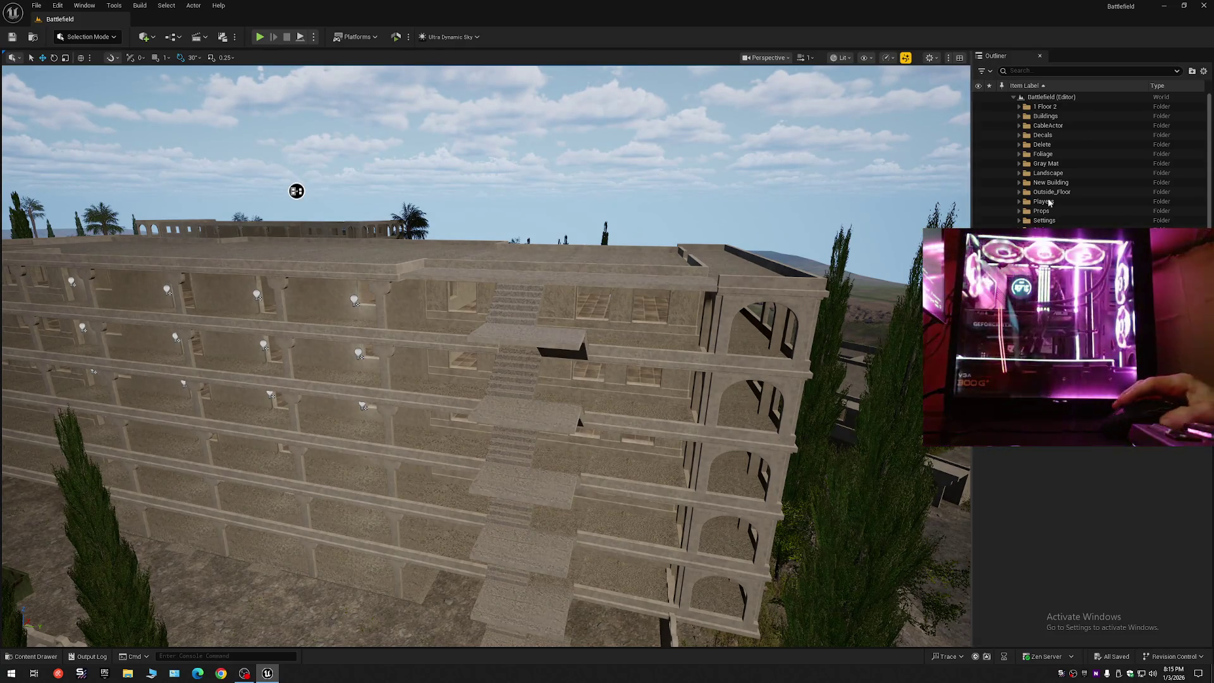
pyautogui.click(1204, 71)
pyautogui.click(1137, 119)
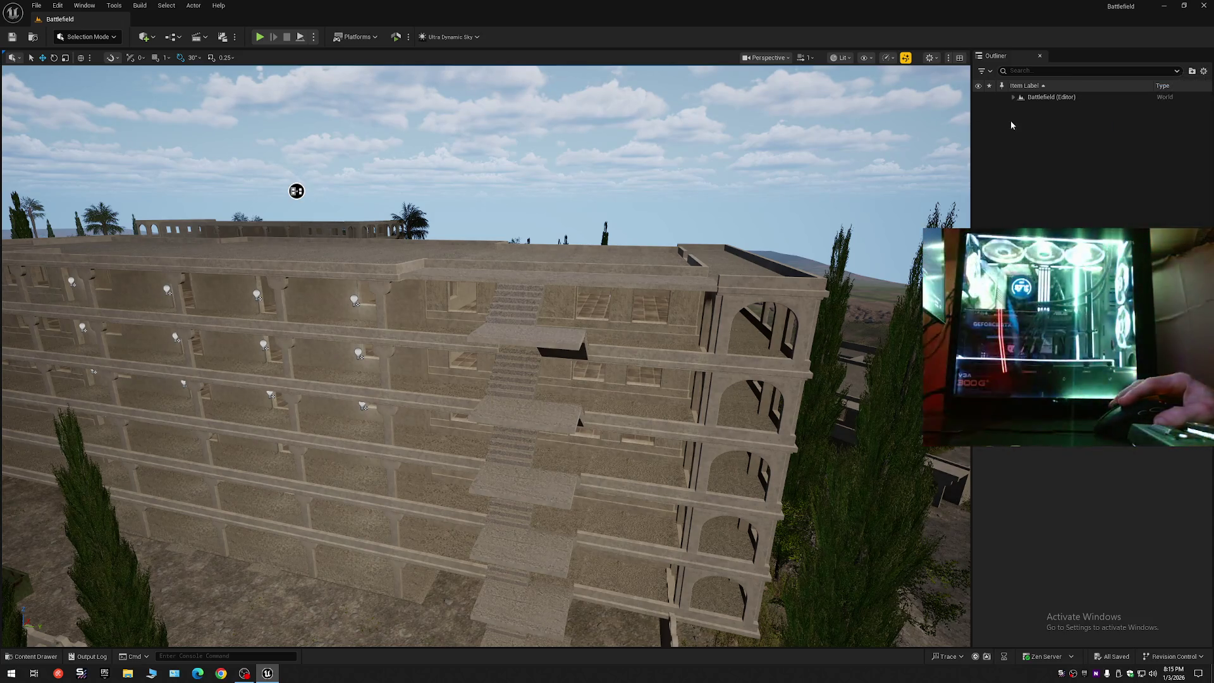
pyautogui.click(556, 342)
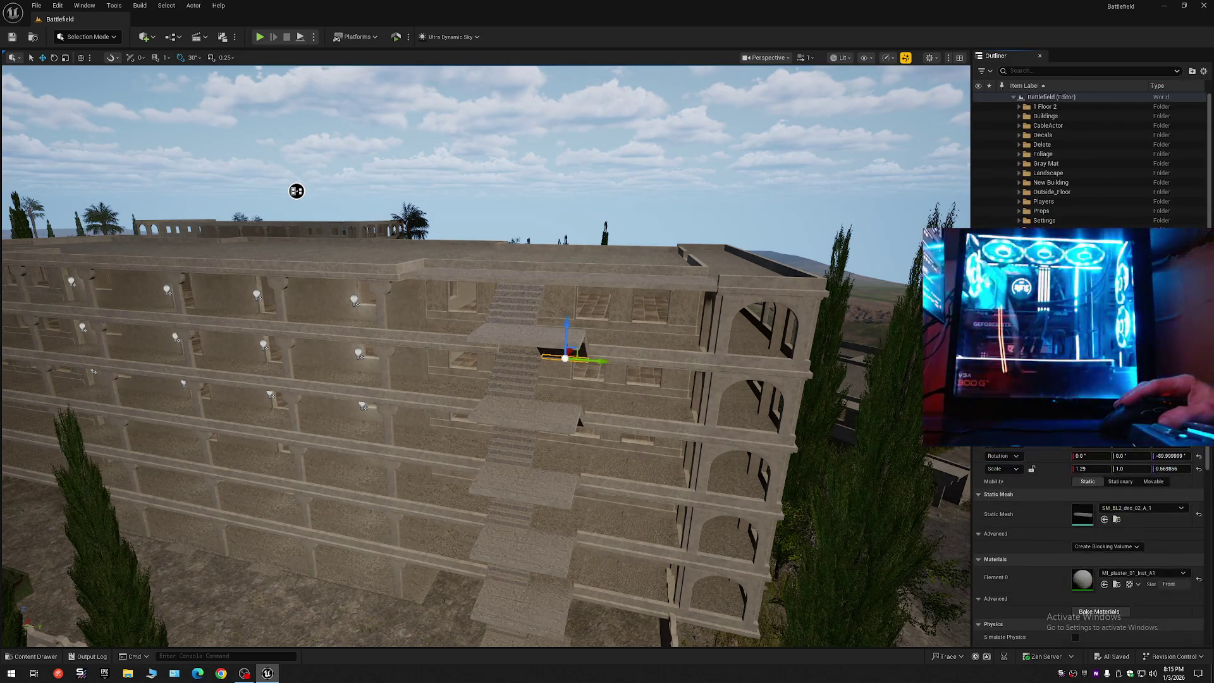
pyautogui.press('f')
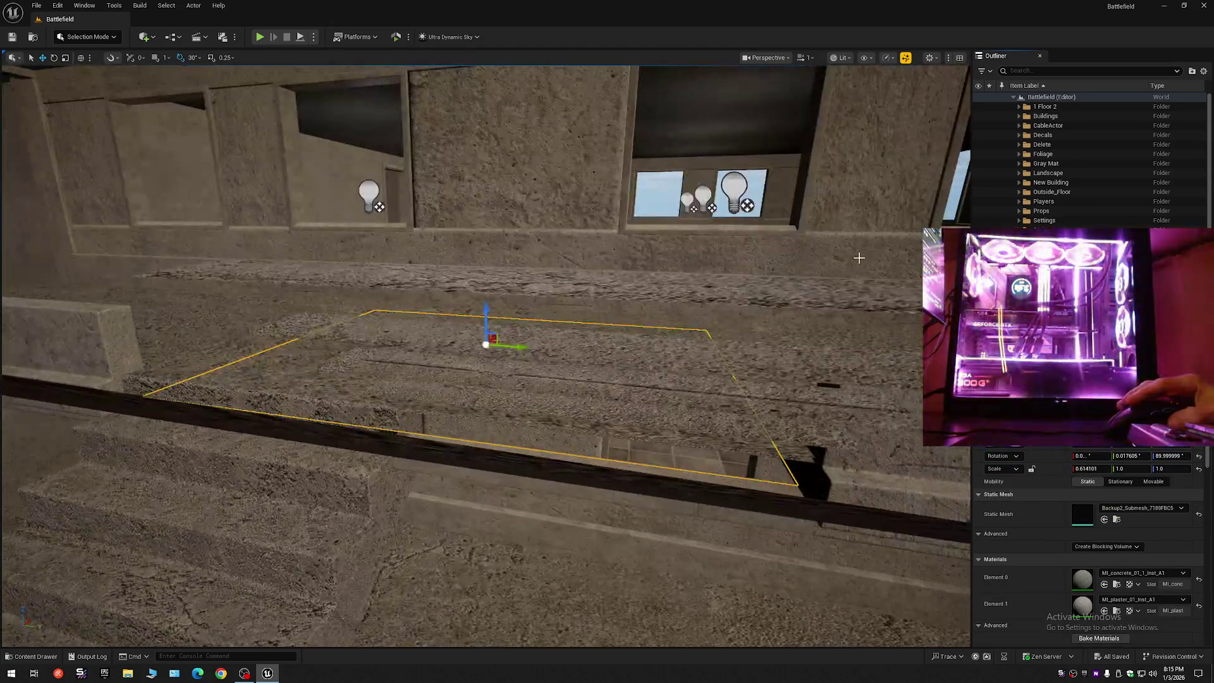
# - Select every actor sharing the slab's mesh and file the landings under the Gray Mat folder
pyautogui.scroll(-1, 859, 258)
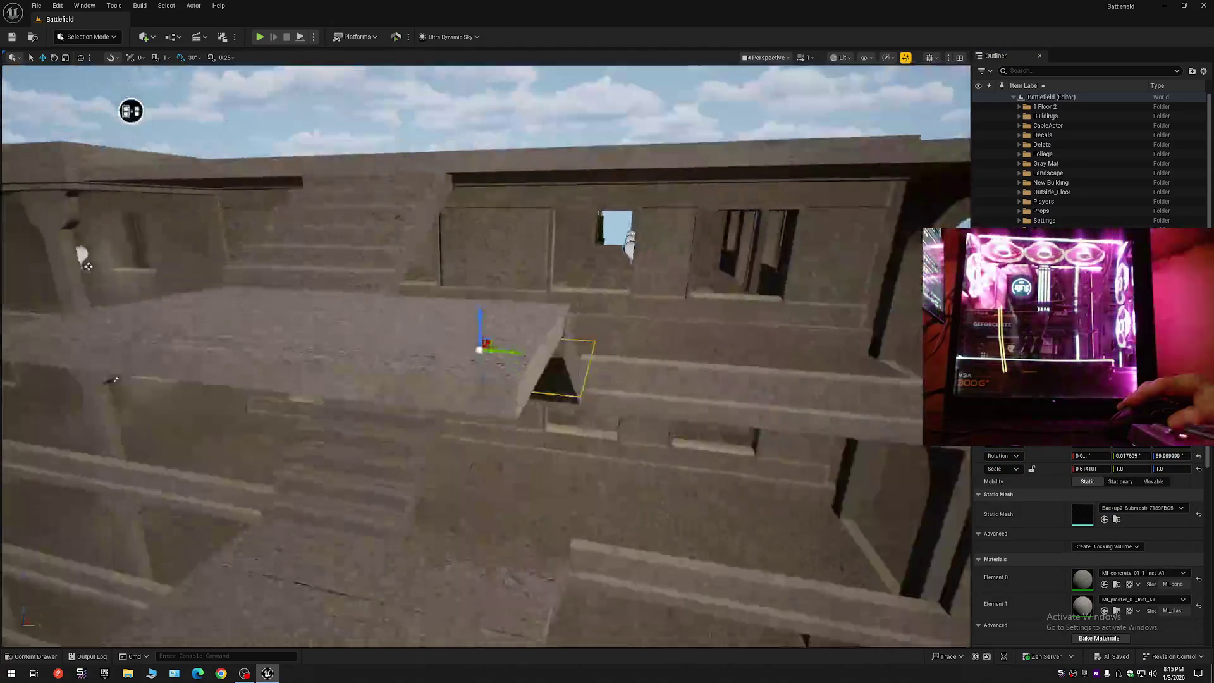
pyautogui.scroll(-1, 485, 354)
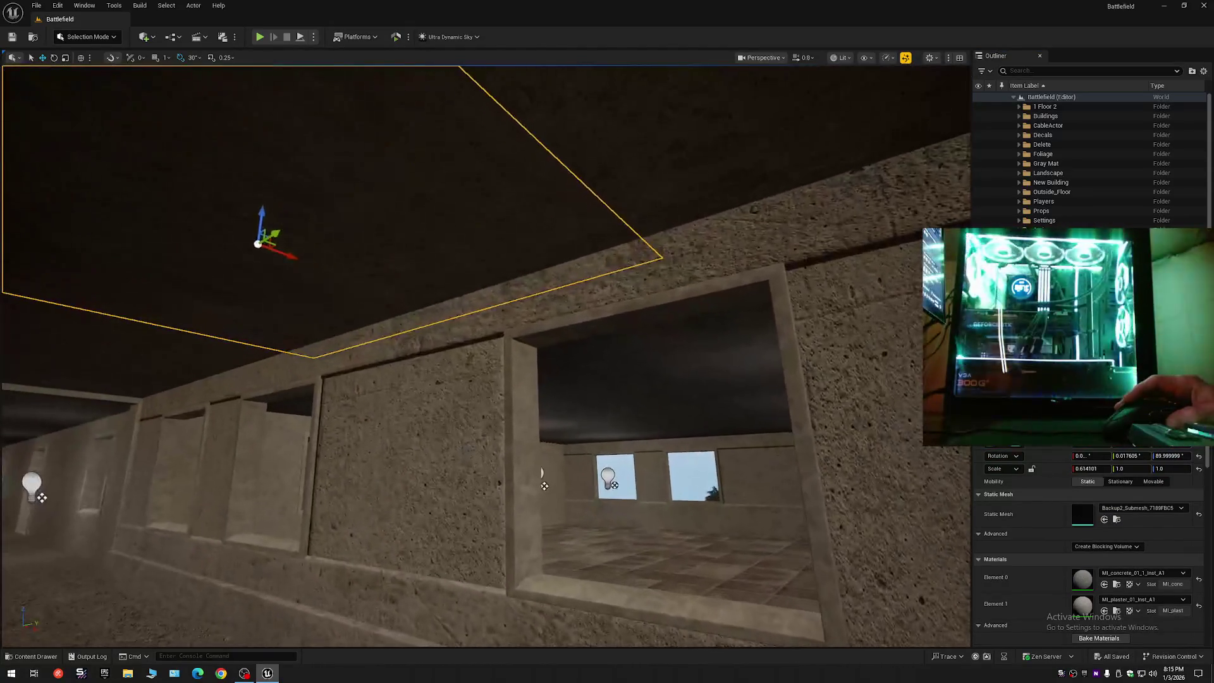
pyautogui.press('w')
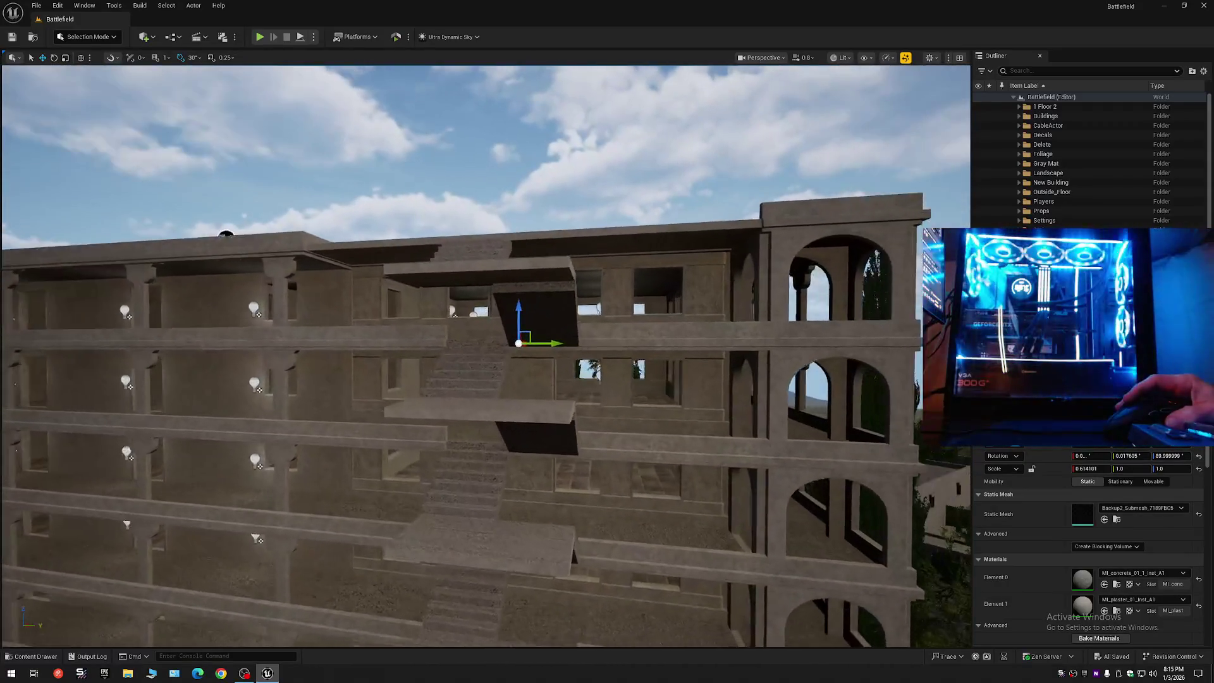
pyautogui.scroll(-1, 1088, 158)
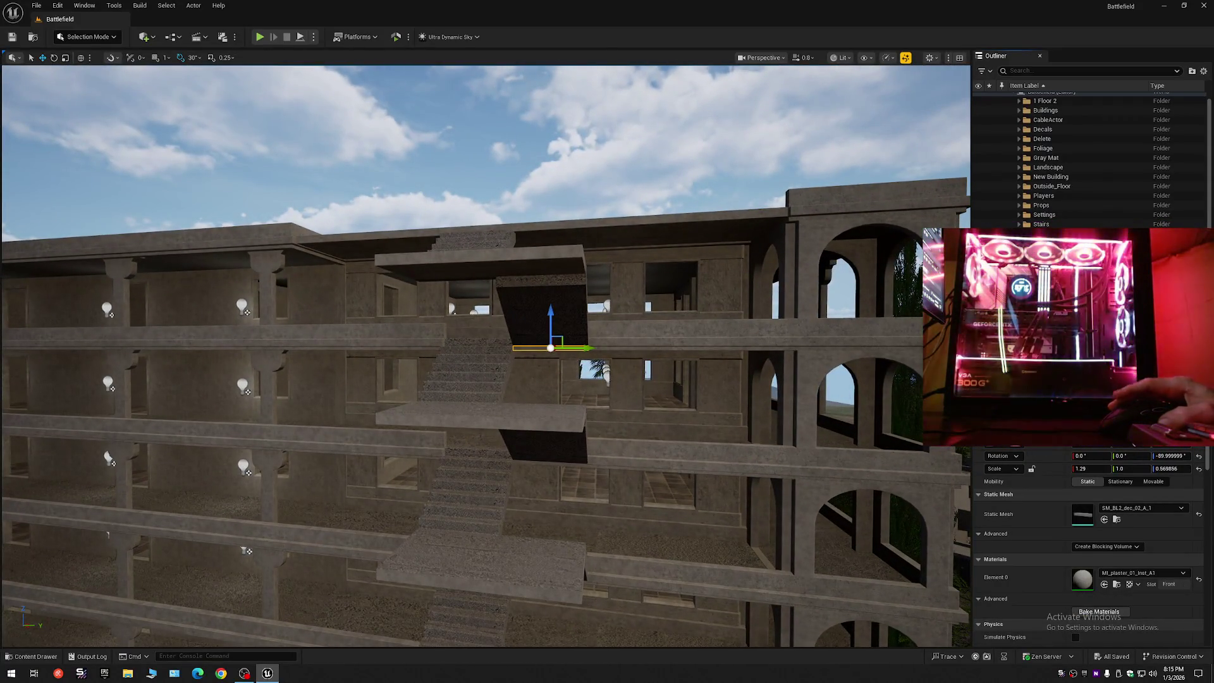
pyautogui.hotkey('shift', 'e')
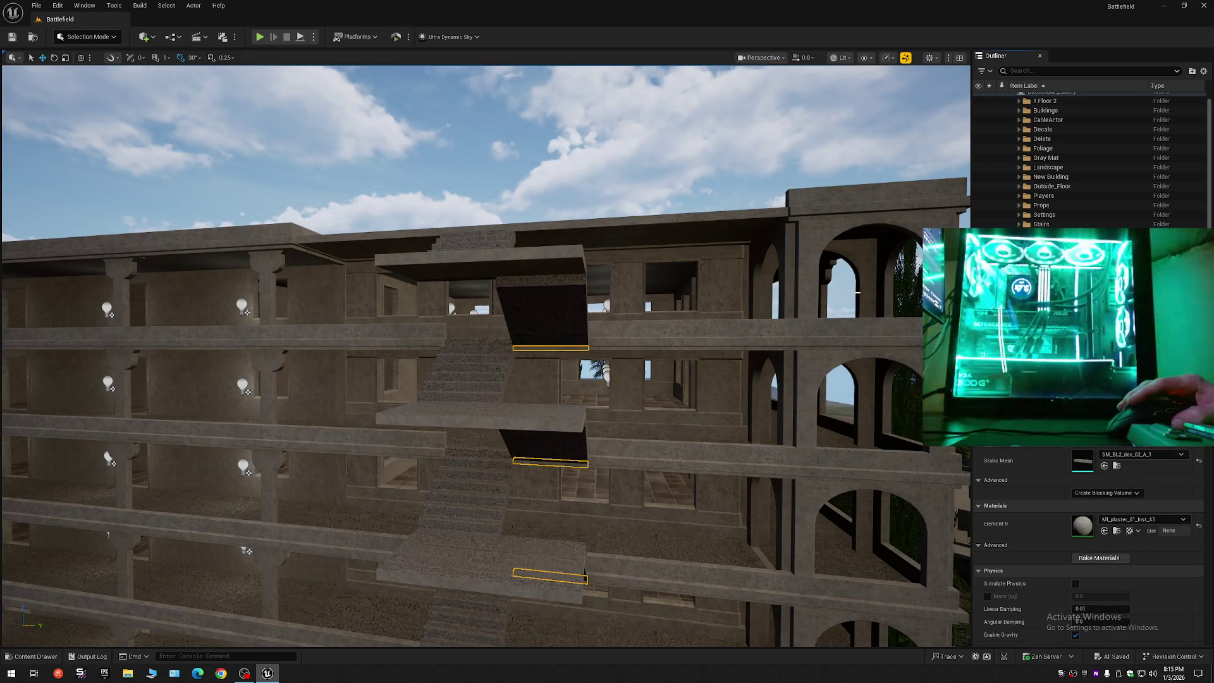
pyautogui.press('f')
pyautogui.moveTo(455, 331); pyautogui.dragTo(398, 311)
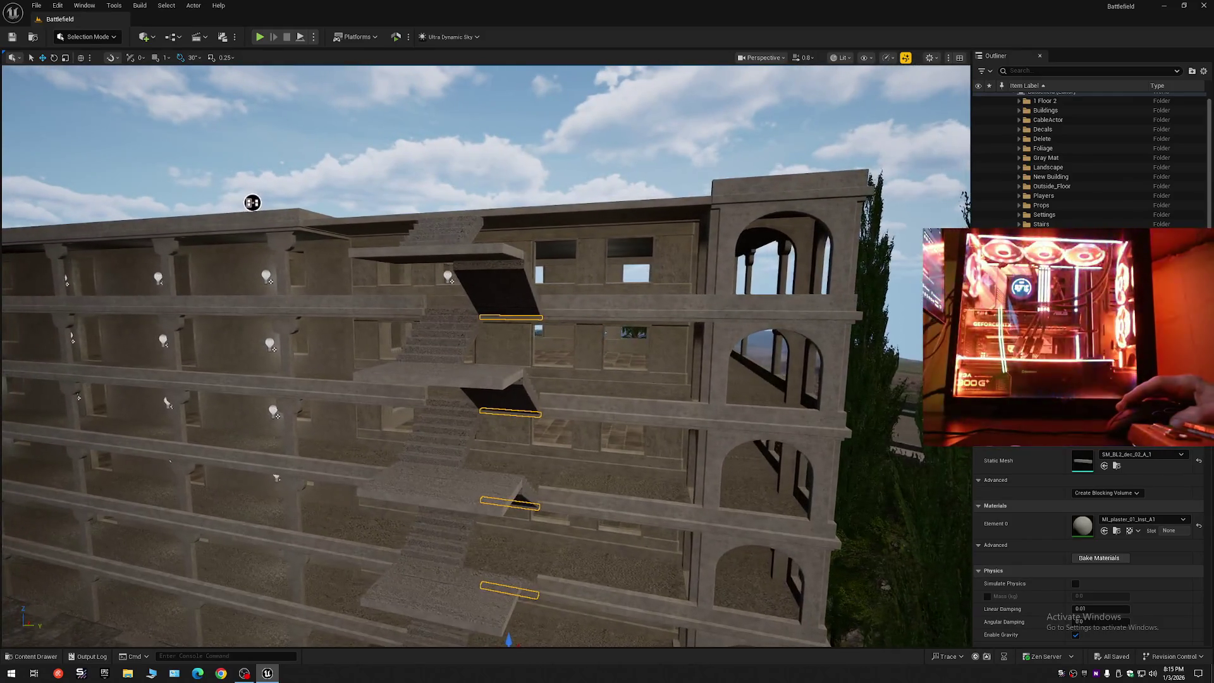
pyautogui.rightClick(893, 316)
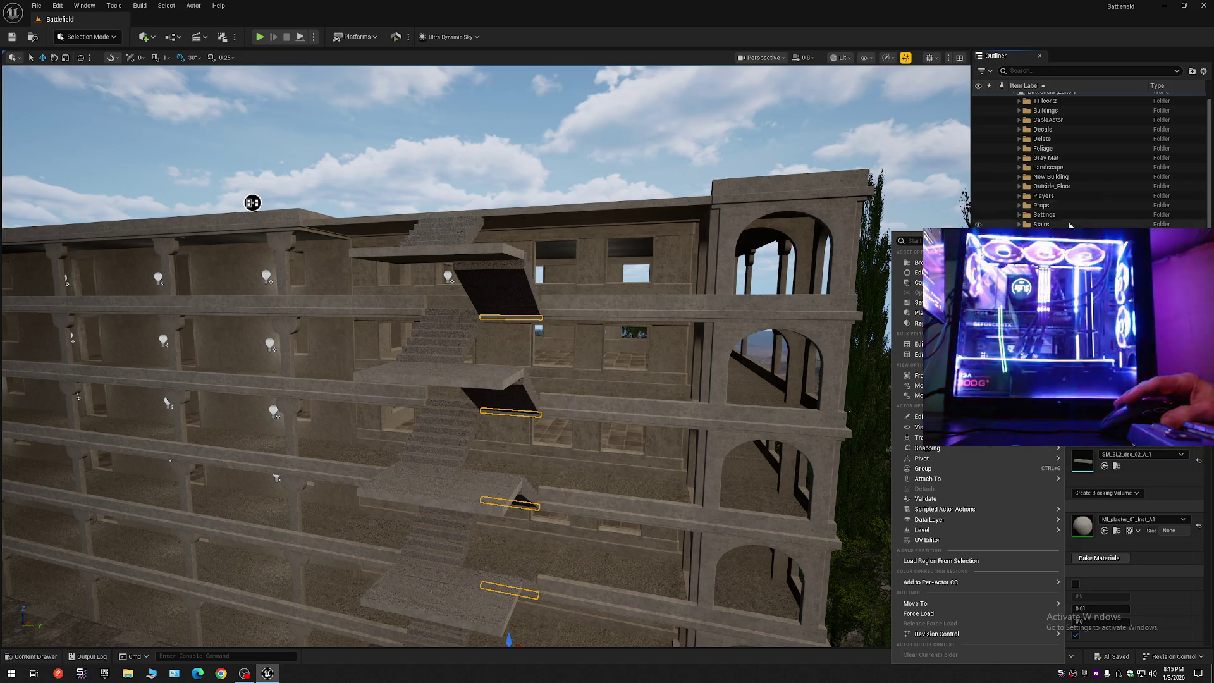
pyautogui.press('Escape')
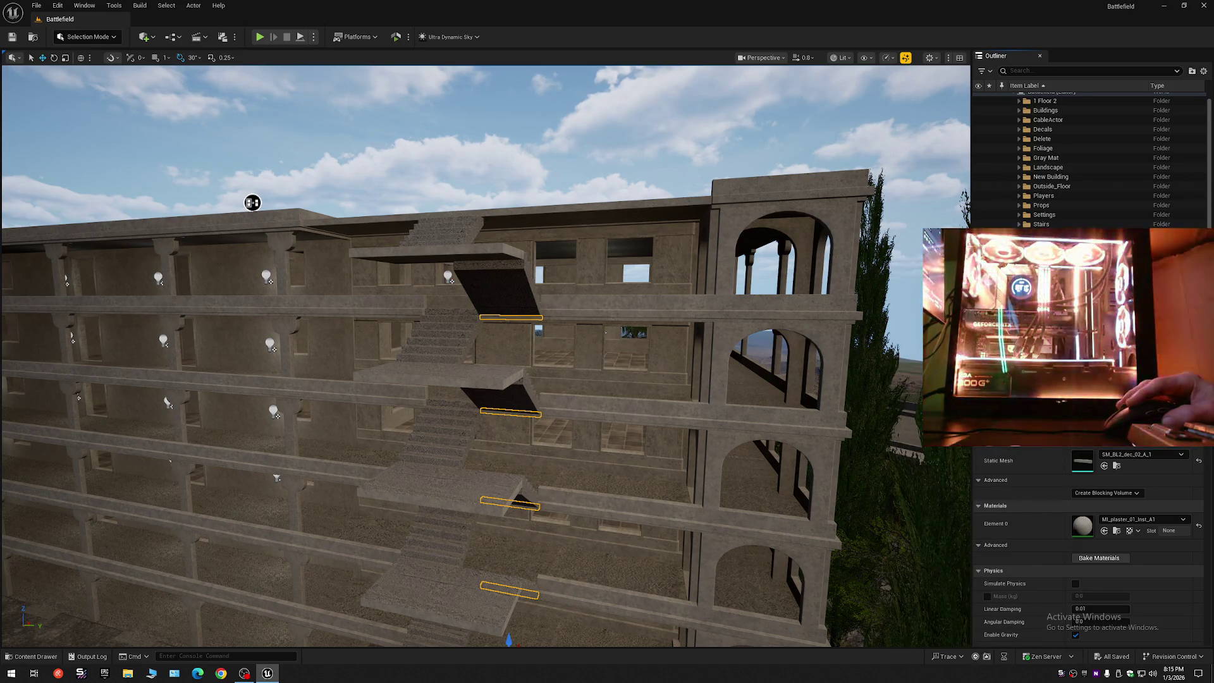
pyautogui.moveTo(1047, 175); pyautogui.dragTo(1046, 159)
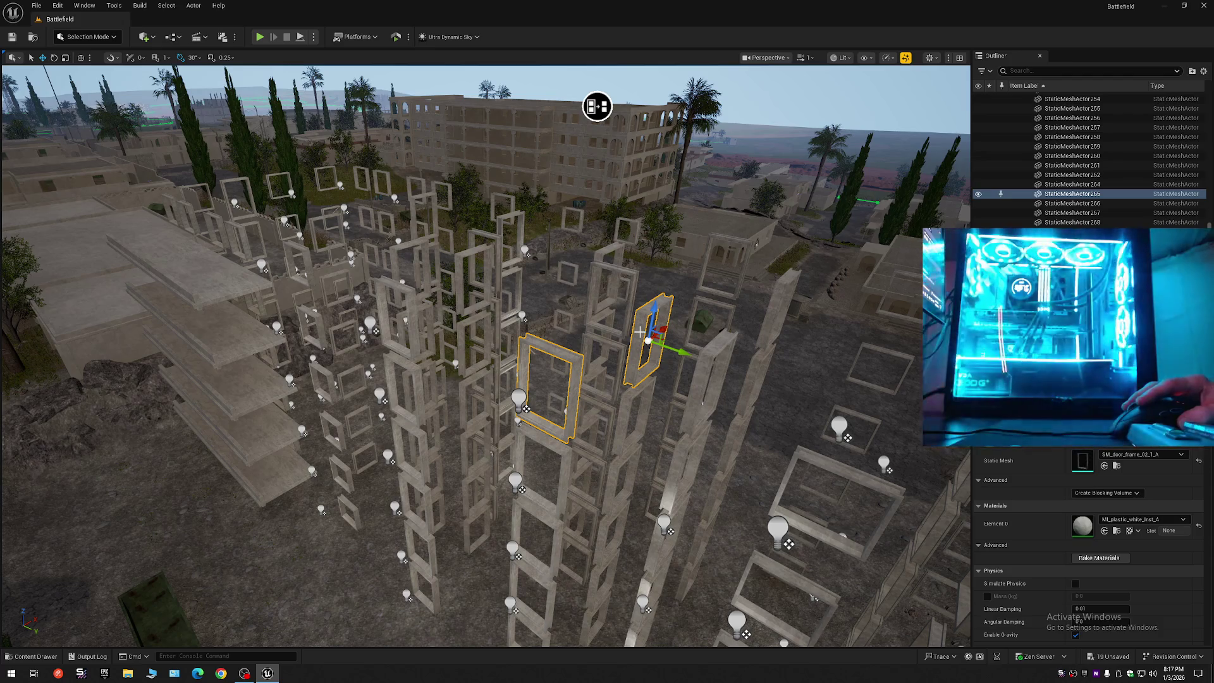
# - Duplicate the door frame beside the original and collapse the Outliner to the Battlefield root
pyautogui.keyDown('alt'); pyautogui.moveTo(706, 352); pyautogui.dragTo(762, 389); pyautogui.keyUp('alt')
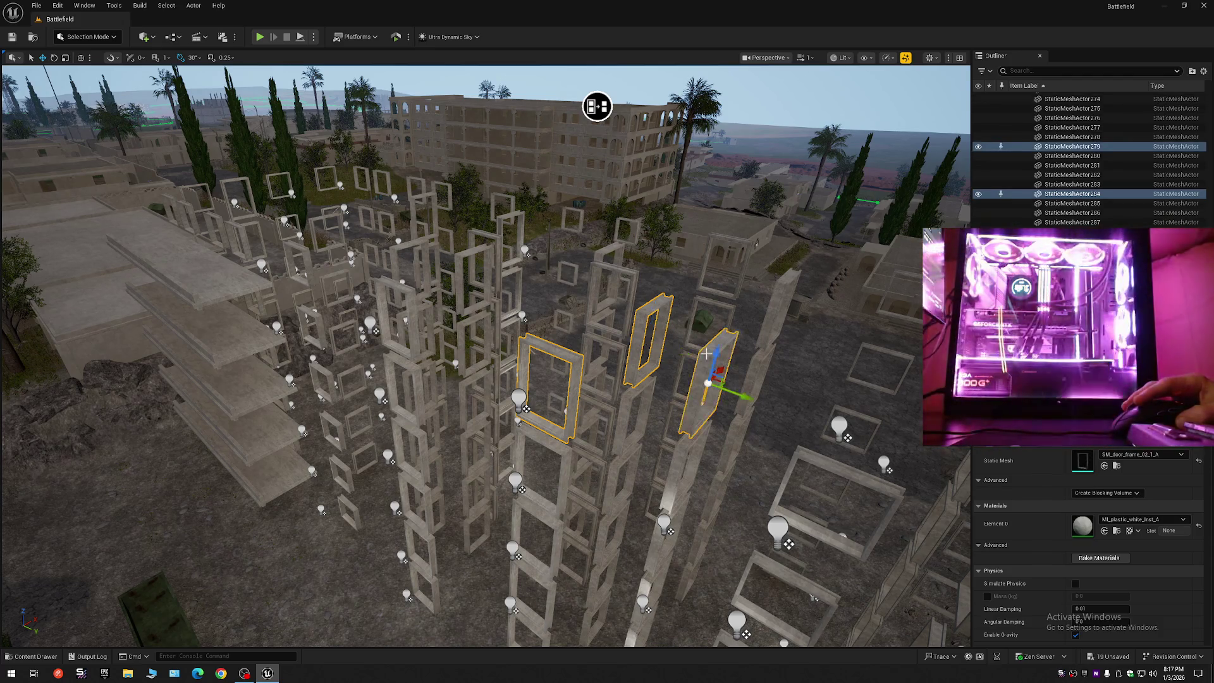
pyautogui.click(1205, 71)
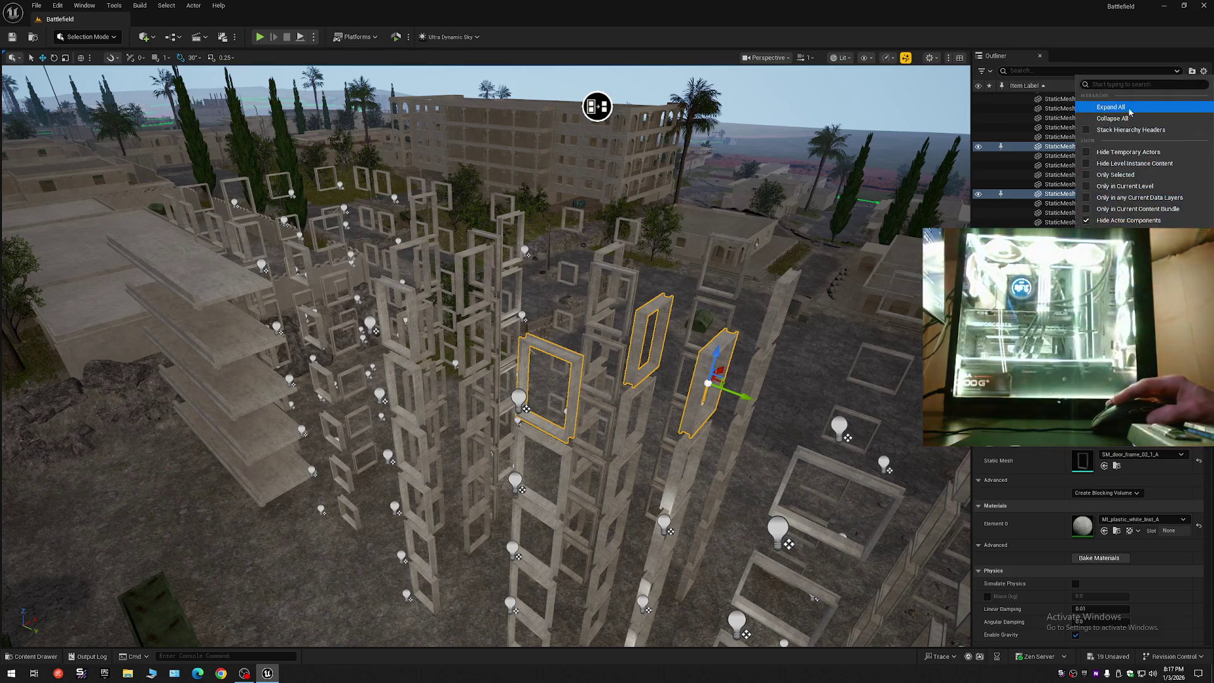
pyautogui.click(1122, 114)
pyautogui.click(1016, 113)
pyautogui.click(1016, 99)
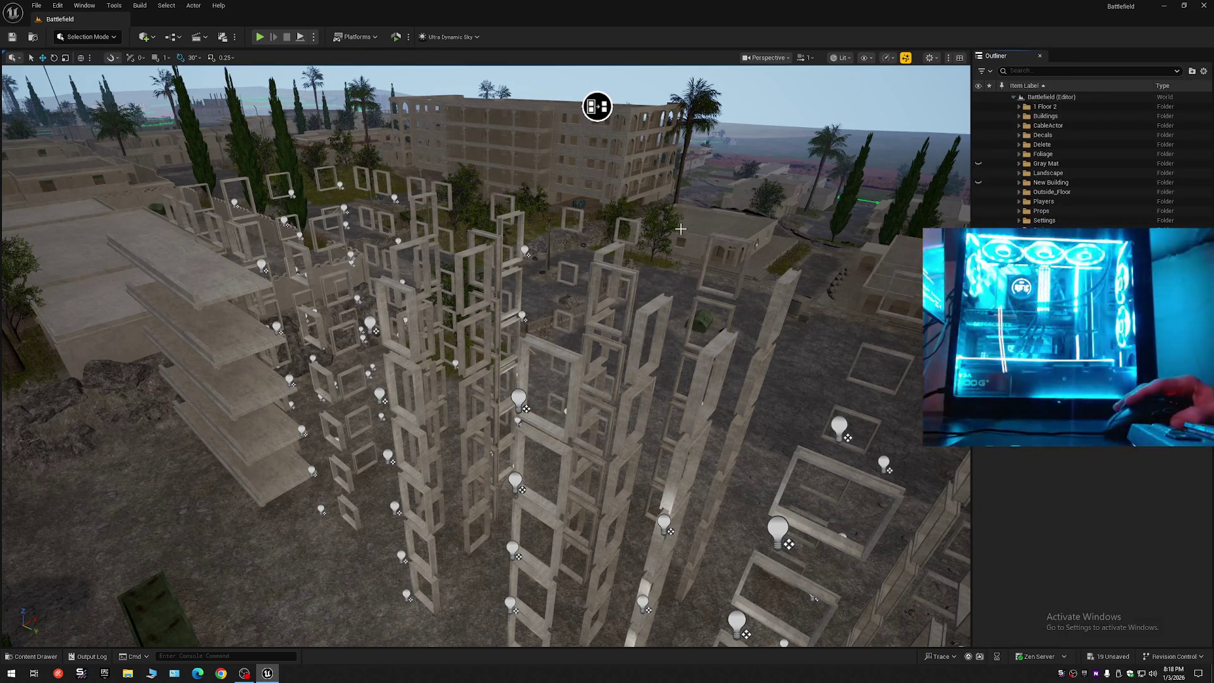
pyautogui.moveTo(635, 333); pyautogui.dragTo(614, 344)
# - Pick the bottom slab, then add each stacked slab above it up to Backup11
pyautogui.scroll(-1, 588, 401)
pyautogui.moveTo(588, 401); pyautogui.dragTo(588, 401)
pyautogui.moveTo(520, 372); pyautogui.dragTo(551, 272)
pyautogui.click(521, 372)
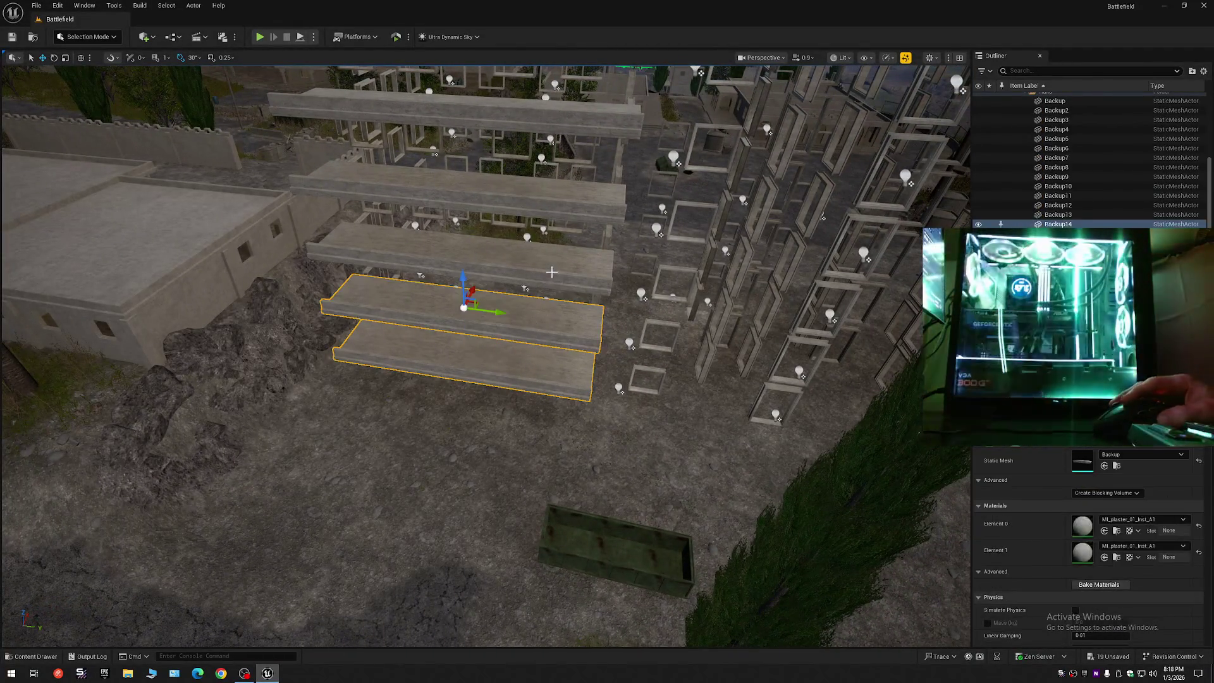
pyautogui.keyDown('ctrl'); pyautogui.click(552, 267); pyautogui.keyUp('ctrl')
pyautogui.keyDown('ctrl'); pyautogui.click(555, 204); pyautogui.keyUp('ctrl')
pyautogui.keyDown('ctrl'); pyautogui.click(568, 113); pyautogui.keyUp('ctrl')
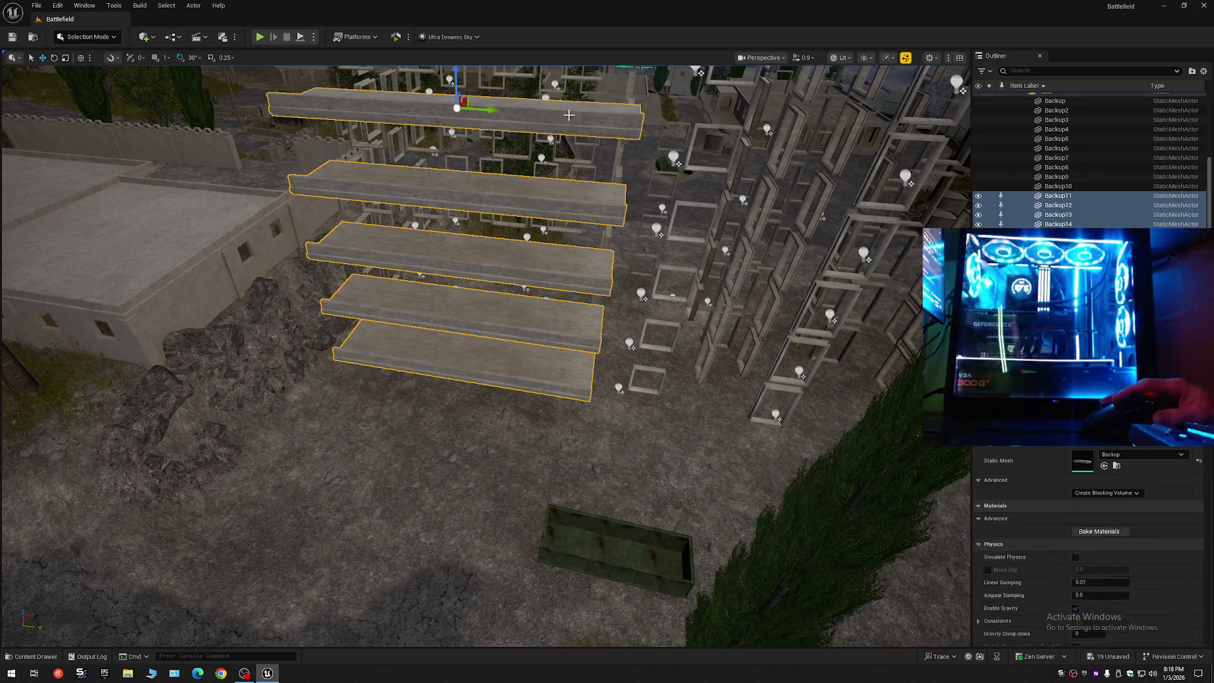
pyautogui.hotkey('ctrl', 'z')
pyautogui.hotkey('ctrl', 'z')
pyautogui.hotkey('ctrl', 'z')
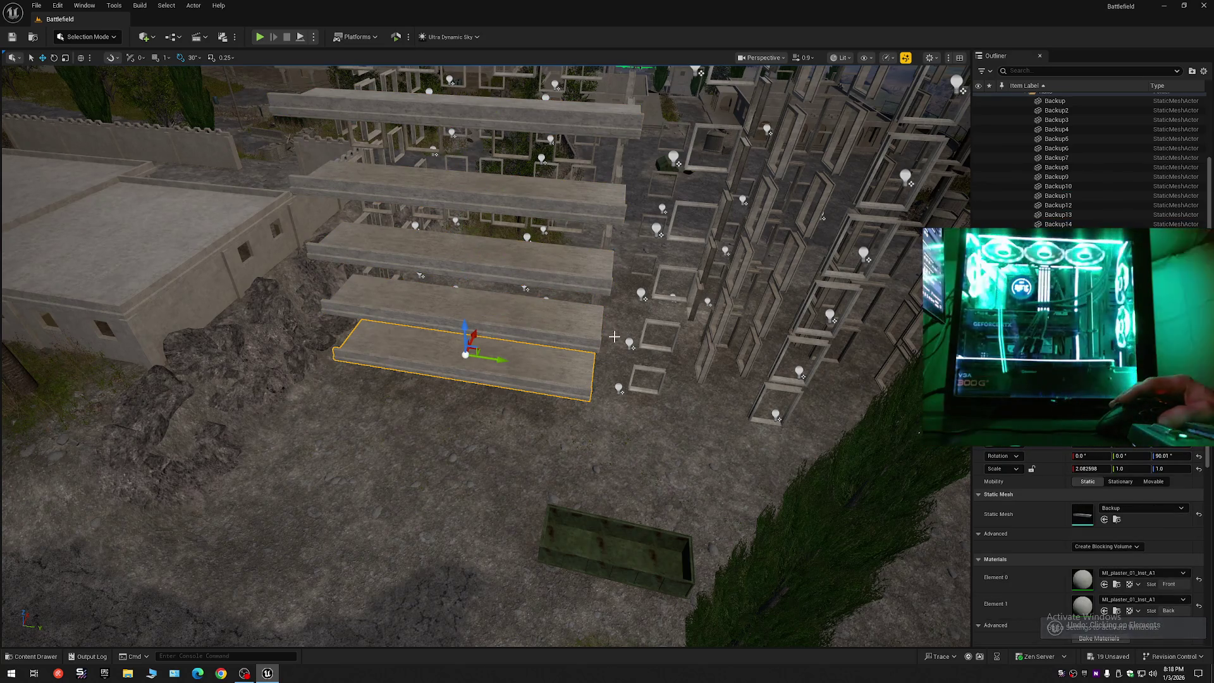
pyautogui.keyDown('ctrl'); pyautogui.click(525, 322); pyautogui.keyUp('ctrl')
pyautogui.keyDown('ctrl'); pyautogui.click(535, 264); pyautogui.keyUp('ctrl')
pyautogui.keyDown('ctrl'); pyautogui.click(547, 193); pyautogui.keyUp('ctrl')
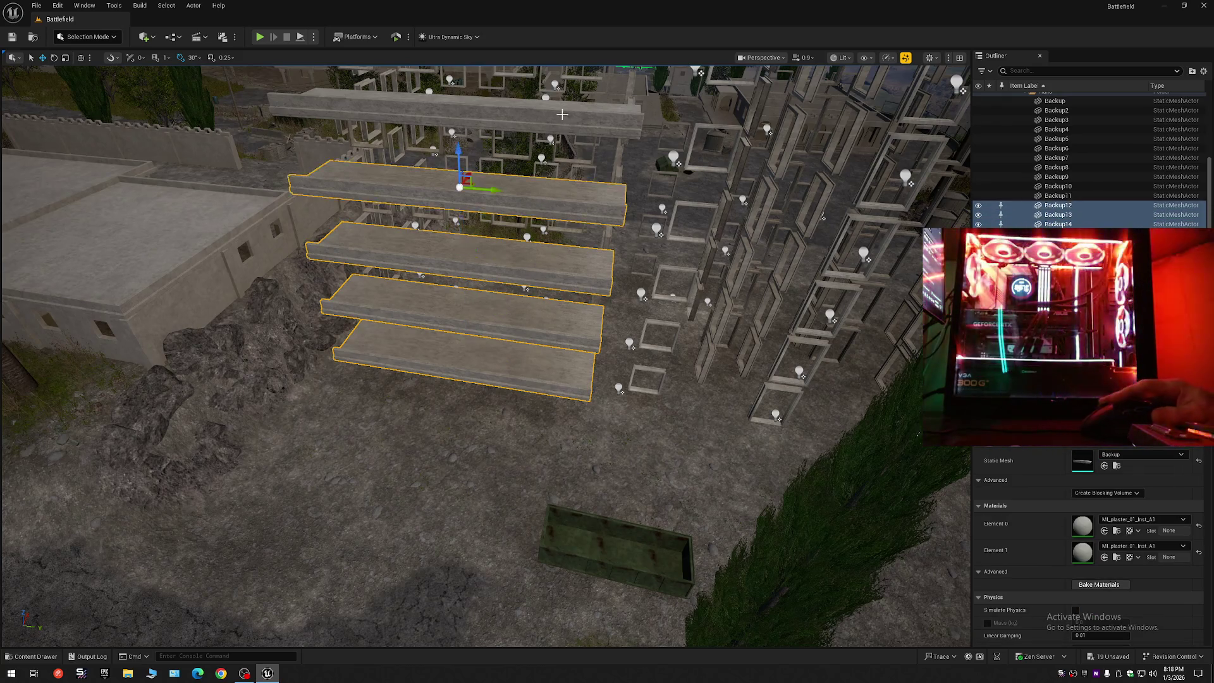
pyautogui.keyDown('ctrl'); pyautogui.click(562, 115); pyautogui.keyUp('ctrl')
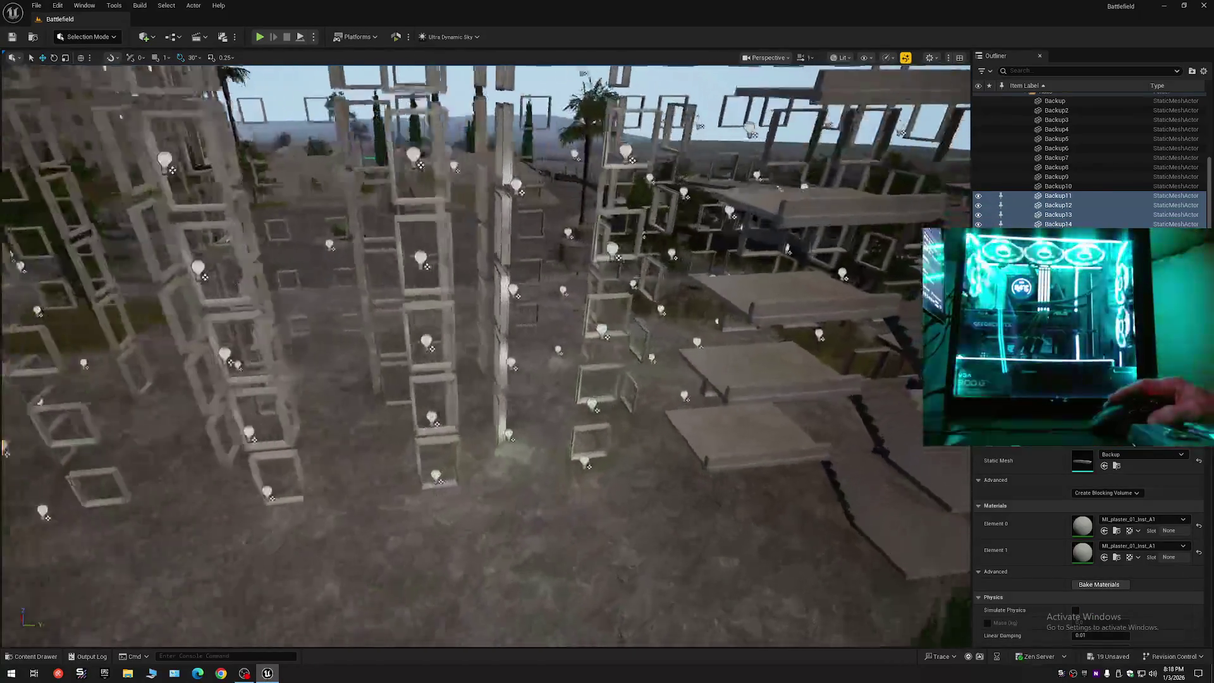
pyautogui.press('w')
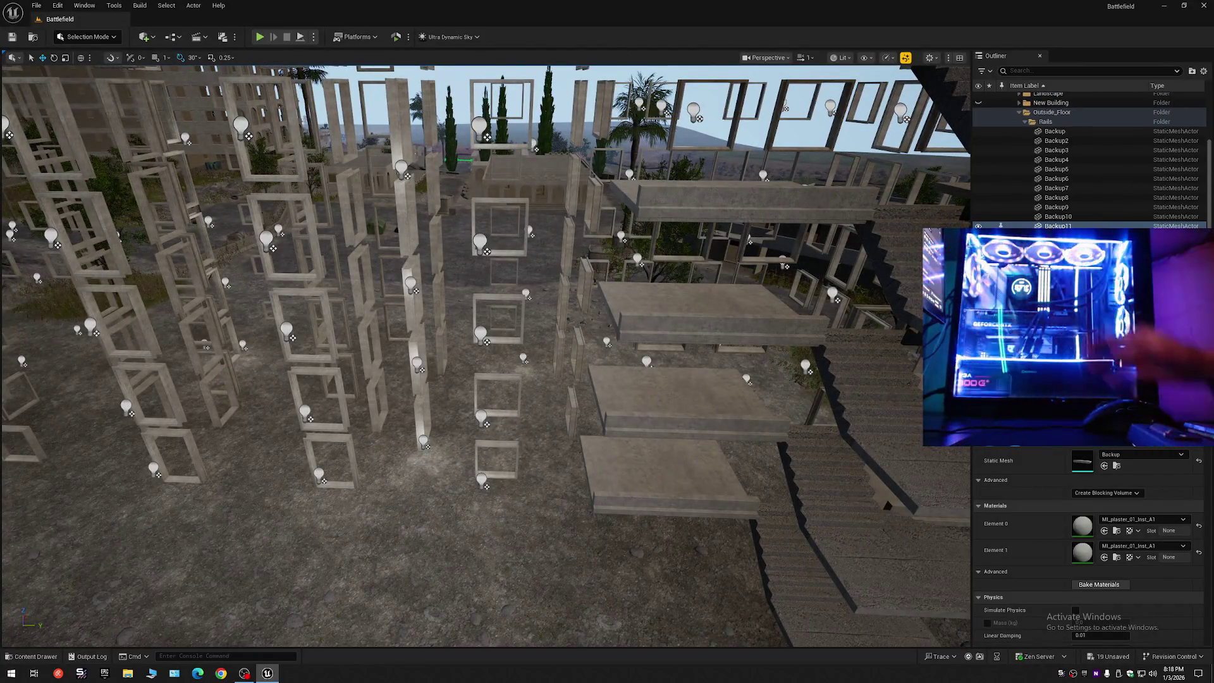